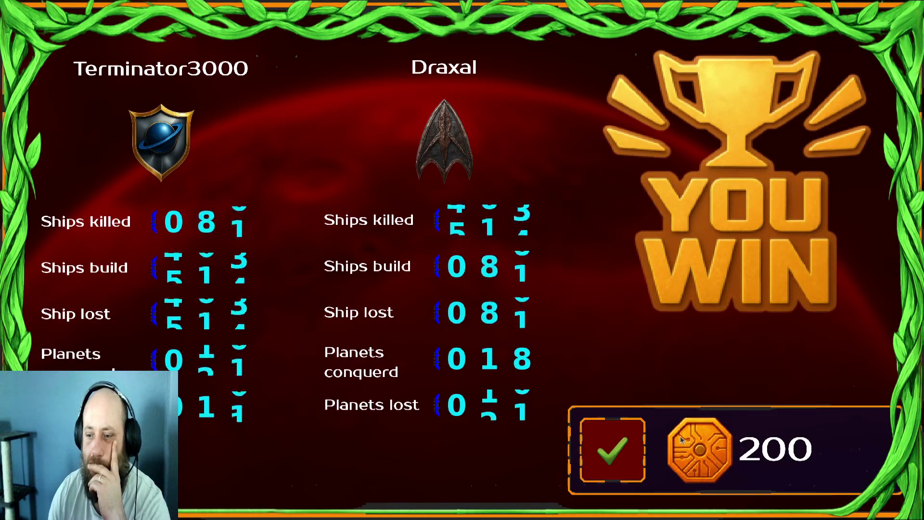
- Confirm the YOU WIN results to reach the tactical bonus offer, then return to the Godot editor
{"action": "left_click", "coordinate": [613, 465]}
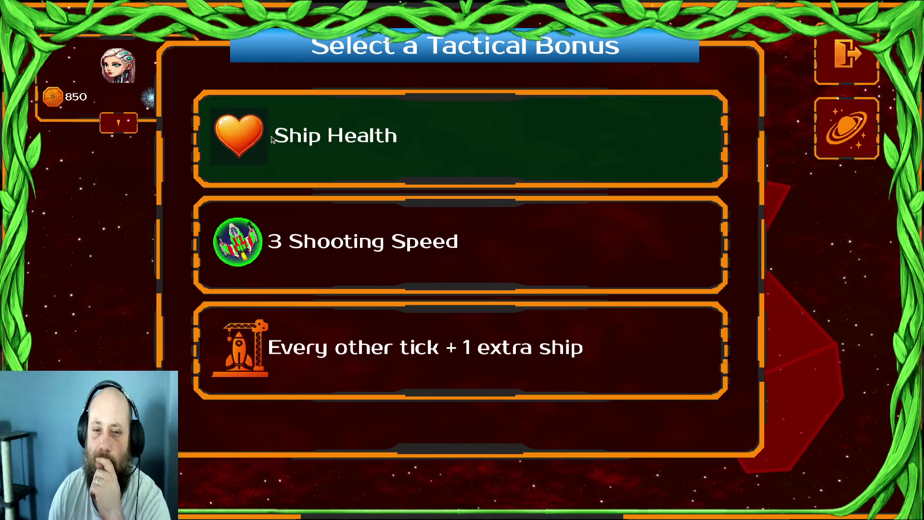
{"action": "key", "text": "super"}
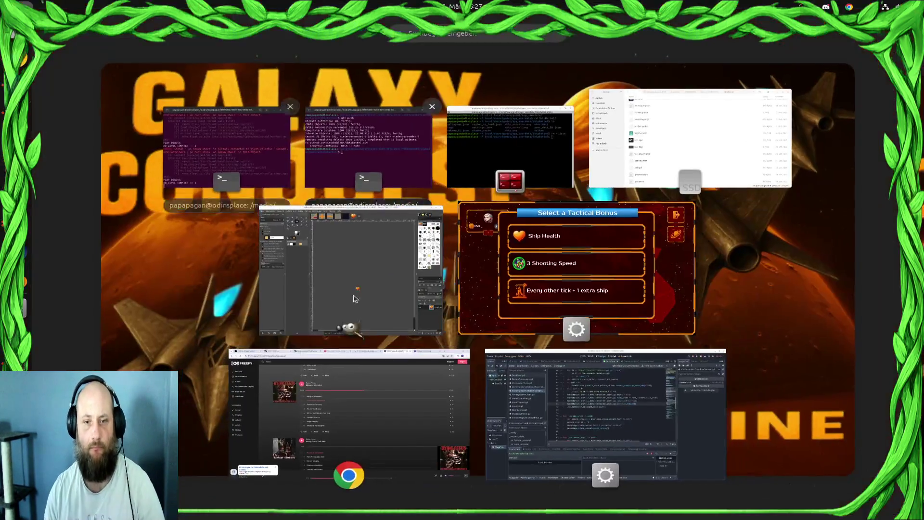
{"action": "left_click", "coordinate": [571, 378]}
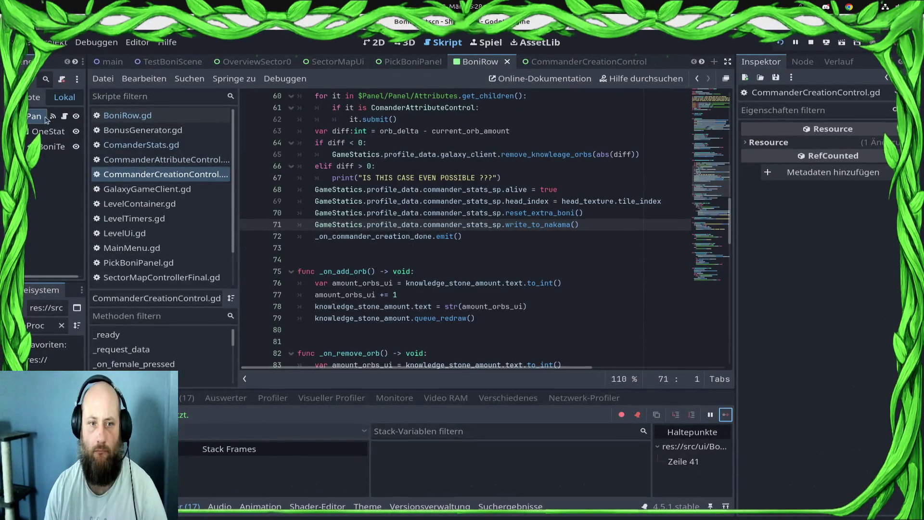
- Glance at the running game, then open ComanderStats.gd and BoniRow.gd in the script editor
{"action": "scroll", "coordinate": [429, 300], "scroll_direction": "up", "scroll_amount": 7}
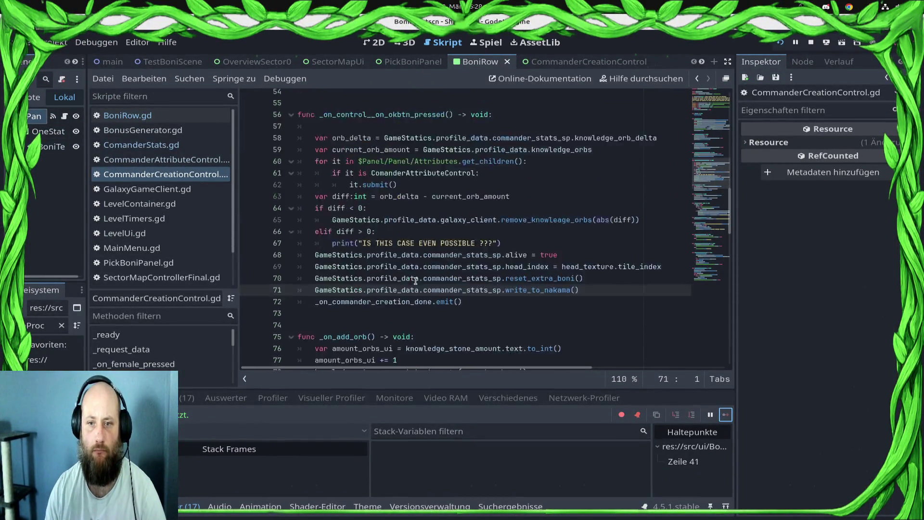
{"action": "key", "text": "alt+Tab"}
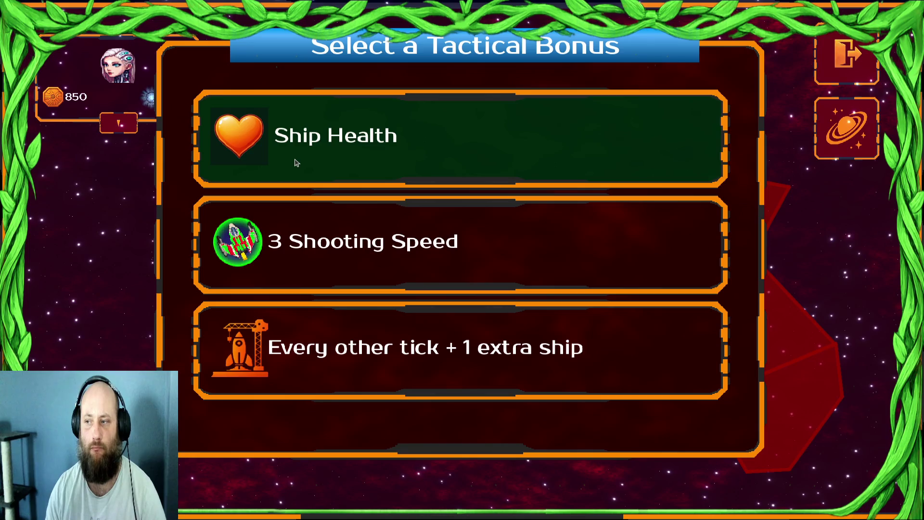
{"action": "key", "text": "super"}
{"action": "left_click", "coordinate": [601, 409]}
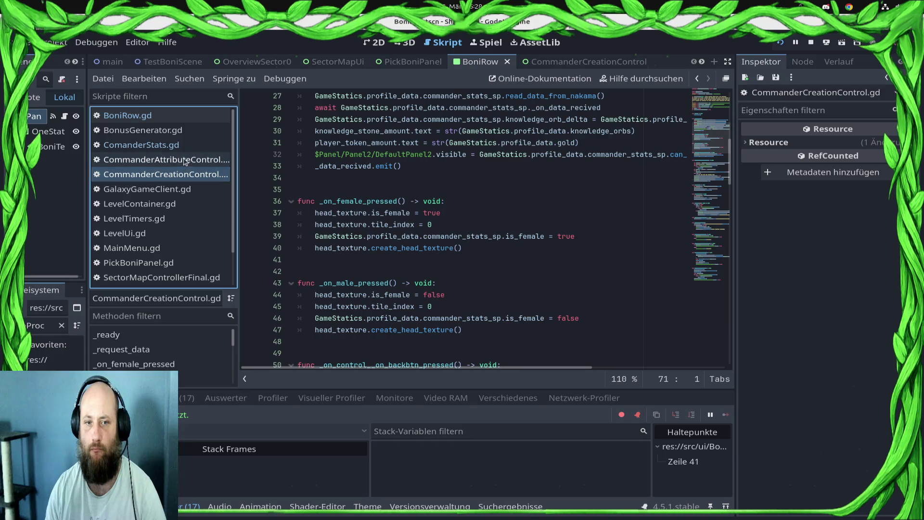
{"action": "left_click", "coordinate": [177, 146]}
{"action": "left_click", "coordinate": [172, 118]}
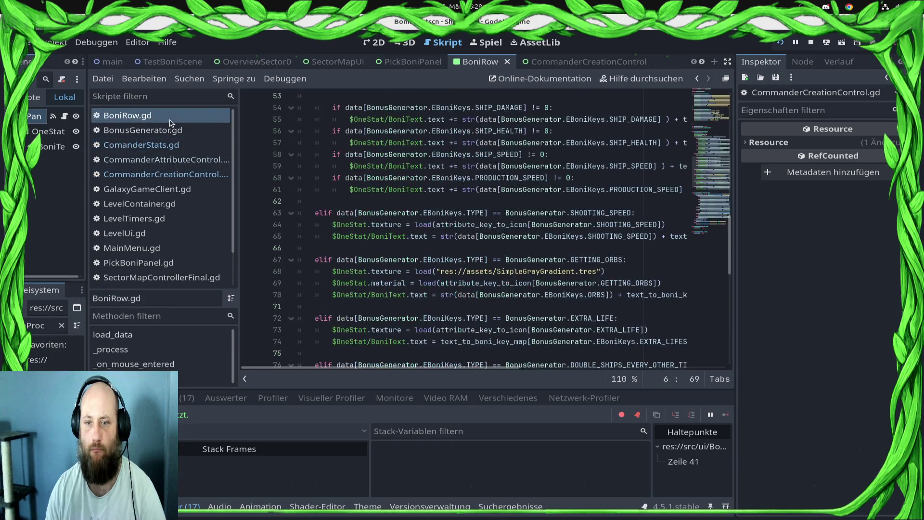
- Scroll through BoniRow.gd and inspect the ship damage (line 40) and ship health (line 43) text lines
{"action": "scroll", "coordinate": [404, 188], "scroll_direction": "up", "scroll_amount": 7}
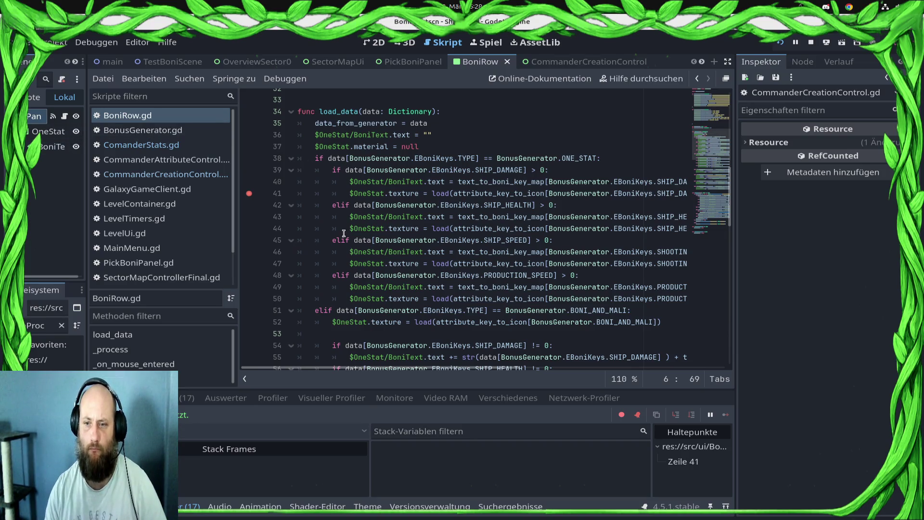
{"action": "scroll", "coordinate": [452, 201], "scroll_direction": "up", "scroll_amount": 9}
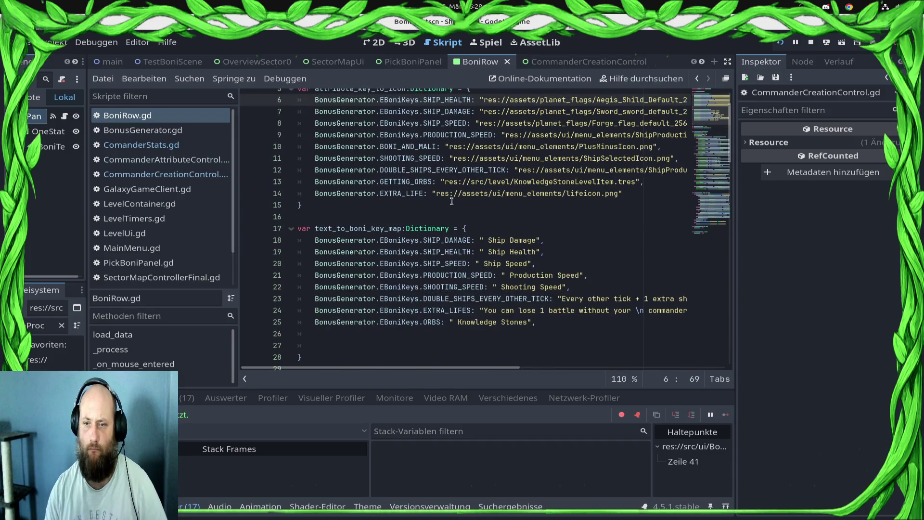
{"action": "scroll", "coordinate": [457, 205], "scroll_direction": "up", "scroll_amount": 2}
{"action": "scroll", "coordinate": [537, 253], "scroll_direction": "down", "scroll_amount": 3}
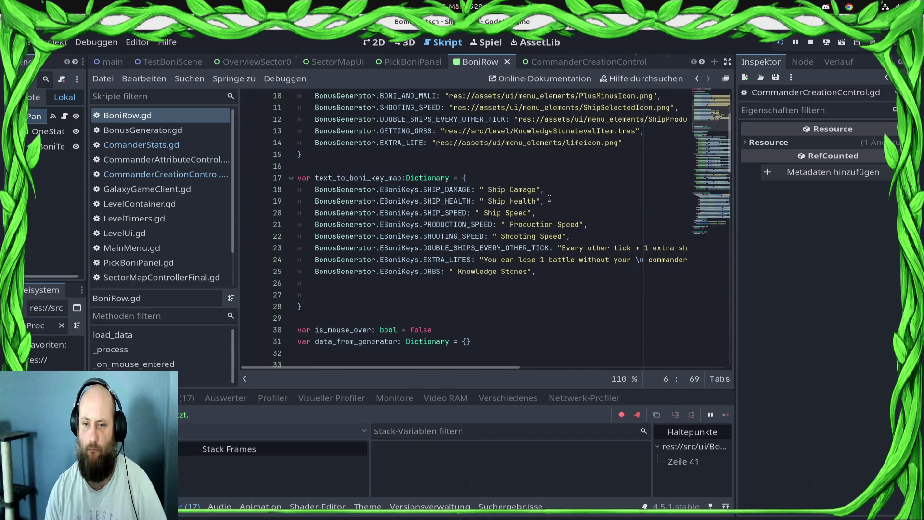
{"action": "scroll", "coordinate": [549, 199], "scroll_direction": "down", "scroll_amount": 7}
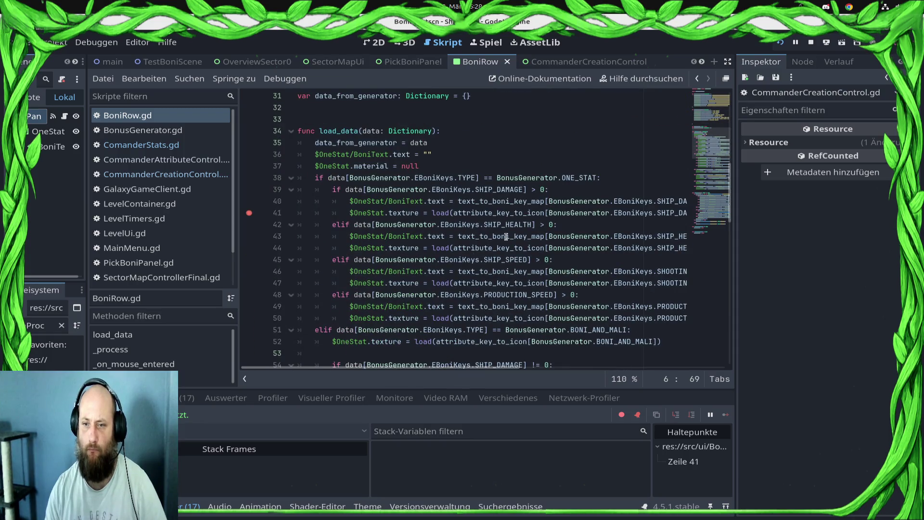
{"action": "left_click", "coordinate": [453, 201]}
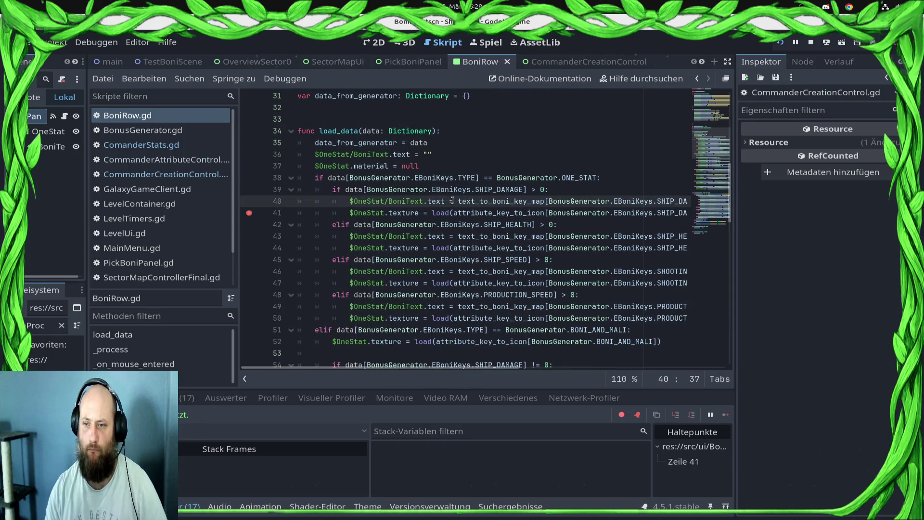
{"action": "left_click", "coordinate": [460, 232]}
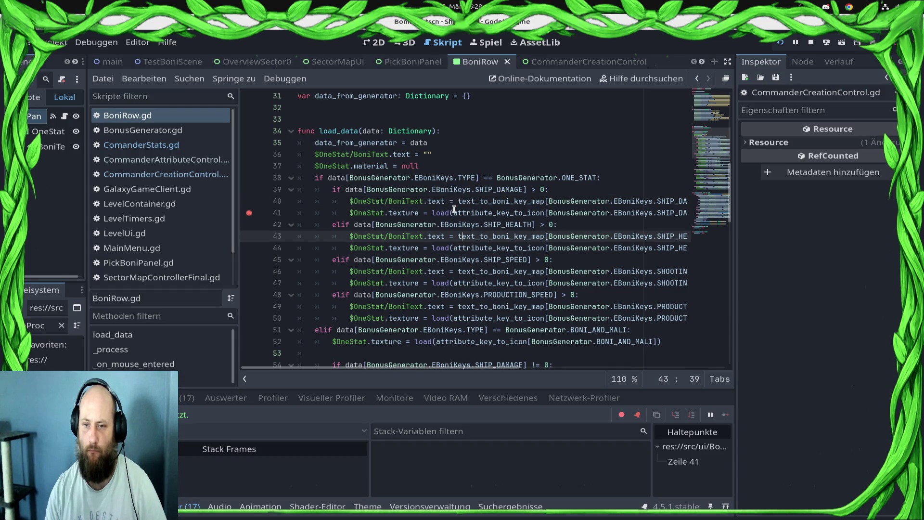
{"action": "left_click", "coordinate": [454, 205]}
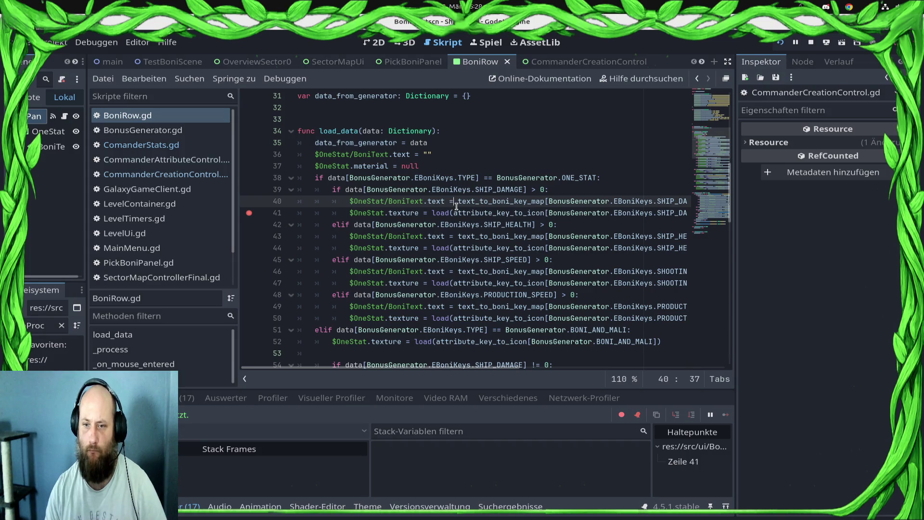
{"action": "scroll", "coordinate": [456, 205], "scroll_direction": "down", "scroll_amount": 10}
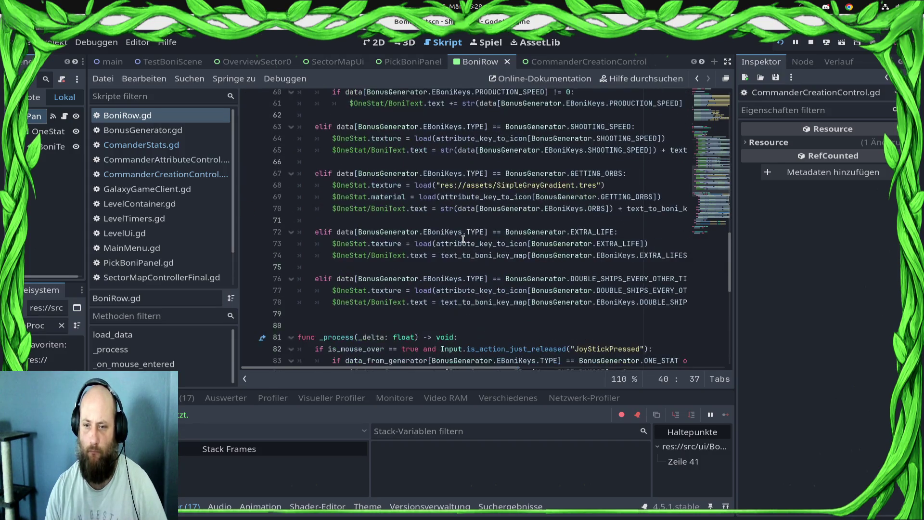
{"action": "scroll", "coordinate": [452, 246], "scroll_direction": "up", "scroll_amount": 2}
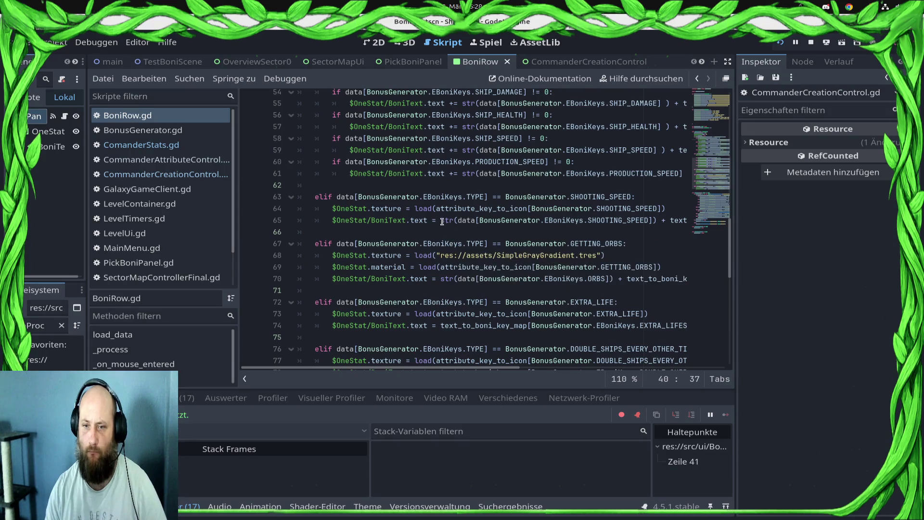
- Stop the game and paste line 65's str(data[...SHOOTING_SPEED]) + expression after = on line 40
{"action": "key", "text": "F8"}
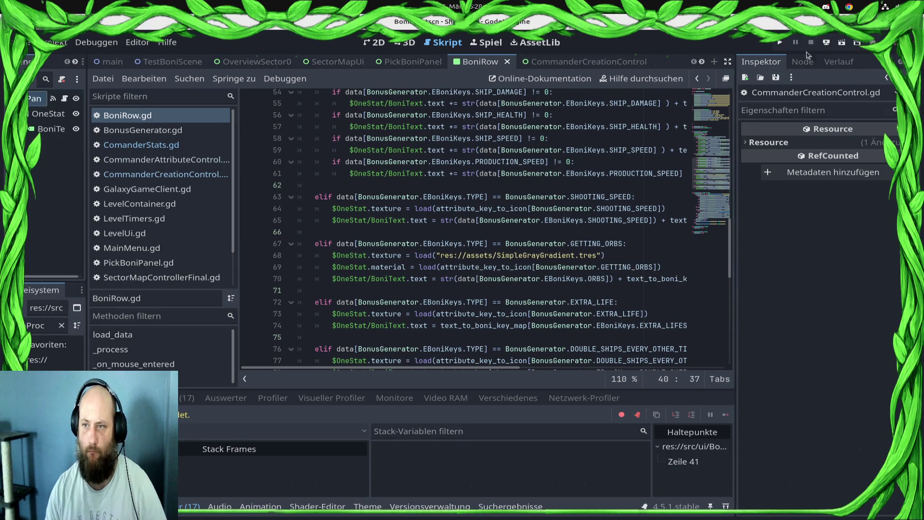
{"action": "left_click", "coordinate": [441, 220]}
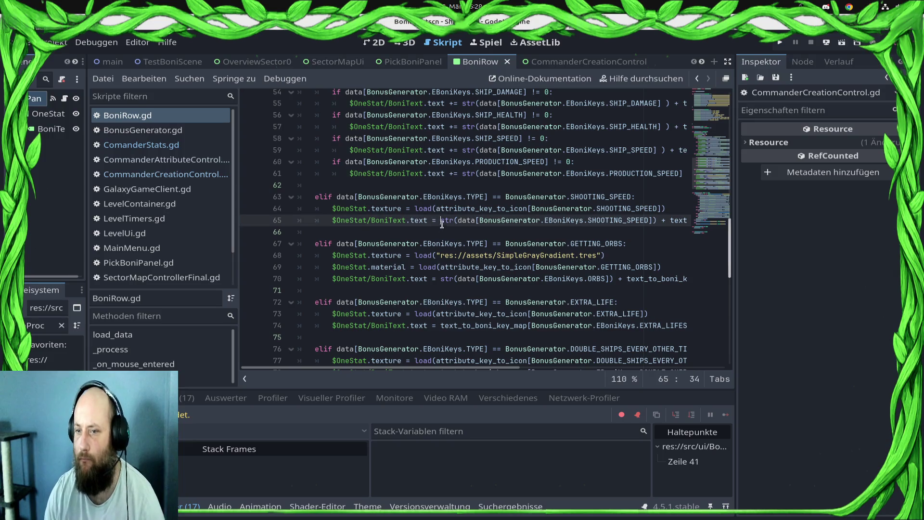
{"action": "left_click", "coordinate": [670, 220], "text": "shift"}
{"action": "scroll", "coordinate": [591, 232], "scroll_direction": "up", "scroll_amount": 6}
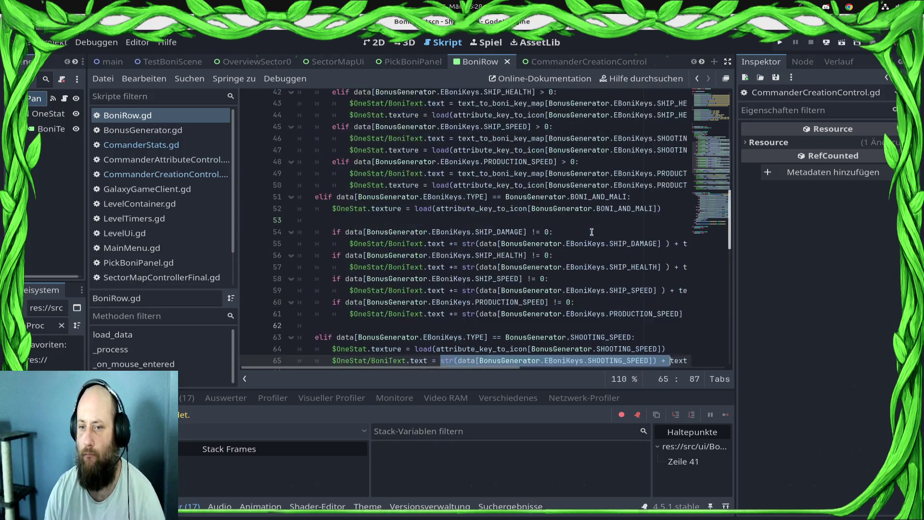
{"action": "left_click", "coordinate": [454, 140]}
{"action": "type", "text": "str(data[BonusGenerator.EBoniKeys.SHOOTING_SPEED]) +"}
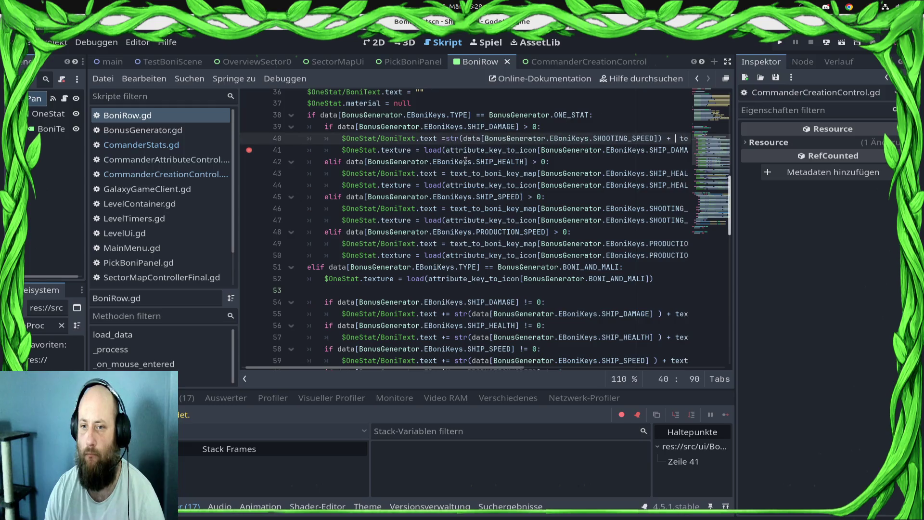
- Replace SHOOTING_SPEED with SHIP_DAMAGE in line 40's value expression
{"action": "double_click", "coordinate": [493, 127]}
{"action": "key", "text": "ctrl+c"}
{"action": "double_click", "coordinate": [619, 138]}
{"action": "key", "text": "ctrl+v"}
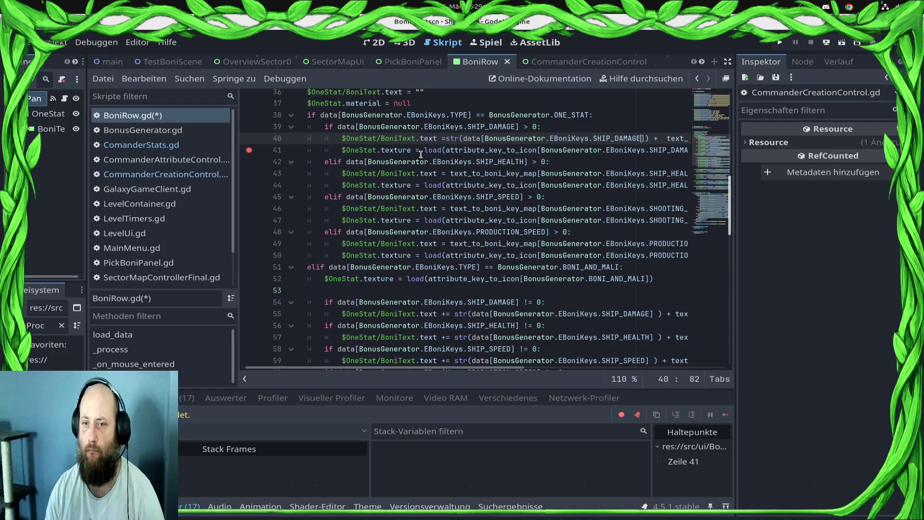
- Prepend the value expression to line 43 using the SHIP_HEALTH key, and save BoniRow.gd
{"action": "left_click", "coordinate": [445, 138]}
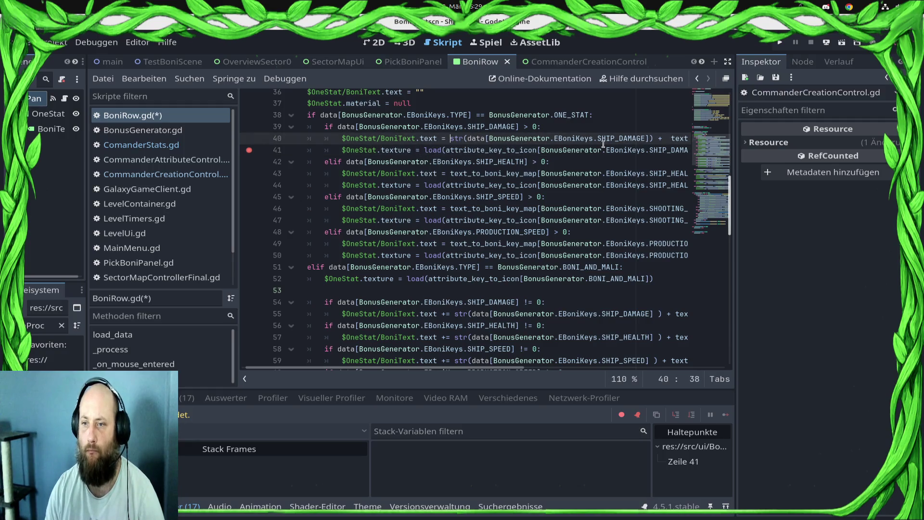
{"action": "left_click", "coordinate": [662, 138], "text": "shift"}
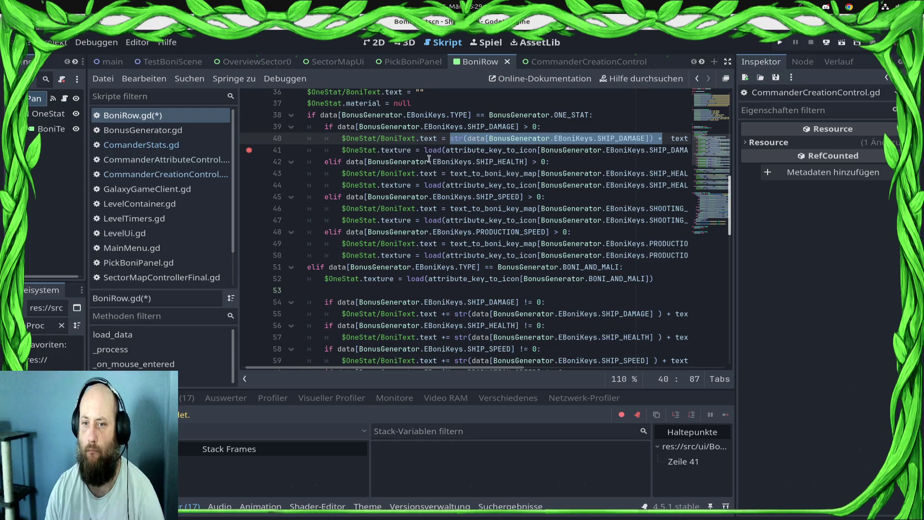
{"action": "key", "text": "ctrl+c"}
{"action": "left_click", "coordinate": [449, 176]}
{"action": "key", "text": "ctrl+v"}
{"action": "double_click", "coordinate": [495, 163]}
{"action": "key", "text": "ctrl+c"}
{"action": "double_click", "coordinate": [621, 173]}
{"action": "key", "text": "ctrl+v"}
{"action": "key", "text": "ctrl+s"}
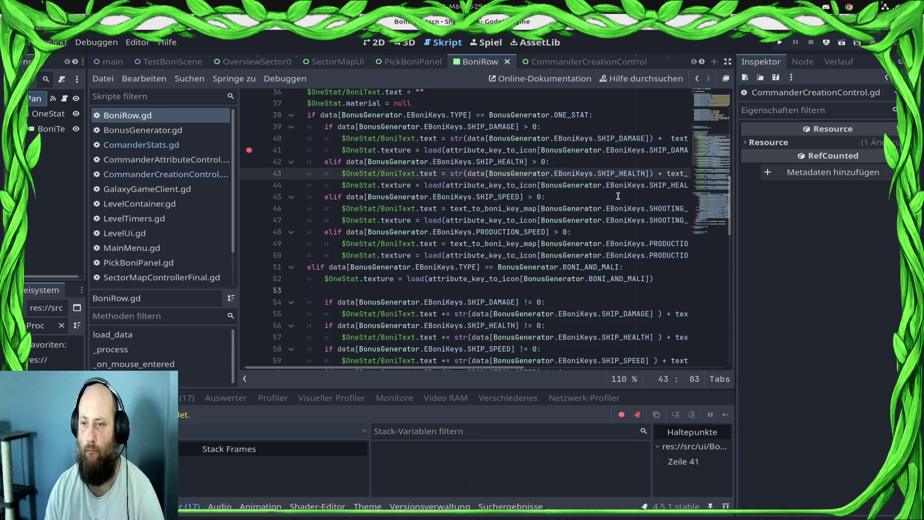
- Select parts of the ship health branch and the line 44 texture call
{"action": "left_click_drag", "start_coordinate": [635, 185], "coordinate": [721, 189]}
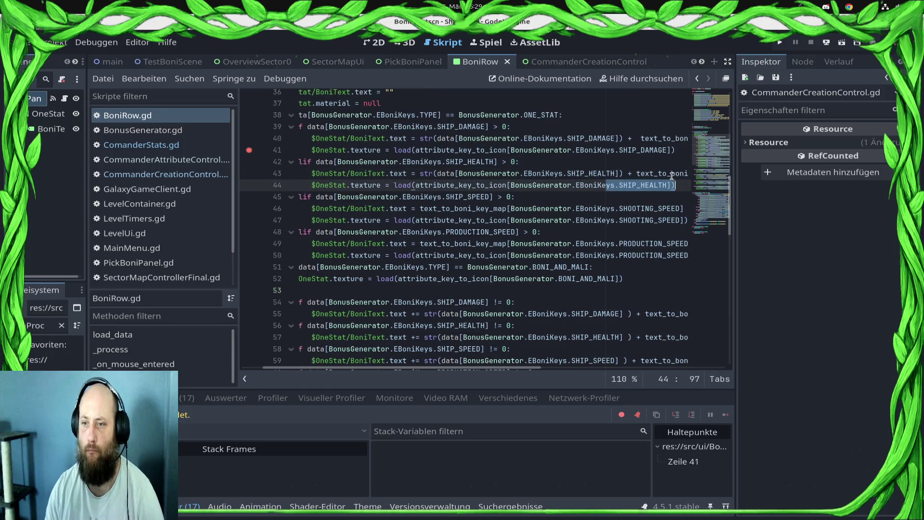
{"action": "left_click", "coordinate": [299, 186]}
{"action": "left_click", "coordinate": [251, 167], "text": "shift"}
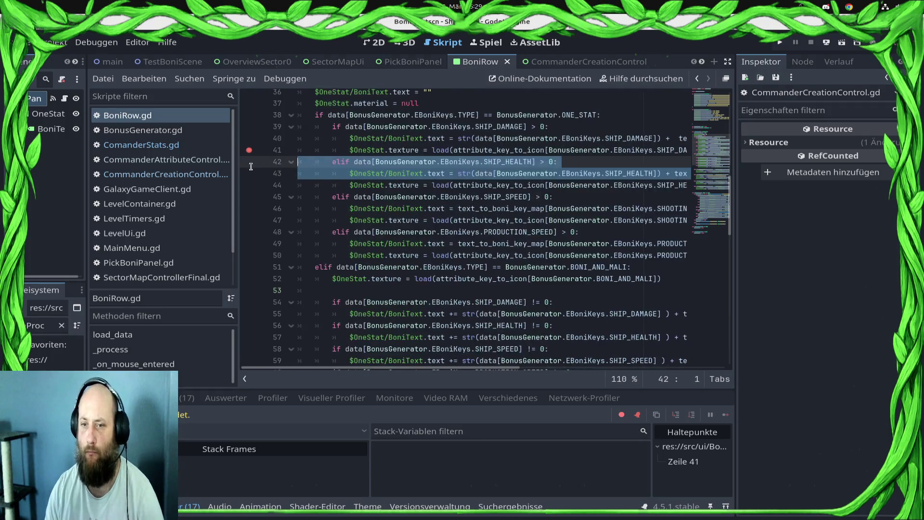
{"action": "left_click", "coordinate": [356, 175], "text": "shift"}
{"action": "left_click", "coordinate": [352, 180], "text": "shift"}
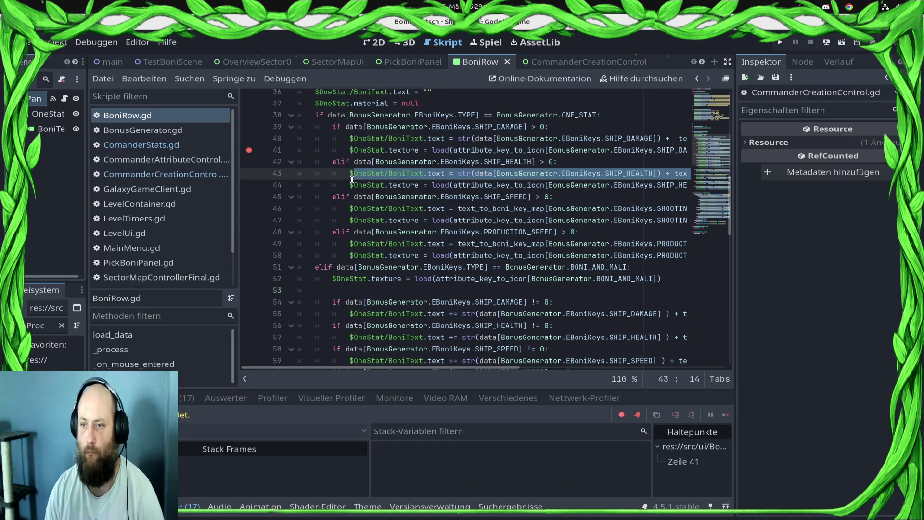
{"action": "left_click_drag", "start_coordinate": [351, 185], "coordinate": [713, 191]}
{"action": "left_click_drag", "start_coordinate": [312, 185], "coordinate": [275, 189]}
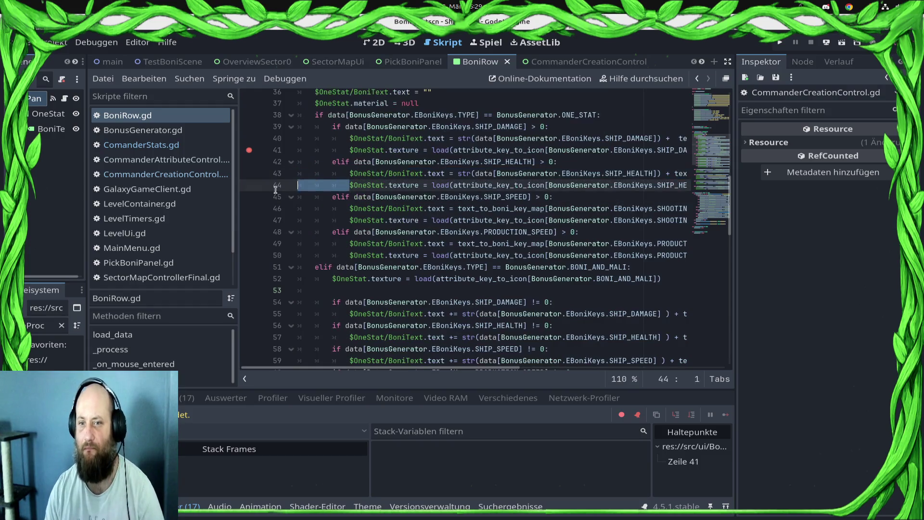
- Select line 43's str(...SHIP_HEALTH) + expression and place the caret in the ship speed line
{"action": "left_click", "coordinate": [528, 162]}
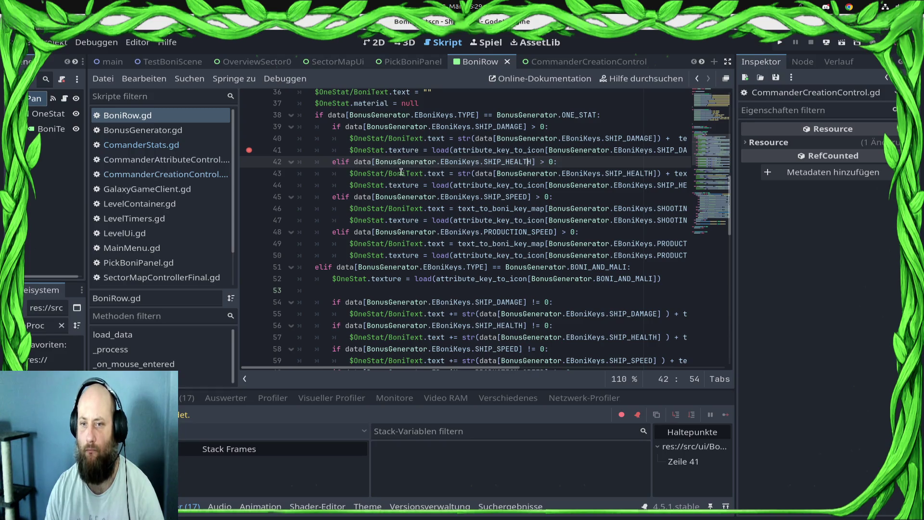
{"action": "left_click", "coordinate": [454, 173]}
{"action": "left_click", "coordinate": [666, 173], "text": "shift"}
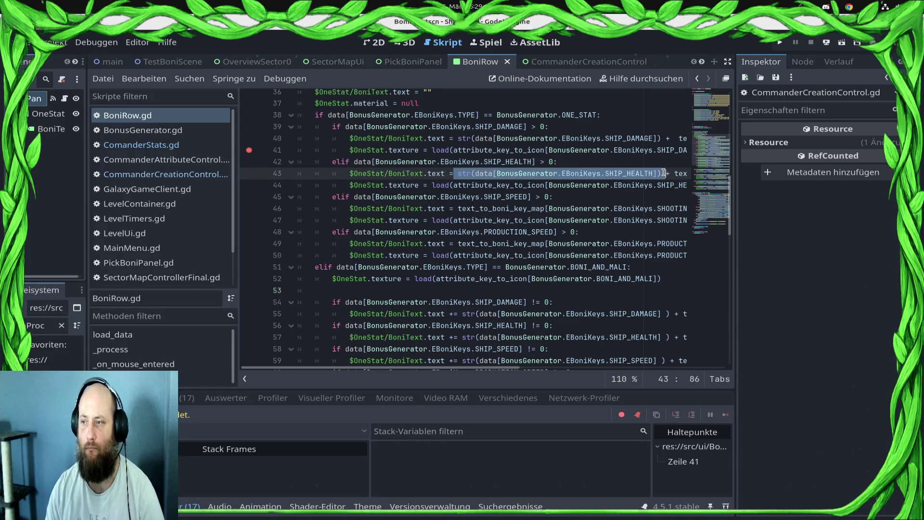
{"action": "left_click", "coordinate": [458, 208]}
- Prefix line 46's ship speed text with str(...SHIP_SPEED) + and save
{"action": "key", "text": "ctrl+v"}
{"action": "double_click", "coordinate": [484, 196]}
{"action": "key", "text": "ctrl+c"}
{"action": "double_click", "coordinate": [634, 208]}
{"action": "key", "text": "ctrl+v"}
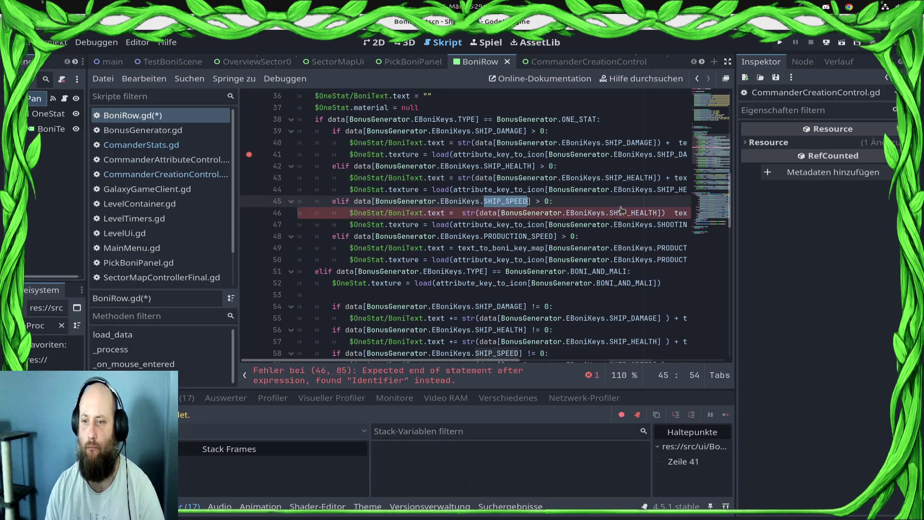
{"action": "left_click_drag", "start_coordinate": [663, 209], "coordinate": [462, 213]}
{"action": "left_click", "coordinate": [662, 213]}
{"action": "type", "text": "+"}
{"action": "key", "text": "ctrl+s"}
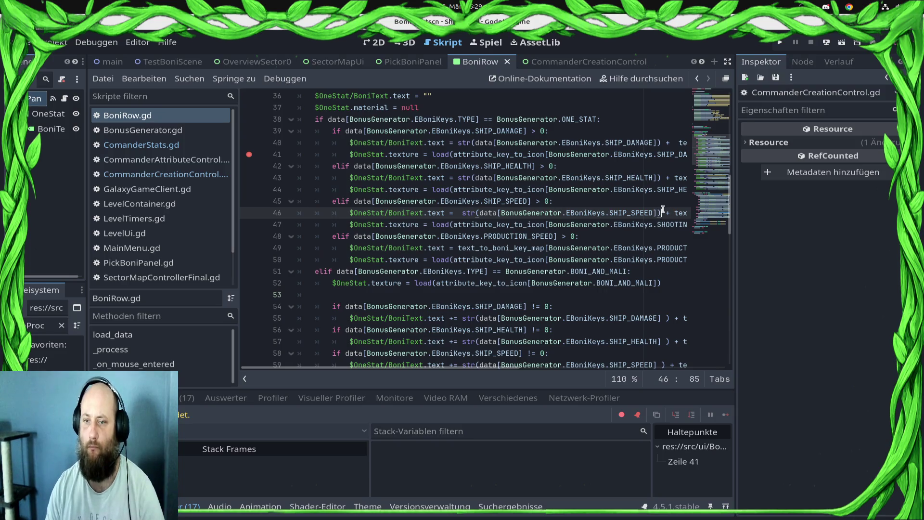
- Prefix line 49's production speed text with str(...PRODUCTION_SPEED) + and save
{"action": "left_click", "coordinate": [465, 213], "text": "shift"}
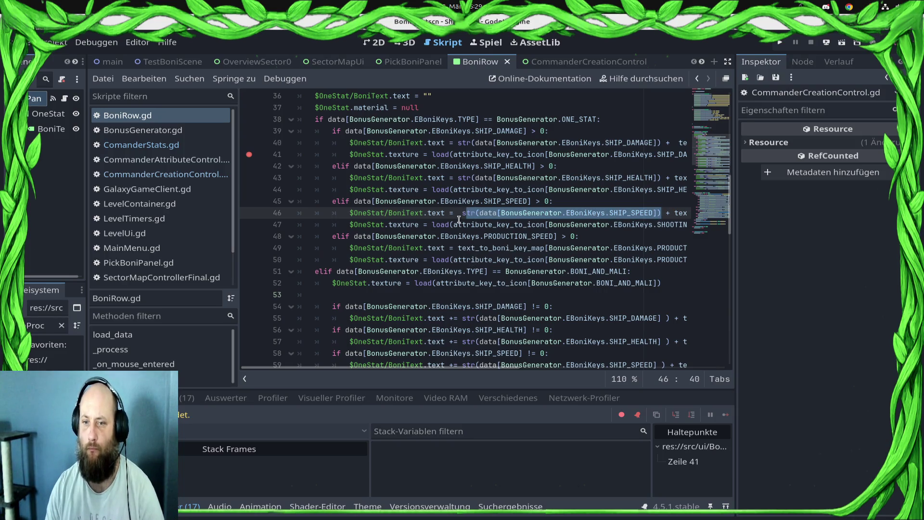
{"action": "left_click", "coordinate": [455, 248]}
{"action": "key", "text": "ctrl+v"}
{"action": "double_click", "coordinate": [630, 247]}
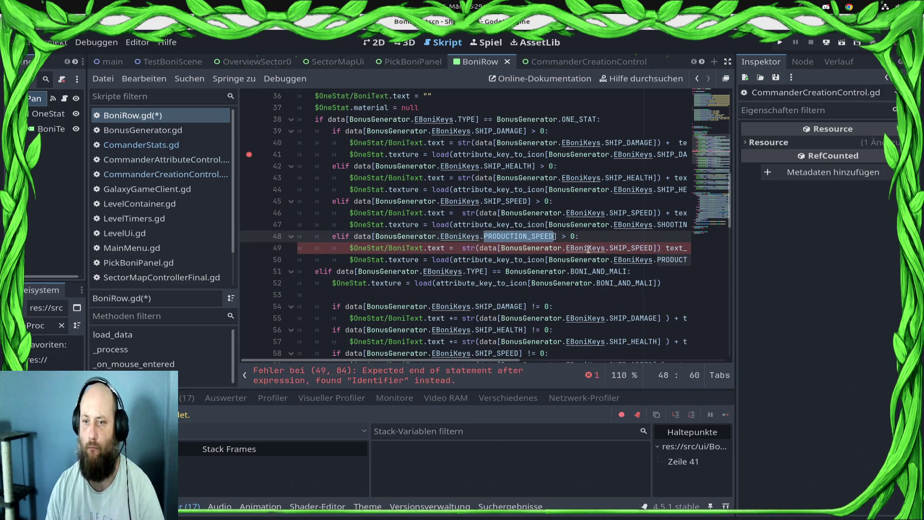
{"action": "type", "text": "PRODUCTION_SPEED"}
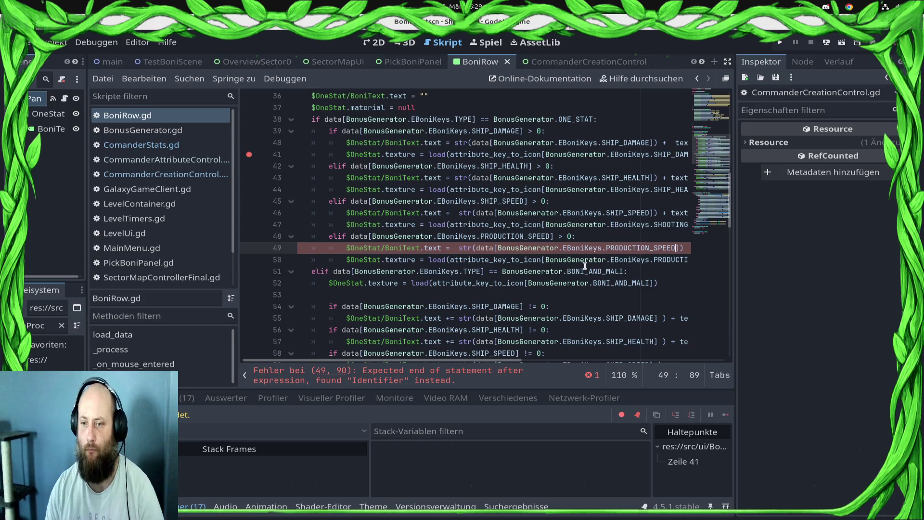
{"action": "left_click", "coordinate": [624, 261]}
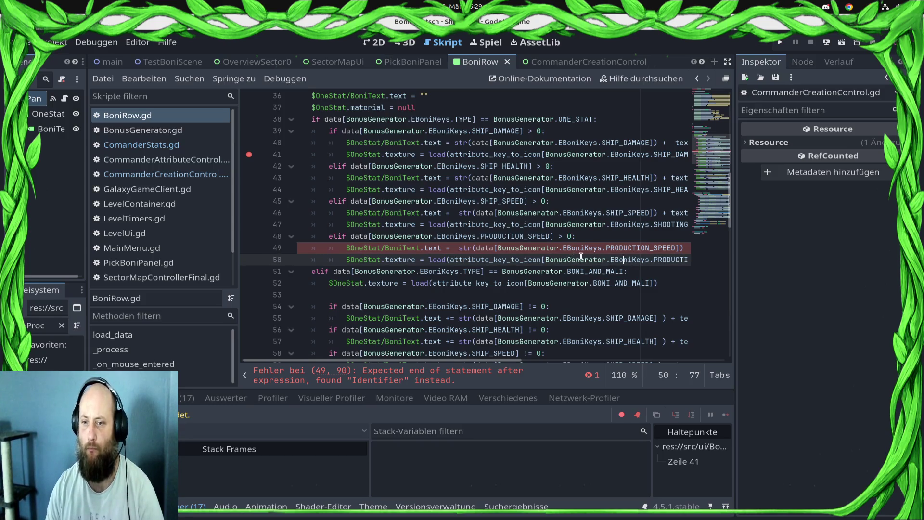
{"action": "left_click", "coordinate": [687, 248]}
{"action": "type", "text": "+"}
{"action": "key", "text": "ctrl+s"}
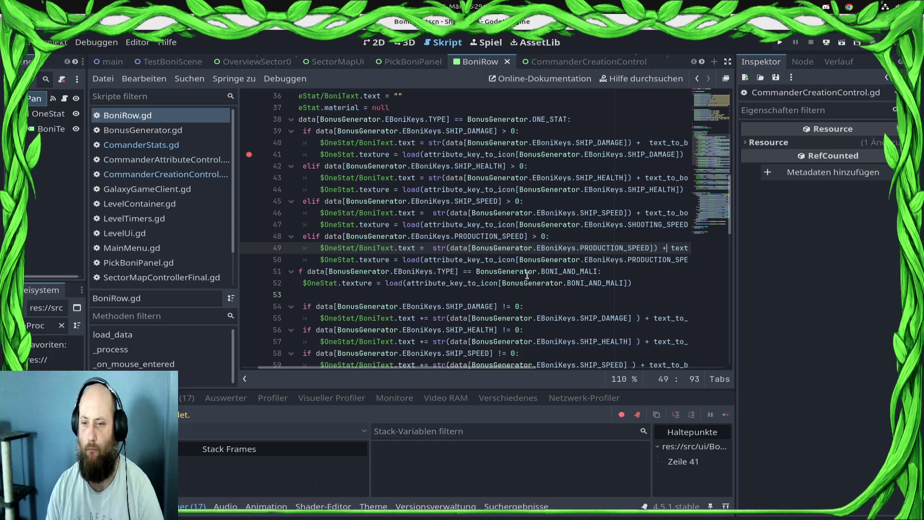
{"action": "scroll", "coordinate": [530, 273], "scroll_direction": "down", "scroll_amount": 8}
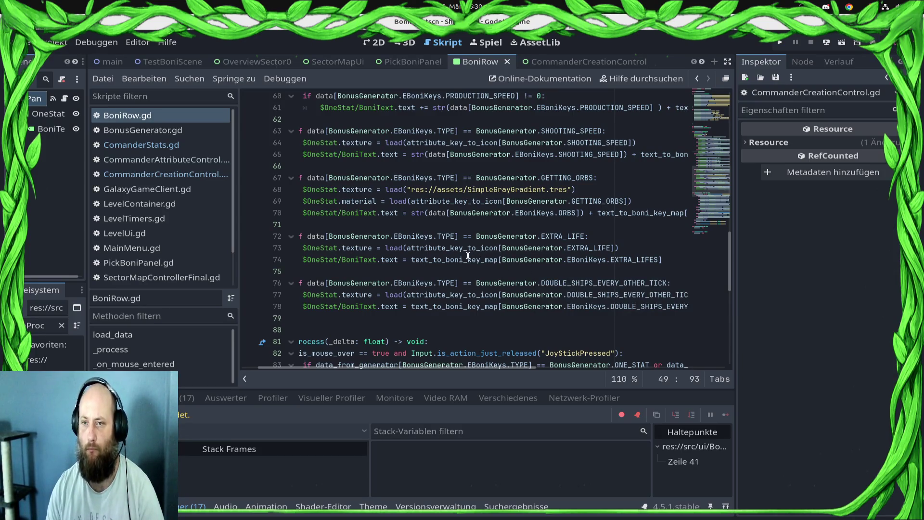
- Move the breakpoint from line 41 to line 43 and jump to the attribute_key_to_icon definition
{"action": "scroll", "coordinate": [469, 256], "scroll_direction": "up", "scroll_amount": 8}
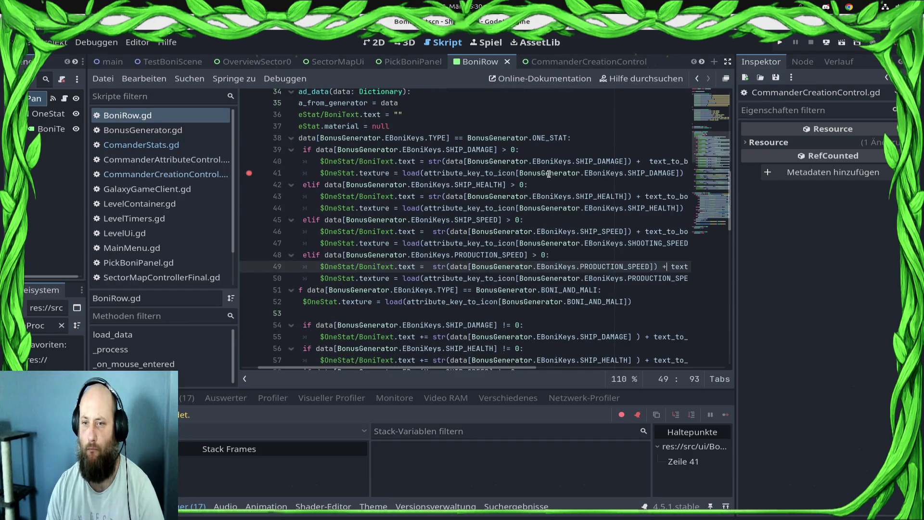
{"action": "left_click", "coordinate": [247, 173]}
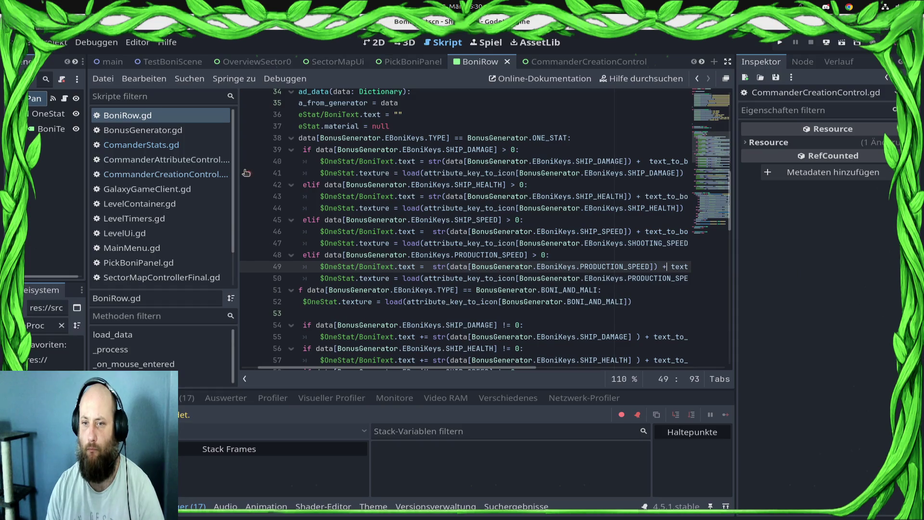
{"action": "left_click", "coordinate": [248, 196]}
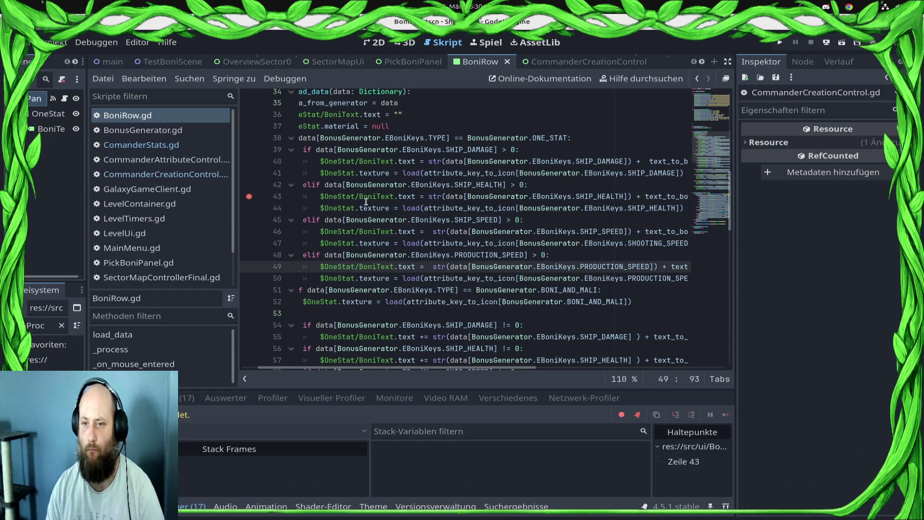
{"action": "double_click", "coordinate": [476, 207]}
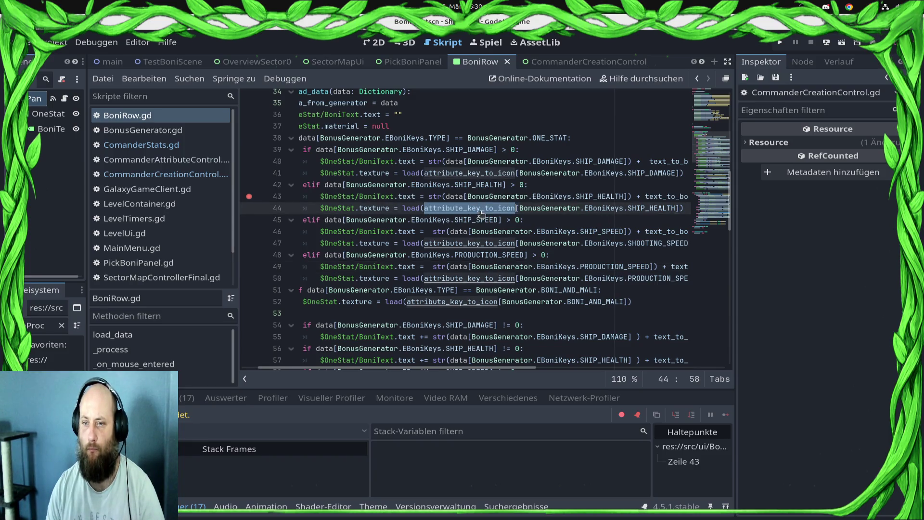
{"action": "left_click", "coordinate": [483, 208], "text": "ctrl"}
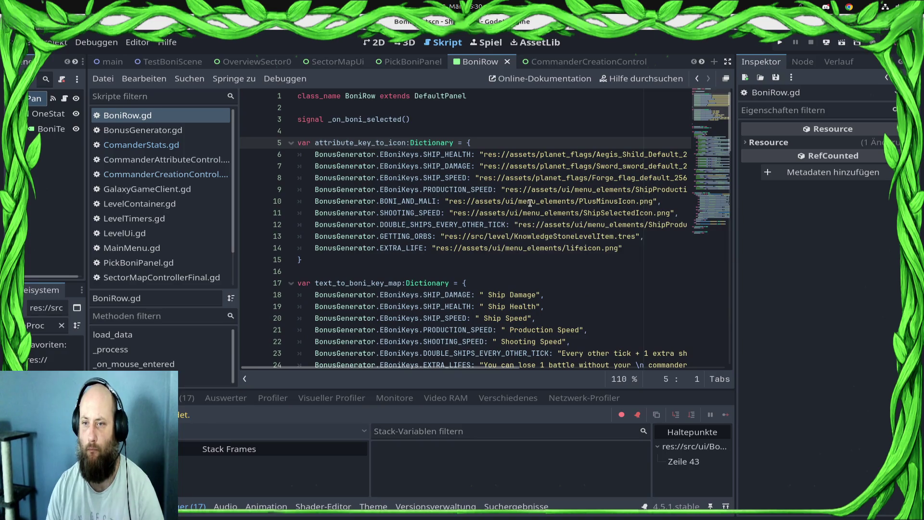
{"action": "mouse_move", "coordinate": [530, 203]}
{"action": "mouse_move", "coordinate": [489, 187]}
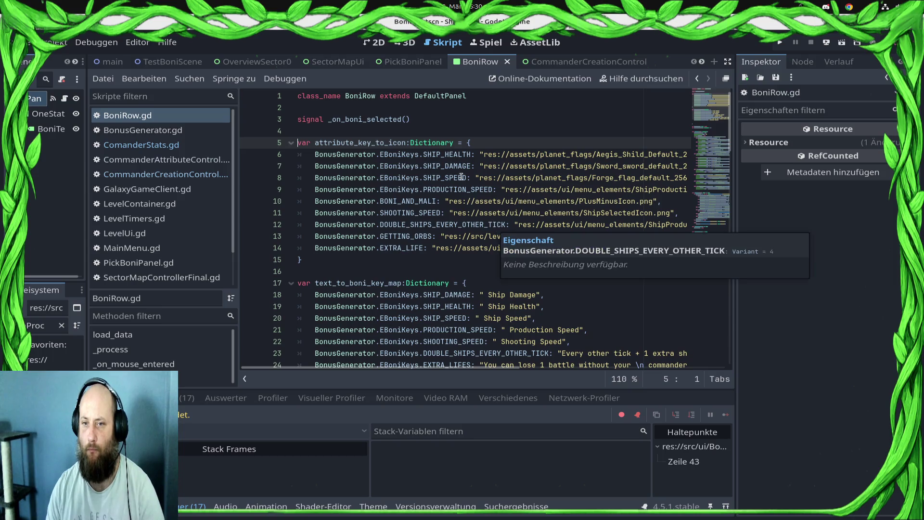
{"action": "double_click", "coordinate": [451, 151]}
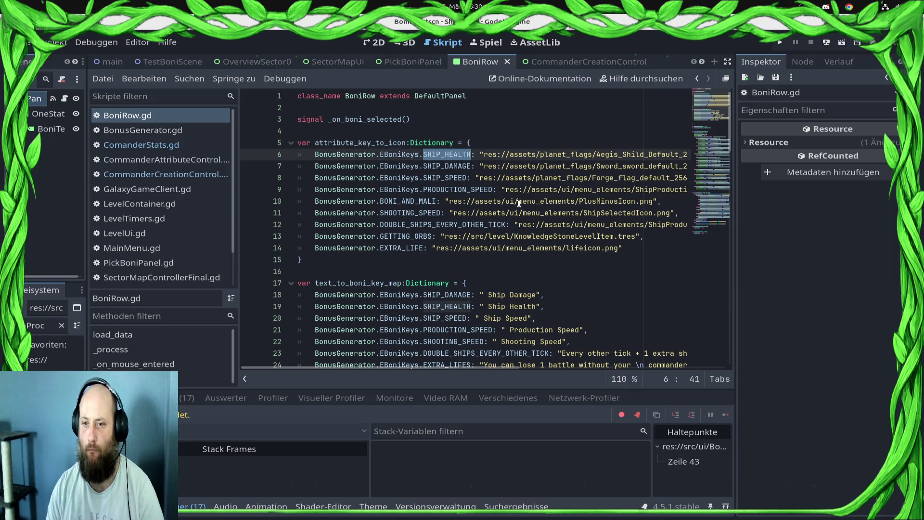
{"action": "mouse_move", "coordinate": [519, 203]}
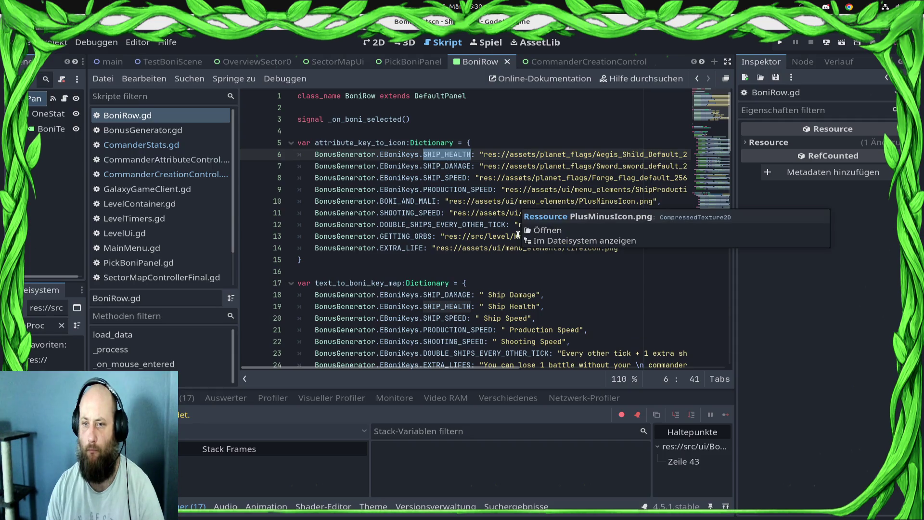
{"action": "scroll", "coordinate": [523, 258], "scroll_direction": "down", "scroll_amount": 7}
{"action": "scroll", "coordinate": [524, 258], "scroll_direction": "down", "scroll_amount": 7}
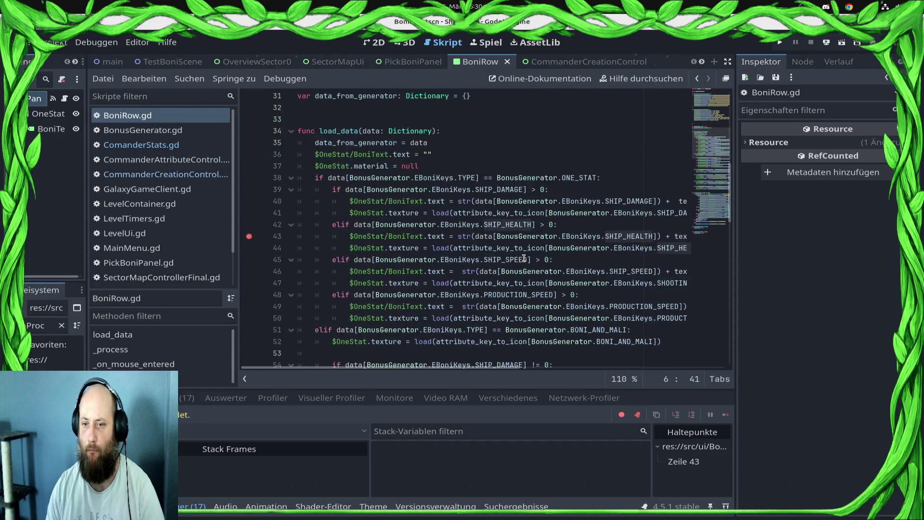
{"action": "scroll", "coordinate": [524, 258], "scroll_direction": "down", "scroll_amount": 7}
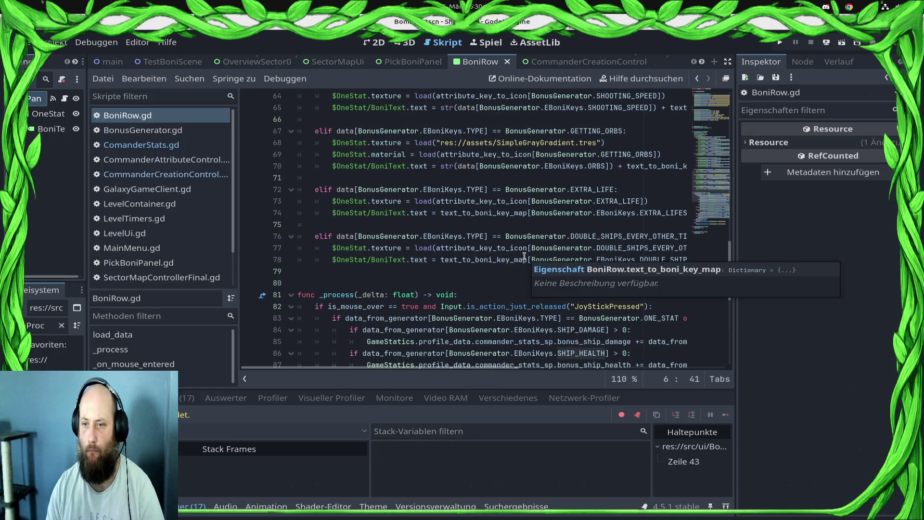
{"action": "mouse_move", "coordinate": [517, 256]}
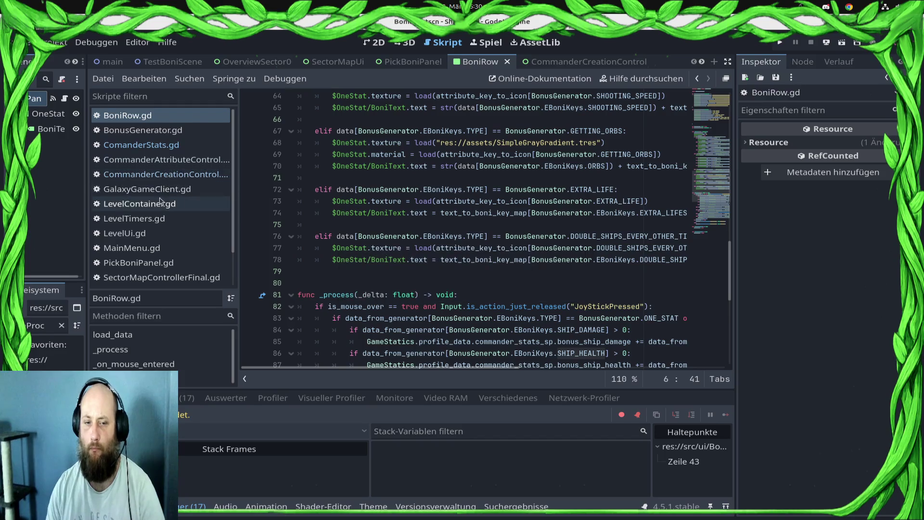
{"action": "scroll", "coordinate": [159, 203], "scroll_direction": "down", "scroll_amount": 3}
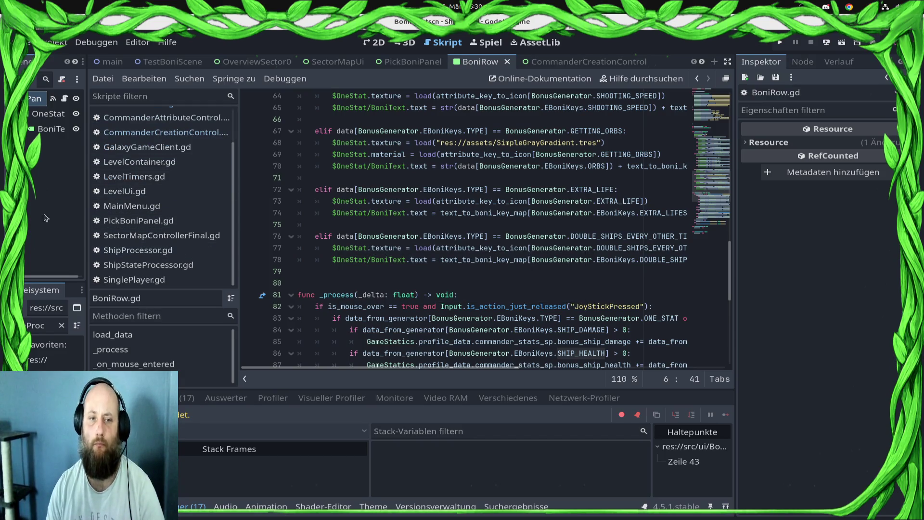
{"action": "left_click", "coordinate": [45, 326]}
- Filter the FileSystem with 'PanelCon', widen the left dock, open LevelContainer.gd and scroll to its variables
{"action": "key", "text": "ctrl+a"}
{"action": "type", "text": "PanelCon"}
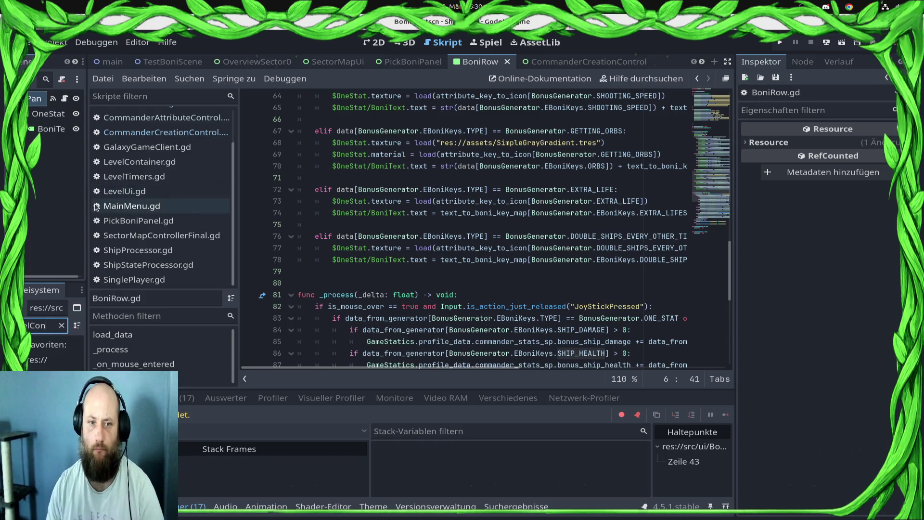
{"action": "left_click_drag", "start_coordinate": [87, 201], "coordinate": [139, 201]}
{"action": "key", "text": "Return"}
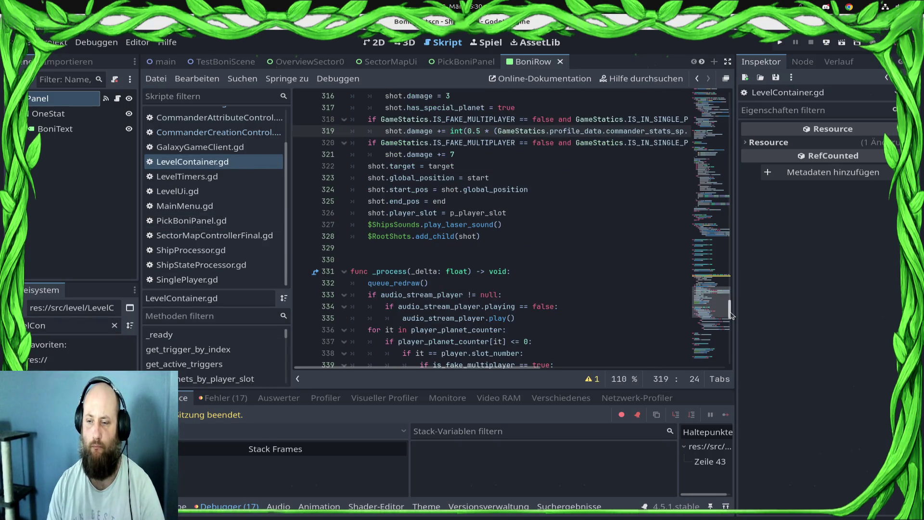
{"action": "left_click_drag", "start_coordinate": [731, 314], "coordinate": [730, 97]}
{"action": "scroll", "coordinate": [549, 229], "scroll_direction": "down", "scroll_amount": 8}
{"action": "scroll", "coordinate": [490, 210], "scroll_direction": "down", "scroll_amount": 10}
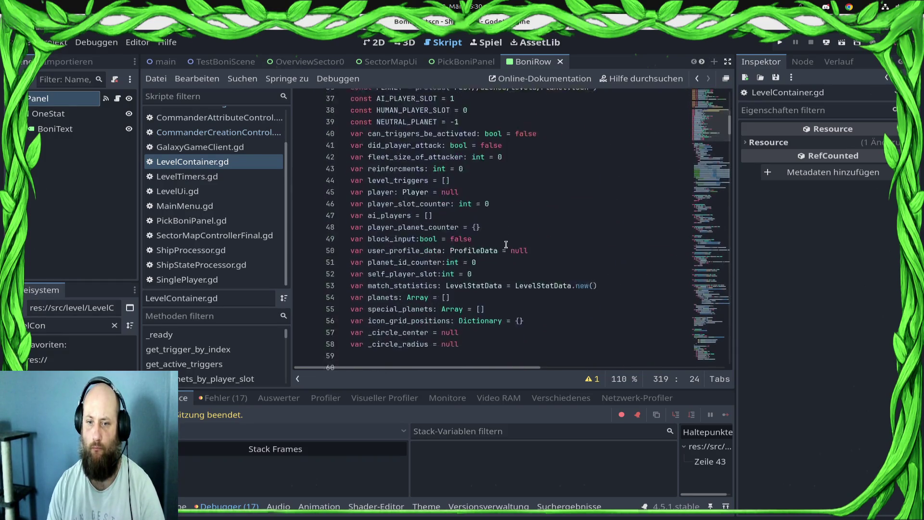
{"action": "left_click", "coordinate": [443, 142]}
- Type the double_tick_tracker: Dictionary declaration with entries 1: 0, 2: 0, 3: 0 and save
{"action": "type", "text": "var double_tick_"}
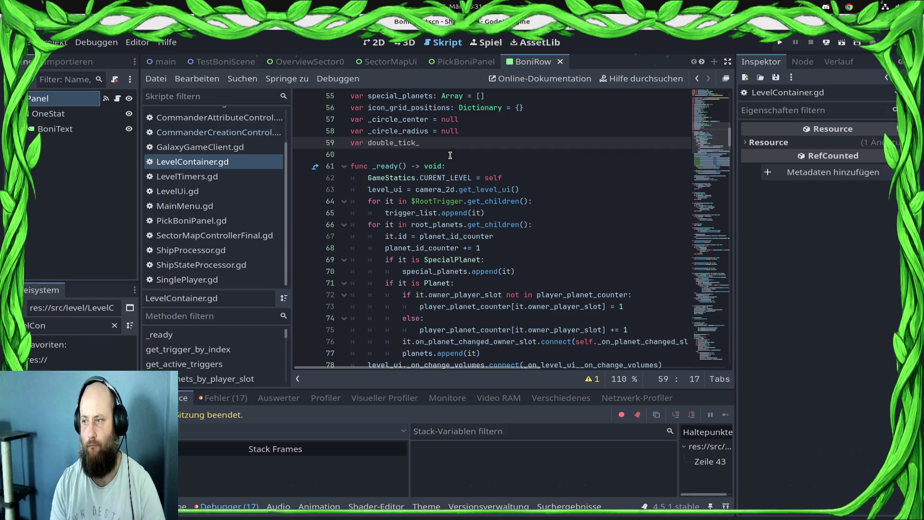
{"action": "type", "text": "trac"}
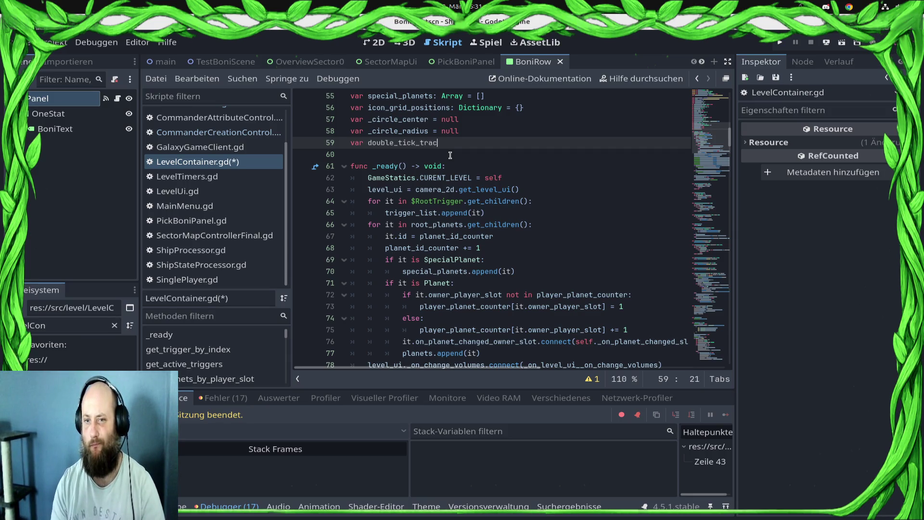
{"action": "type", "text": "ker"}
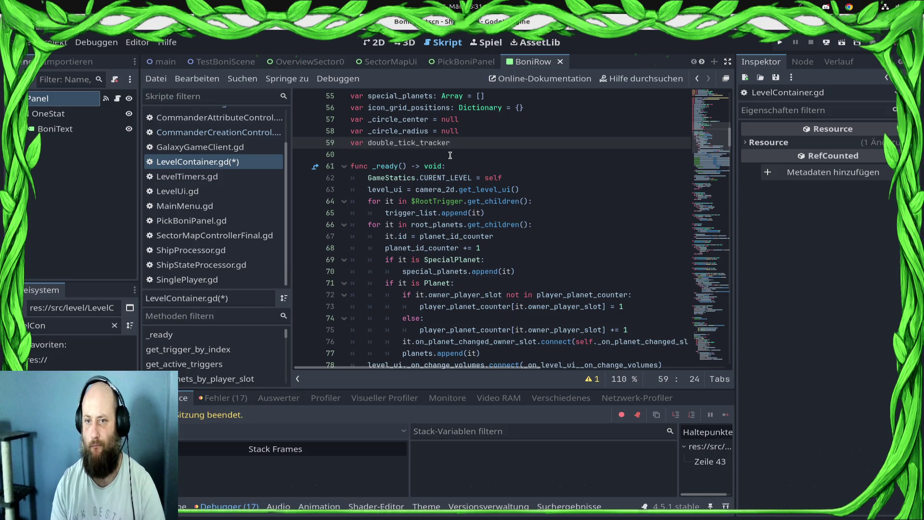
{"action": "type", "text": ": Dictionary{"}
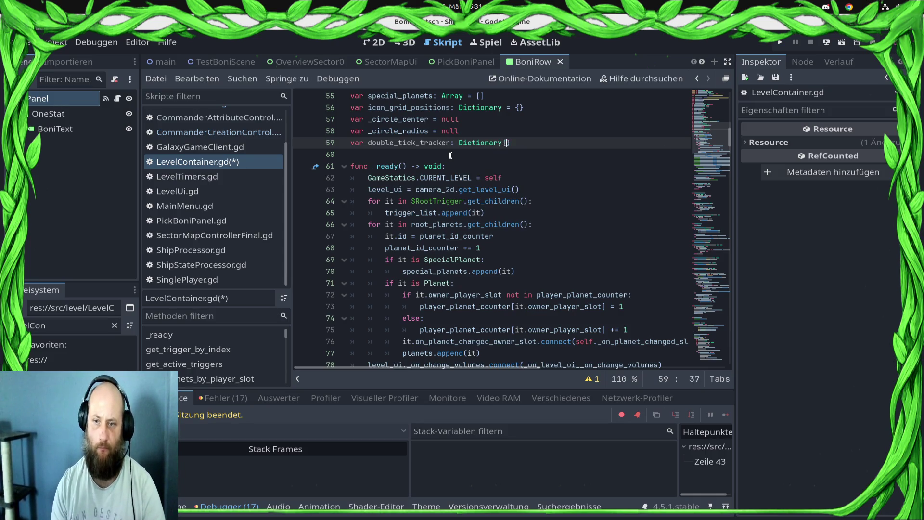
{"action": "key", "text": "Return"}
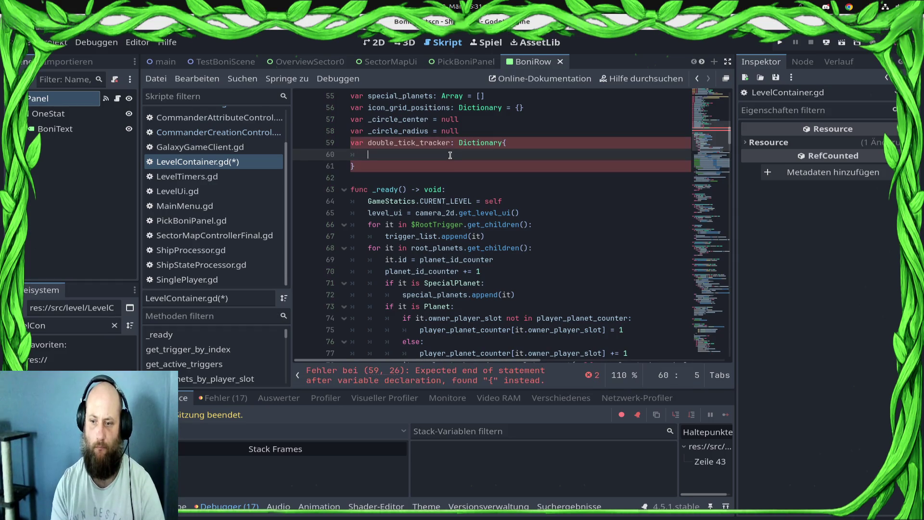
{"action": "type", "text": "1: 0,"}
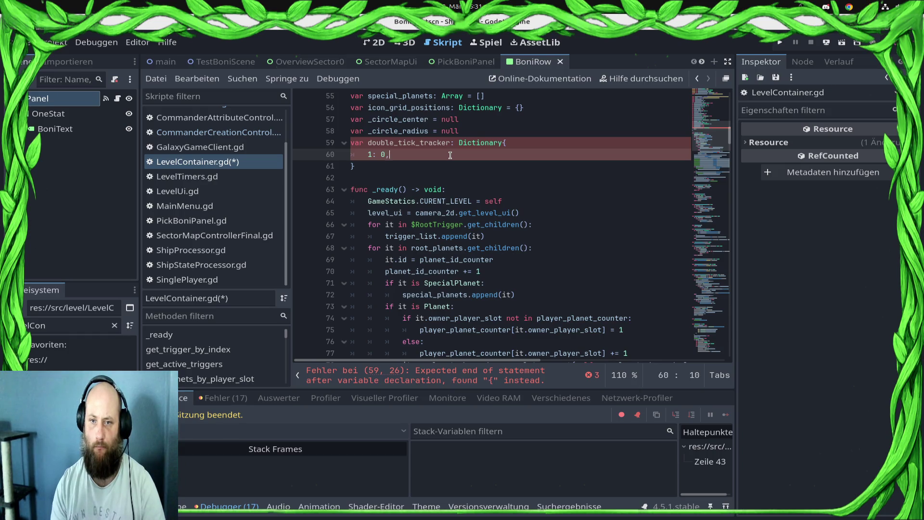
{"action": "key", "text": "Return"}
{"action": "type", "text": "2: 0,"}
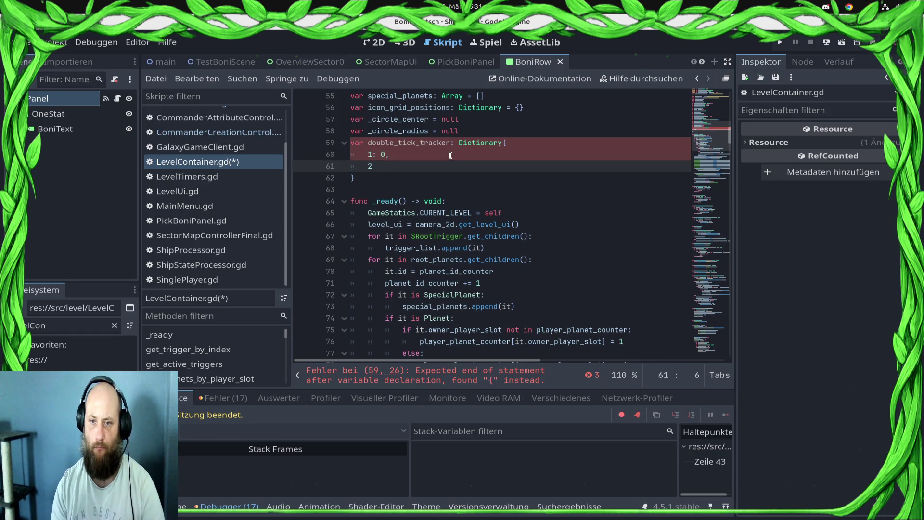
{"action": "key", "text": "Return"}
{"action": "type", "text": "3: "}
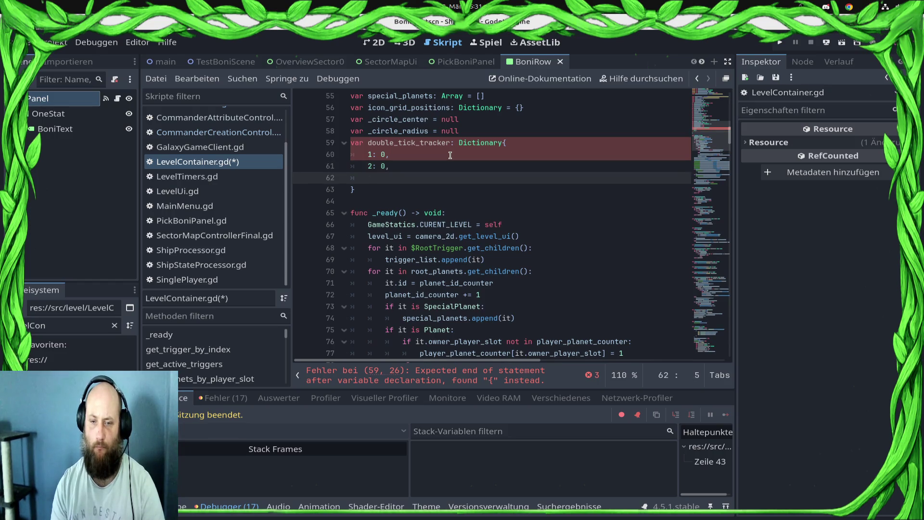
{"action": "type", "text": "0"}
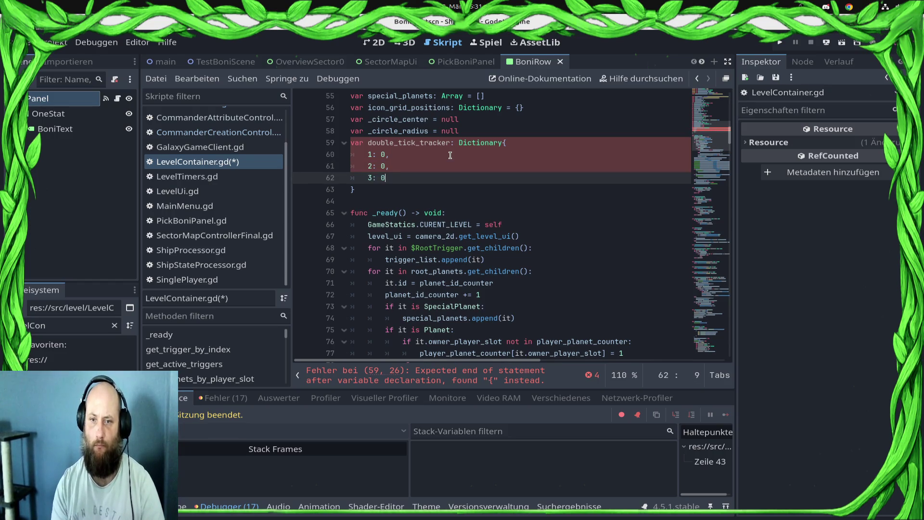
{"action": "key", "text": "ctrl+s"}
- Insert = before the opening brace of the double_tick_tracker declaration and save
{"action": "key", "text": "Up"}
{"action": "key", "text": "Up"}
{"action": "key", "text": "Up"}
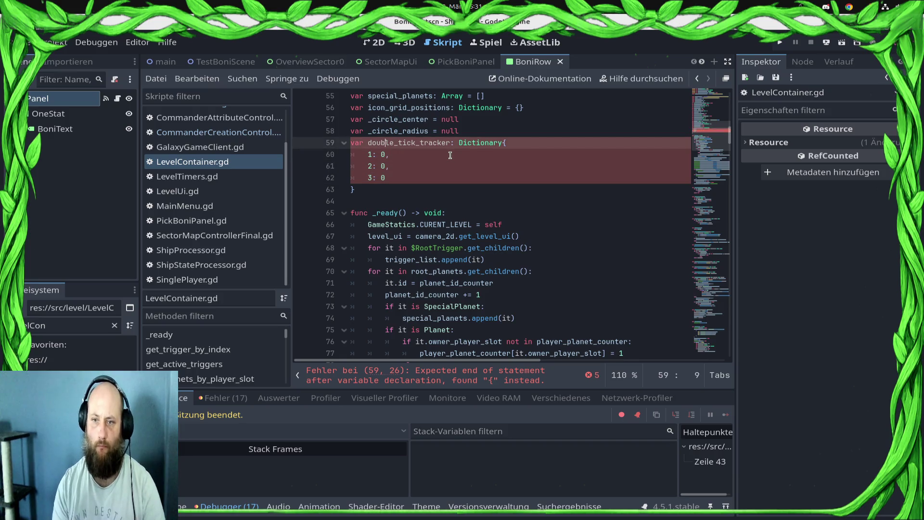
{"action": "key", "text": "End"}
{"action": "key", "text": "Left"}
{"action": "type", "text": "="}
{"action": "key", "text": "ctrl+s"}
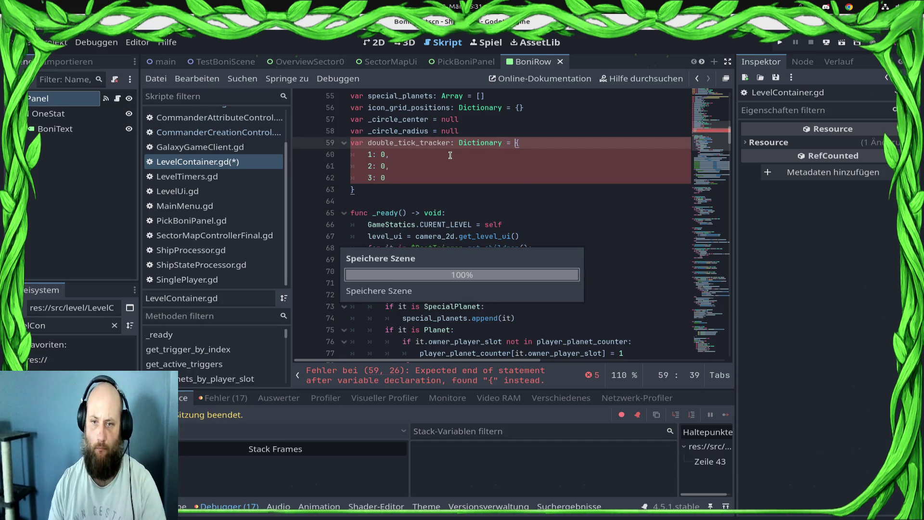
- Add the comment '# planet level, tick counter' to the first dictionary entry and save
{"action": "left_click", "coordinate": [597, 150]}
{"action": "type", "text": "# planet level, to"}
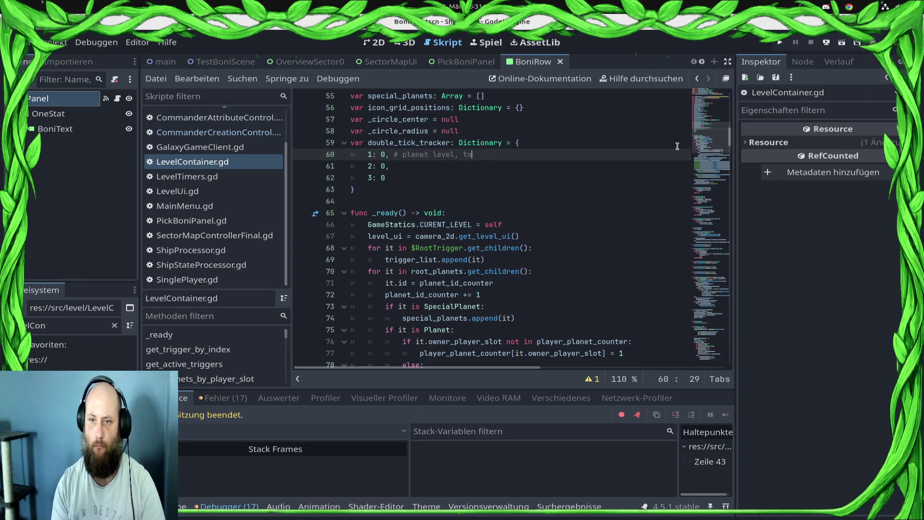
{"action": "key", "text": "Menu"}
{"action": "key", "text": "Down"}
{"action": "key", "text": "Down"}
{"action": "key", "text": "Down"}
{"action": "key", "text": "Return"}
{"action": "type", "text": "c"}
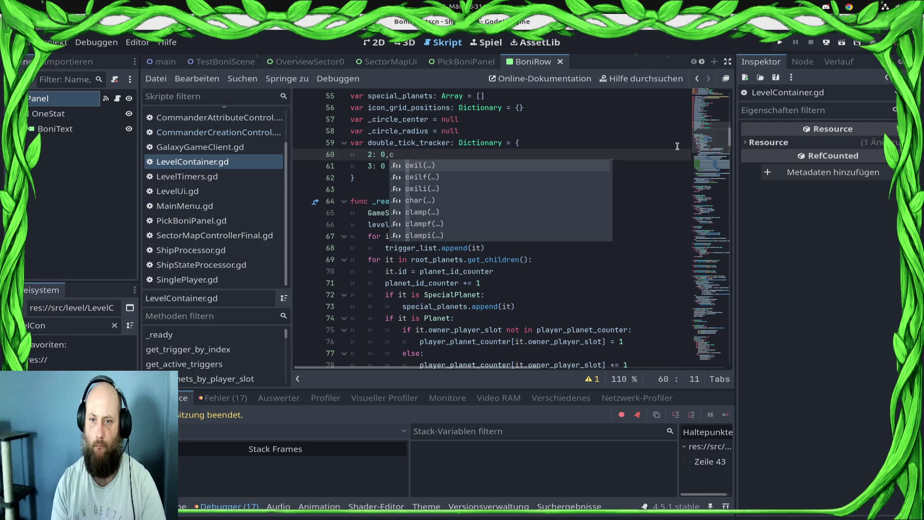
{"action": "key", "text": "ctrl+z"}
{"action": "key", "text": "ctrl+z"}
{"action": "key", "text": "Escape"}
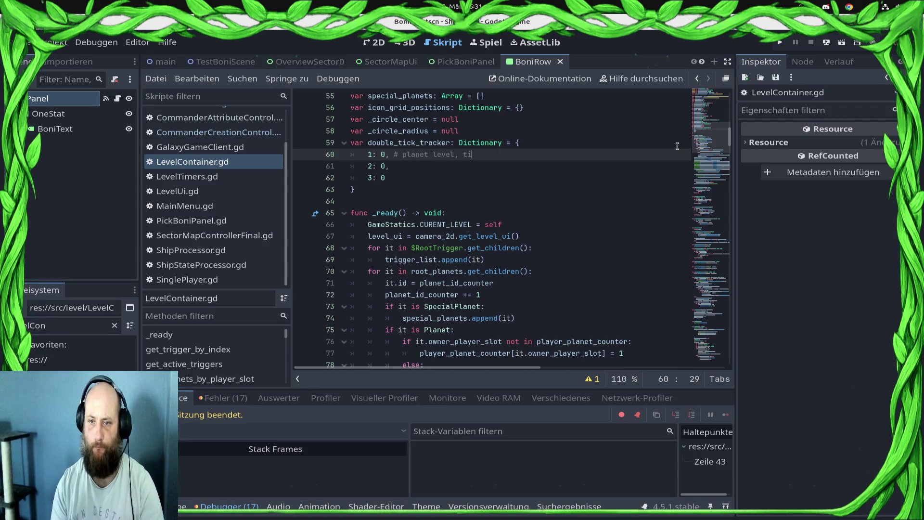
{"action": "type", "text": "ck counter"}
{"action": "key", "text": "ctrl+s"}
{"action": "scroll", "coordinate": [616, 264], "scroll_direction": "down", "scroll_amount": 7}
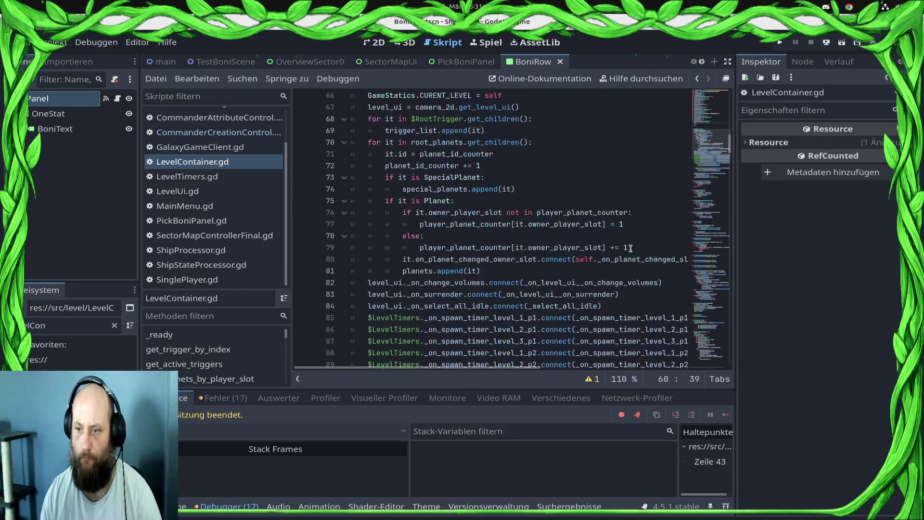
- Scroll to the spawn condition in _on_spawn_ship and widen the code editor
{"action": "mouse_move", "coordinate": [731, 153]}
{"action": "left_mouse_down"}
{"action": "mouse_move", "coordinate": [724, 225]}
{"action": "mouse_move", "coordinate": [689, 317]}
{"action": "mouse_move", "coordinate": [687, 288]}
{"action": "left_mouse_up"}
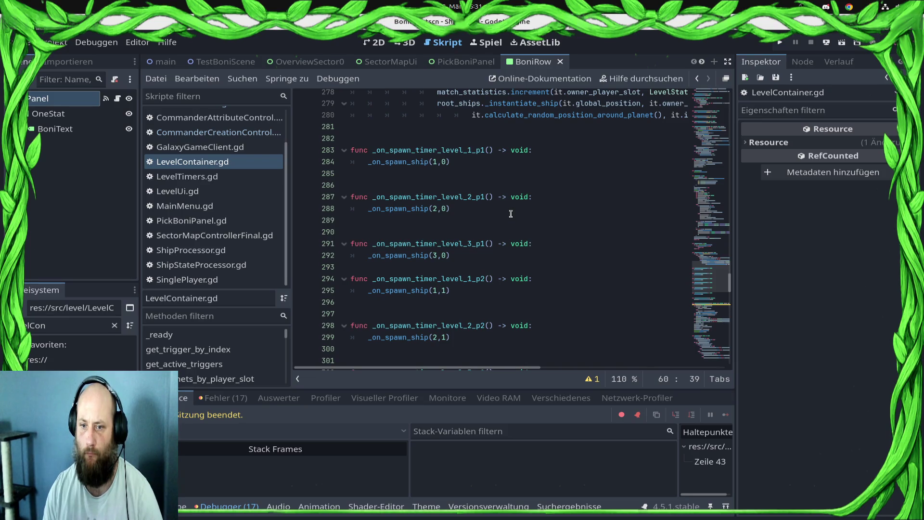
{"action": "scroll", "coordinate": [503, 211], "scroll_direction": "up", "scroll_amount": 3}
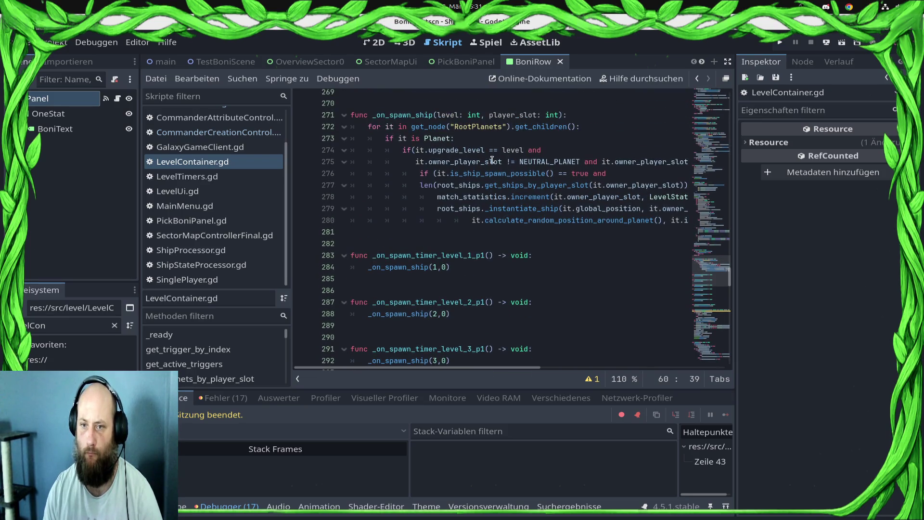
{"action": "left_click", "coordinate": [619, 174]}
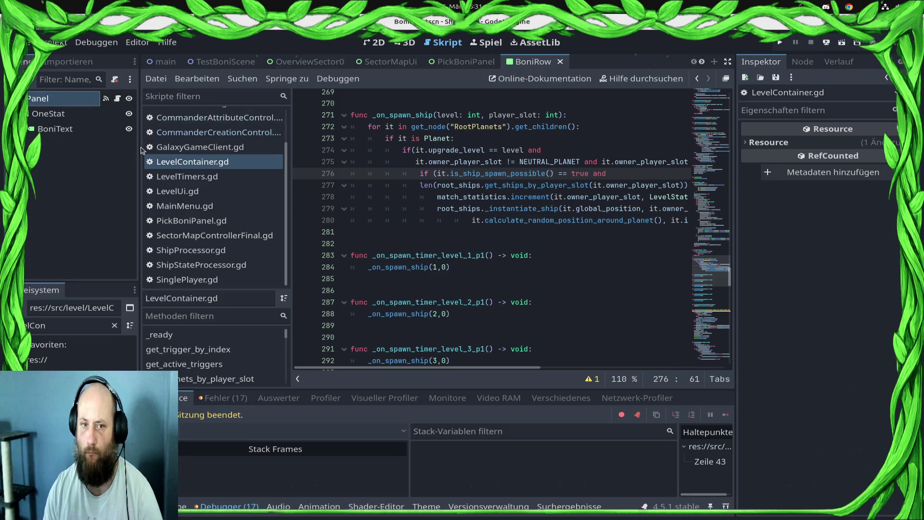
{"action": "left_click_drag", "start_coordinate": [141, 150], "coordinate": [88, 150]}
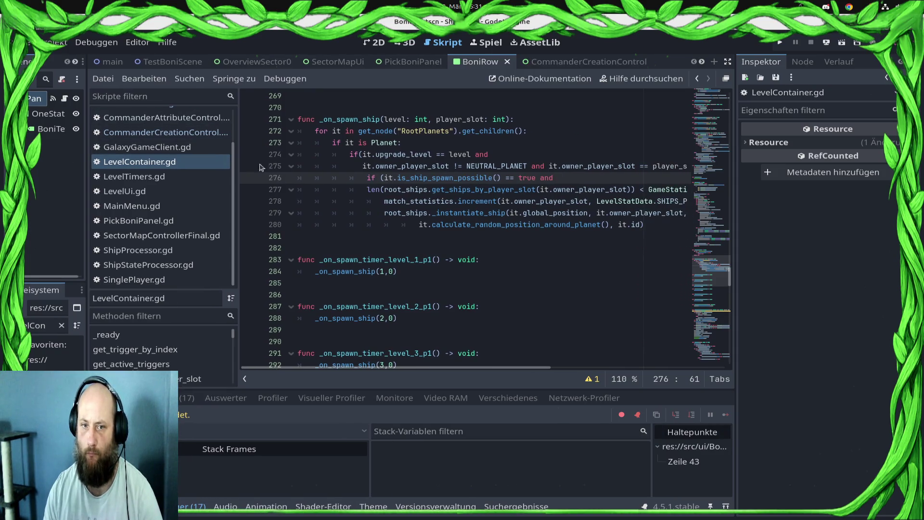
{"action": "left_click_drag", "start_coordinate": [239, 169], "coordinate": [194, 169]}
{"action": "scroll", "coordinate": [540, 212], "scroll_direction": "down", "scroll_amount": 2}
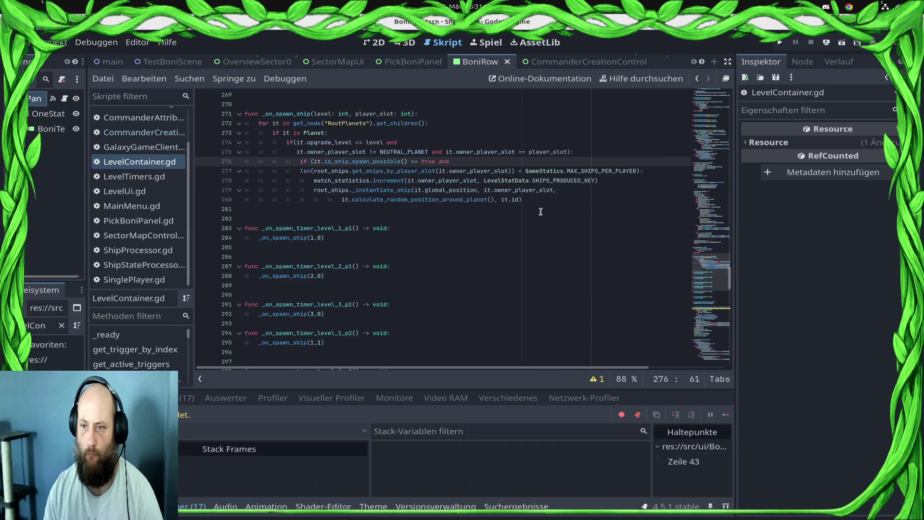
{"action": "scroll", "coordinate": [530, 193], "scroll_direction": "up", "scroll_amount": 3}
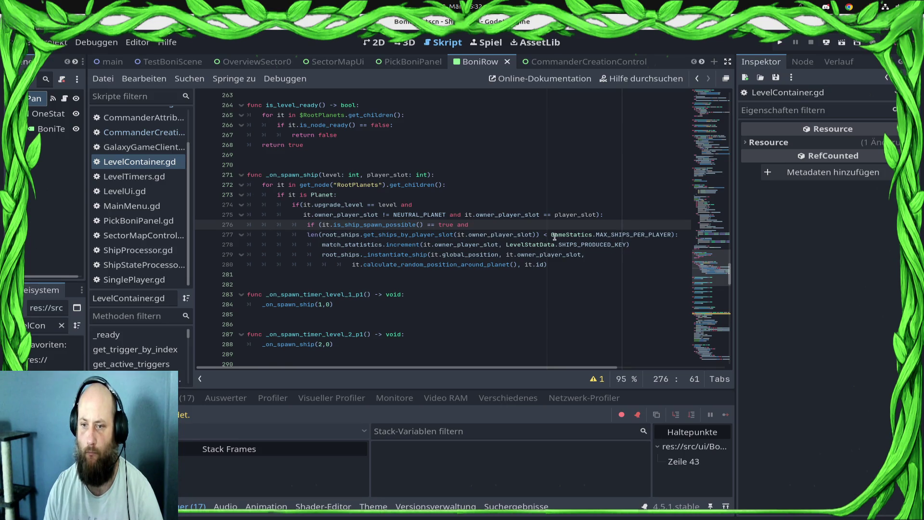
- Select and review the ship-limit condition on lines 277–280 of _on_spawn_ship
{"action": "left_click_drag", "start_coordinate": [311, 236], "coordinate": [621, 250]}
{"action": "left_click", "coordinate": [621, 253]}
{"action": "left_click", "coordinate": [638, 236]}
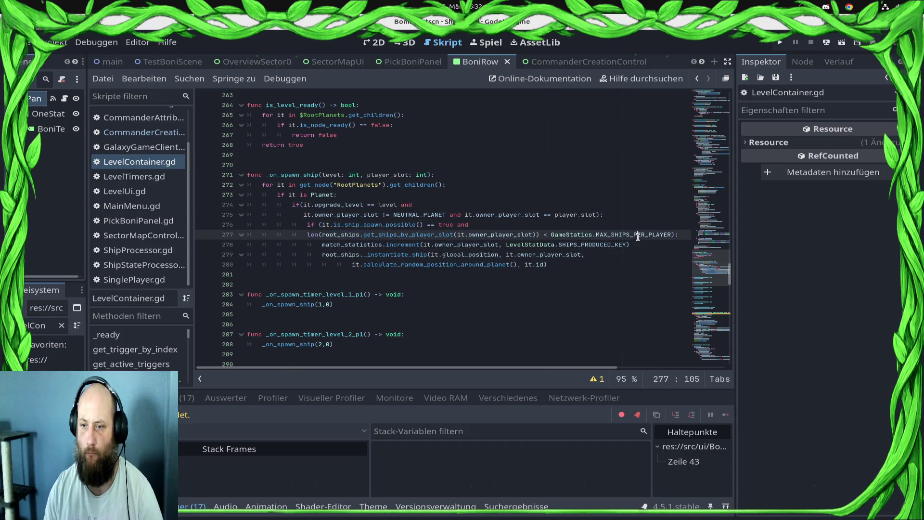
{"action": "left_click", "coordinate": [651, 247]}
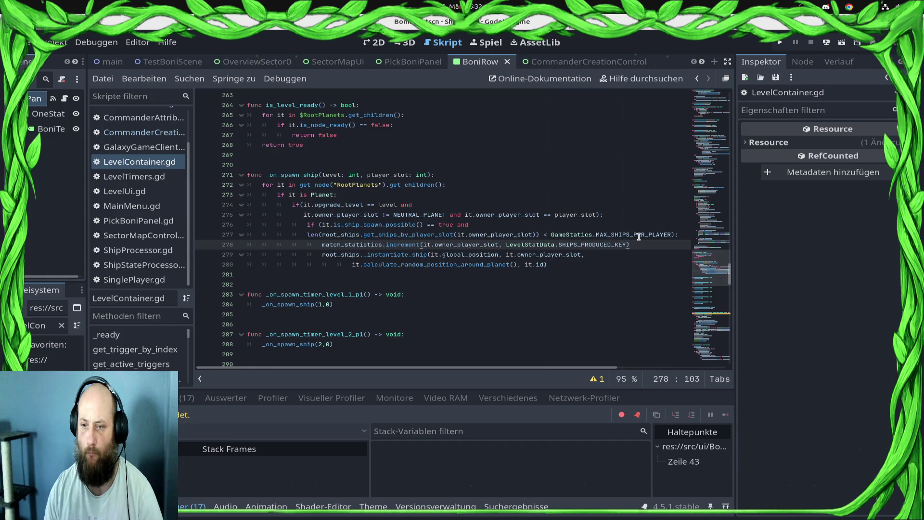
{"action": "left_click", "coordinate": [630, 256]}
{"action": "left_click", "coordinate": [624, 265]}
{"action": "left_click", "coordinate": [638, 254]}
{"action": "left_click", "coordinate": [638, 244]}
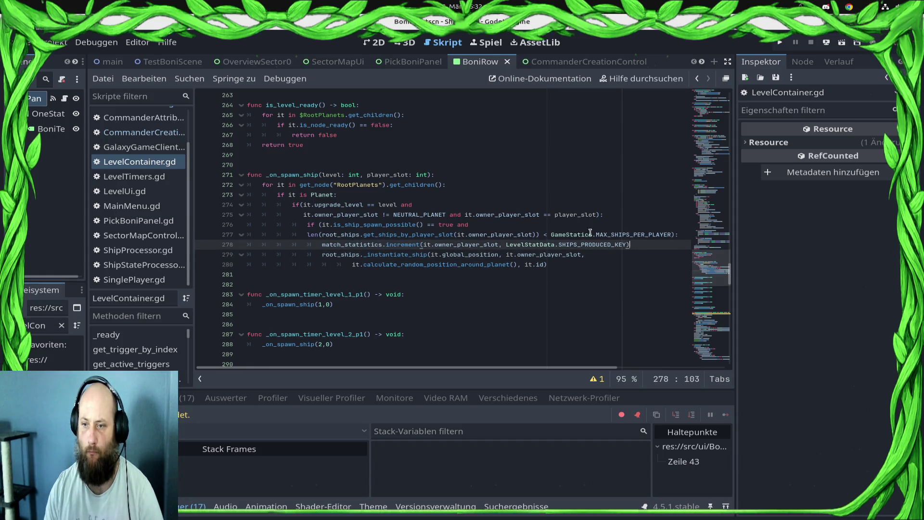
- Add 'if GameStatics.profile_data.commander_stats_sp.has_two_ships_on_every_other_tick == true:' after the statistics increment
{"action": "key", "text": "Return"}
{"action": "type", "text": "if pl"}
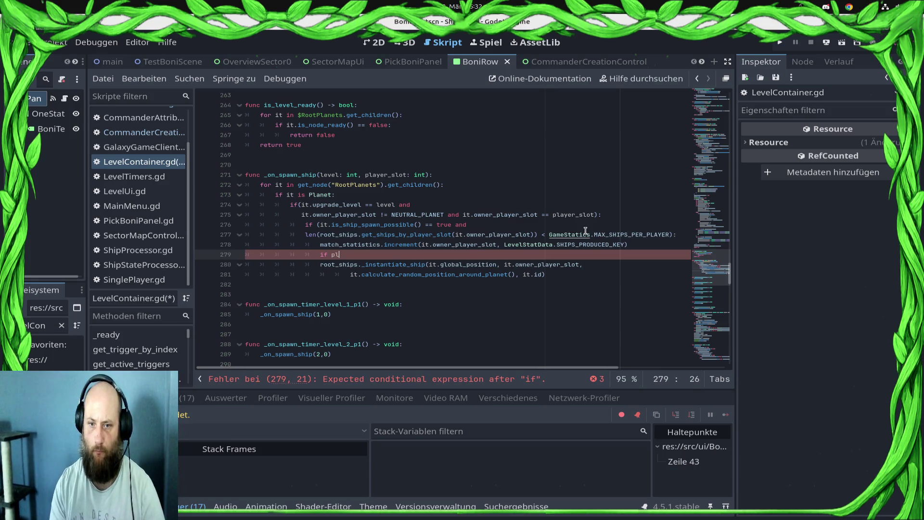
{"action": "key", "text": "ctrl+space"}
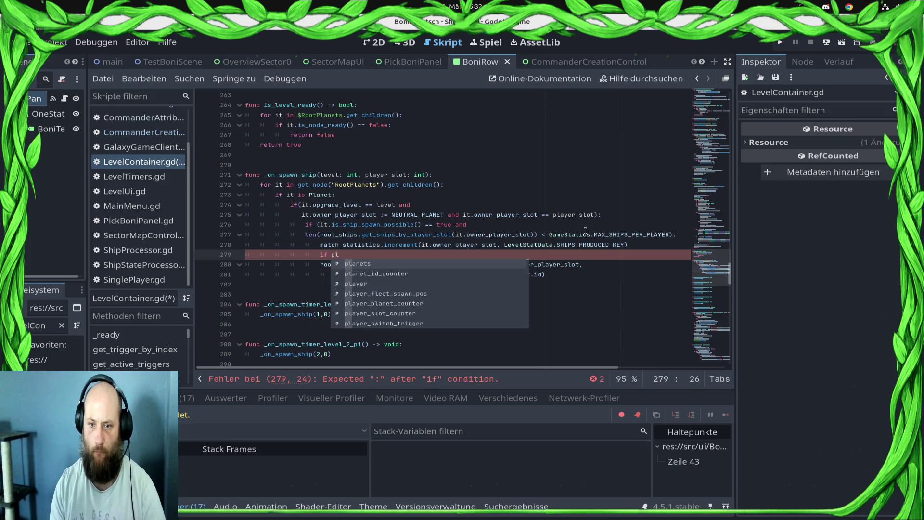
{"action": "key", "text": "BackSpace"}
{"action": "key", "text": "BackSpace"}
{"action": "key", "text": "BackSpace"}
{"action": "type", "text": "GameStatics.prof"}
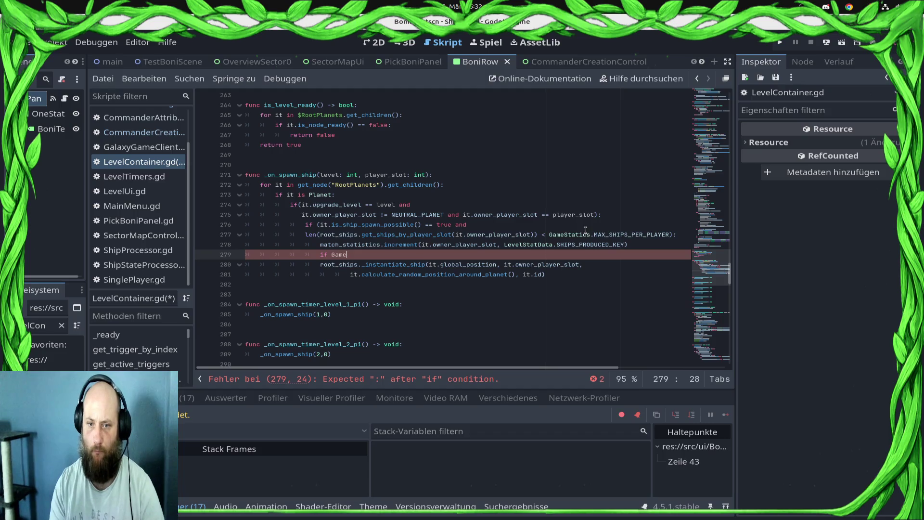
{"action": "key", "text": "Return"}
{"action": "type", "text": ".profile_data."}
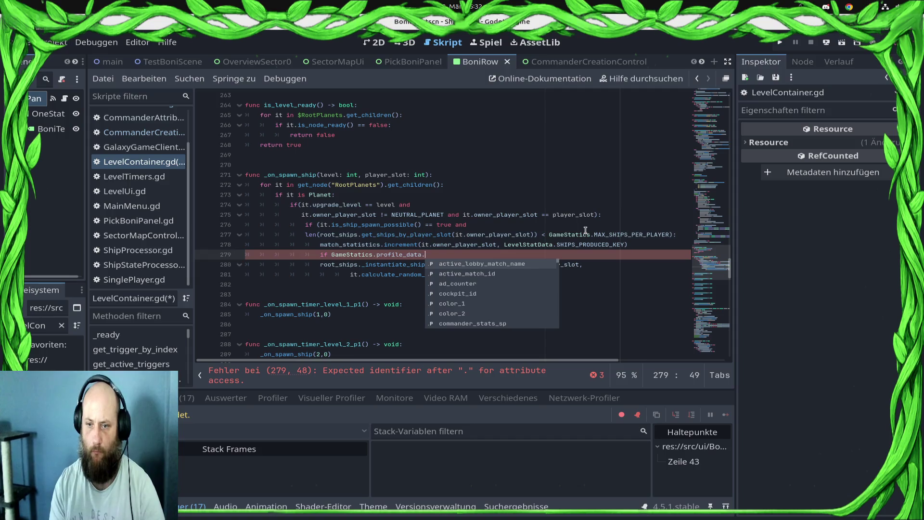
{"action": "type", "text": "com"}
{"action": "key", "text": "Return"}
{"action": "type", "text": "."}
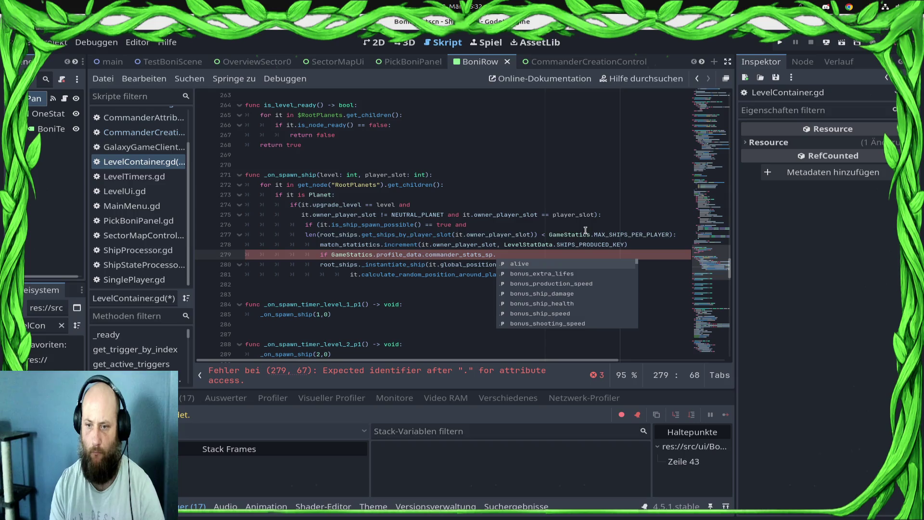
{"action": "type", "text": "ev"}
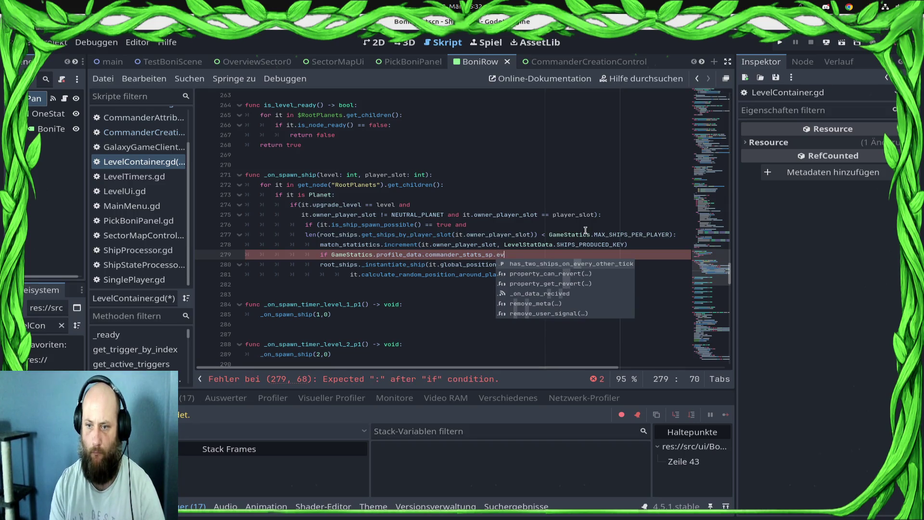
{"action": "key", "text": "Return"}
{"action": "type", "text": "== true:"}
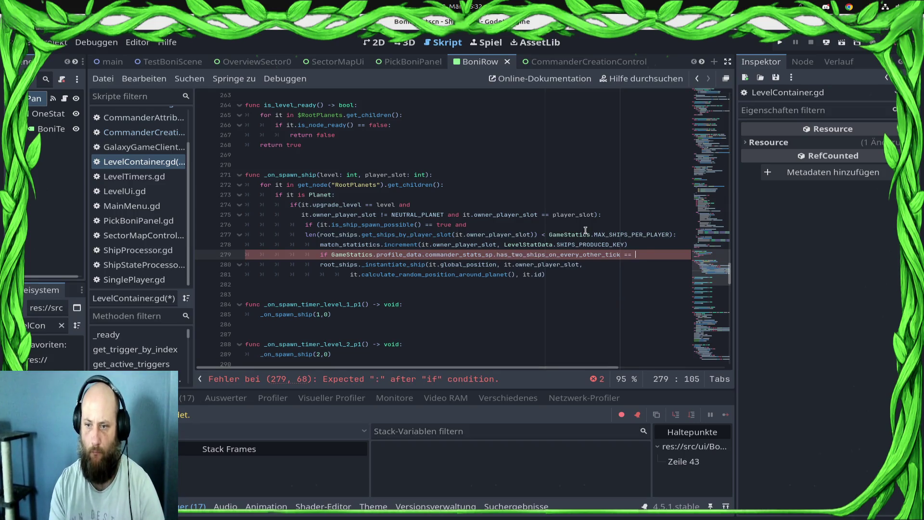
{"action": "key", "text": "Return"}
- Nest 'if double_tick_tracker[level] == 2:' containing a copy of the _instantiate_ship call, and save
{"action": "type", "text": "if "}
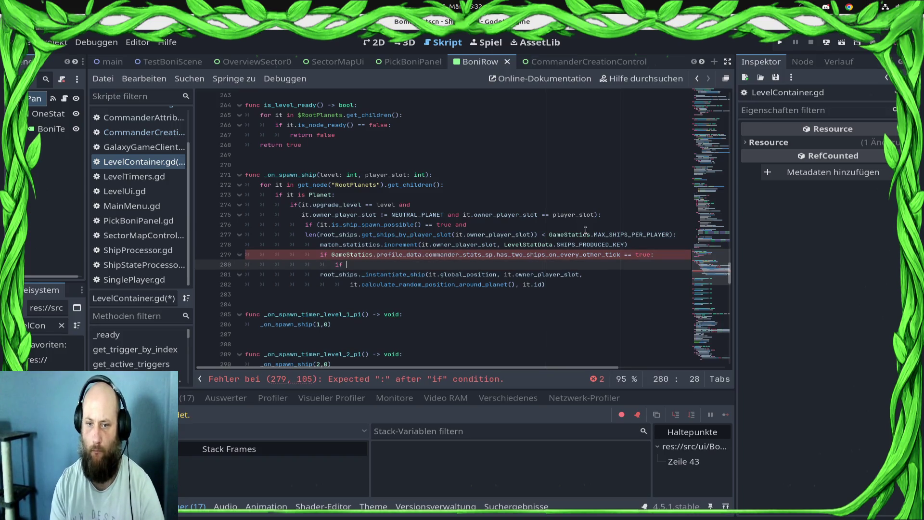
{"action": "type", "text": "do"}
{"action": "key", "text": "Return"}
{"action": "type", "text": "["}
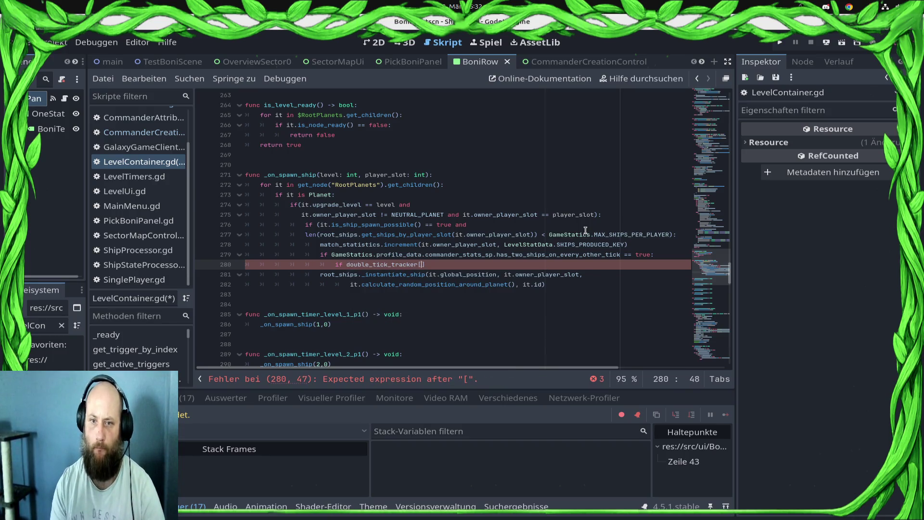
{"action": "type", "text": "level] == "}
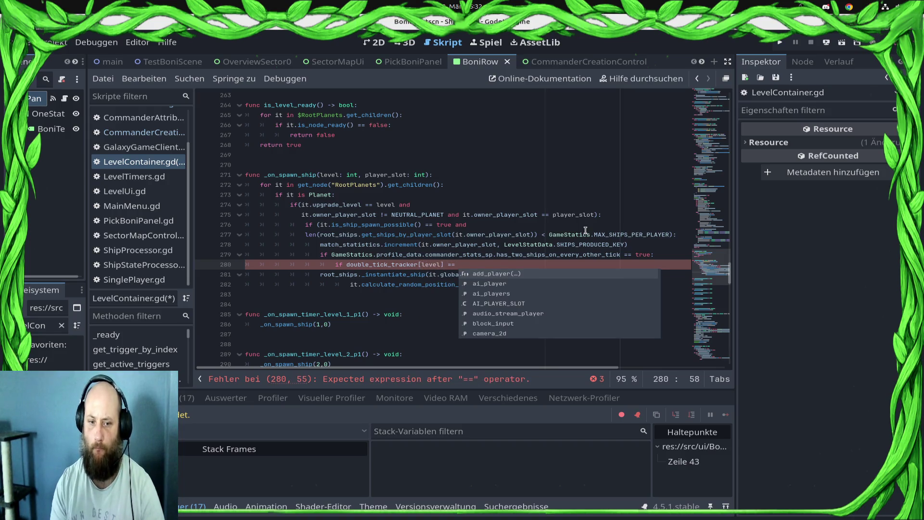
{"action": "type", "text": "2:"}
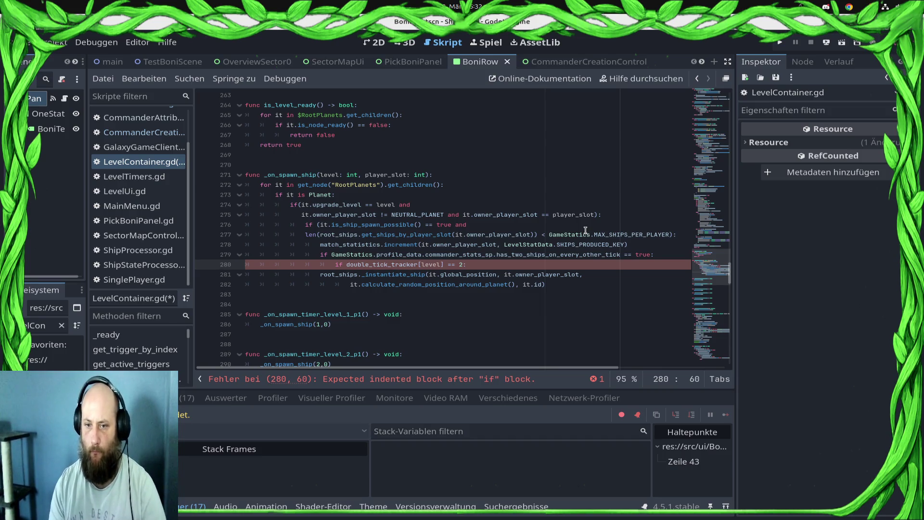
{"action": "key", "text": "Down"}
{"action": "key", "text": "Down"}
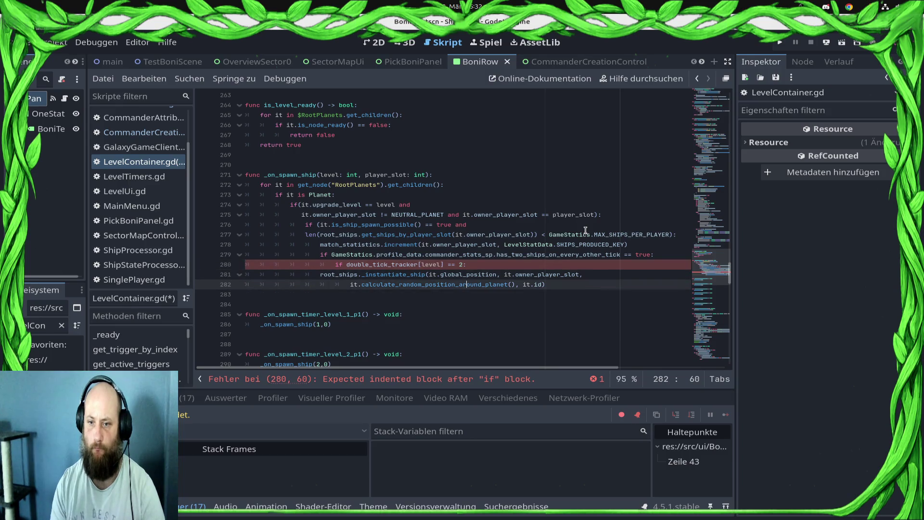
{"action": "key", "text": "shift+Home"}
{"action": "key", "text": "shift+Up"}
{"action": "key", "text": "shift+Home"}
{"action": "key", "text": "ctrl+c"}
{"action": "key", "text": "Up"}
{"action": "key", "text": "End"}
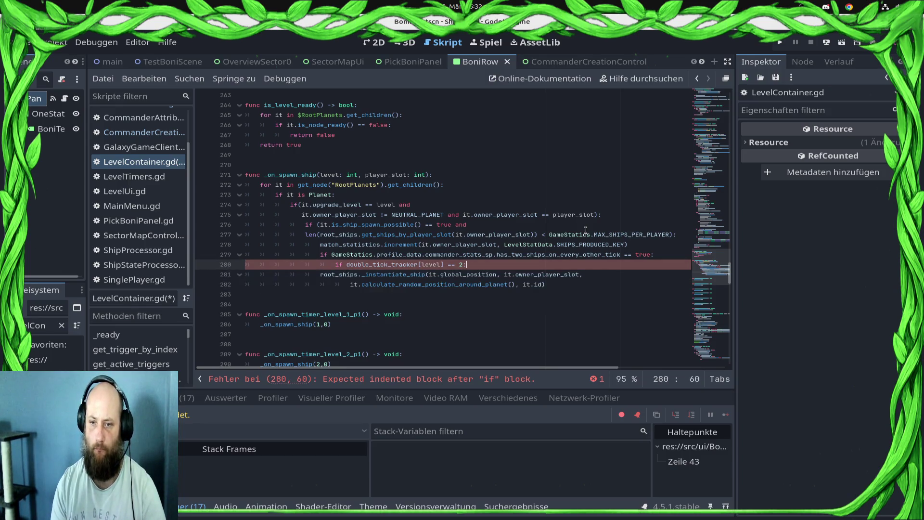
{"action": "key", "text": "Return"}
{"action": "key", "text": "ctrl+v"}
{"action": "key", "text": "ctrl+s"}
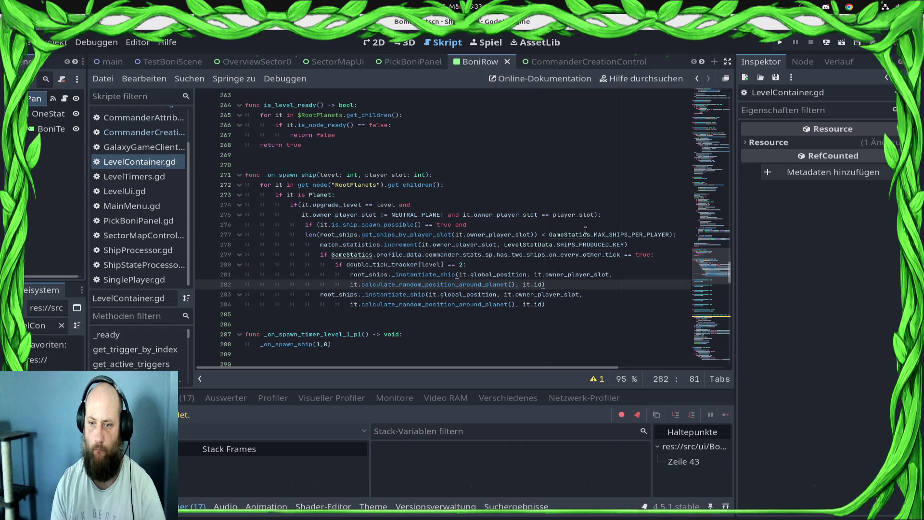
- Reset double_tick_tracker[level] = 0 inside the == 2 branch and save
{"action": "key", "text": "Up"}
{"action": "key", "text": "Up"}
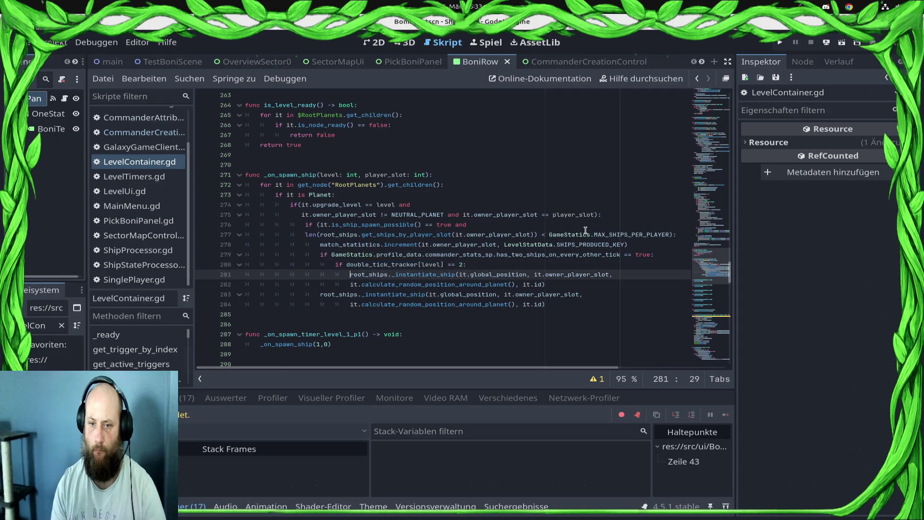
{"action": "key", "text": "Return"}
{"action": "type", "text": "double_tick_tracker[level] = 0"}
{"action": "key", "text": "ctrl+s"}
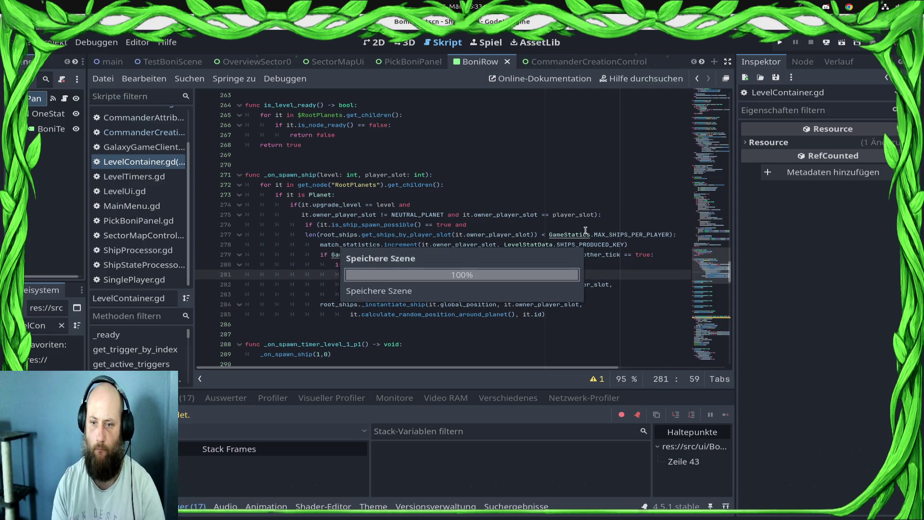
- Add double_tick_tracker[level] += 1 under the two-ships check and run the game
{"action": "key", "text": "Home"}
{"action": "key", "text": "Up"}
{"action": "key", "text": "Up"}
{"action": "key", "text": "Up"}
{"action": "key", "text": "Up"}
{"action": "key", "text": "Up"}
{"action": "key", "text": "Up"}
{"action": "key", "text": "Down"}
{"action": "key", "text": "Down"}
{"action": "key", "text": "Down"}
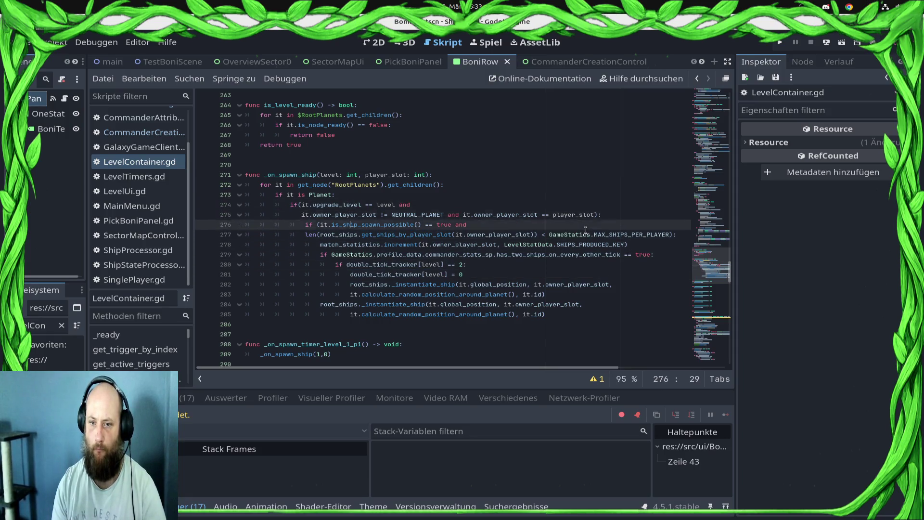
{"action": "key", "text": "Up"}
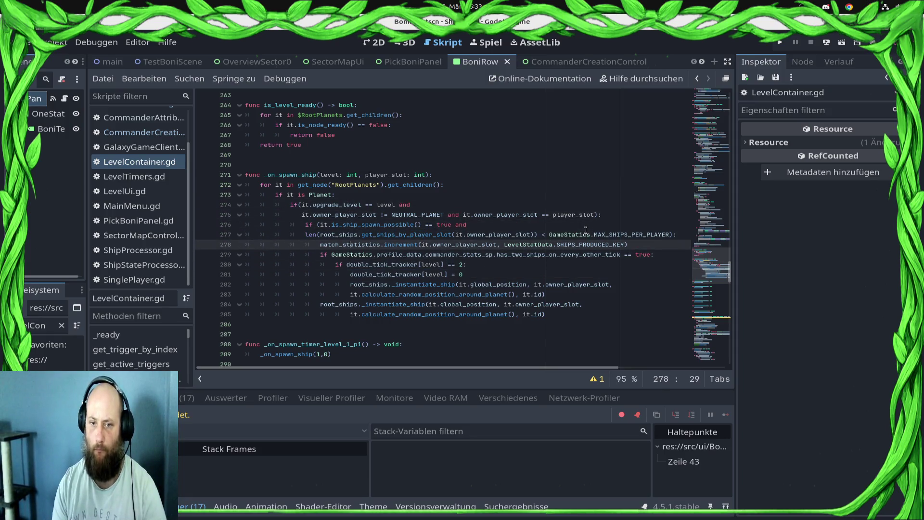
{"action": "key", "text": "Down"}
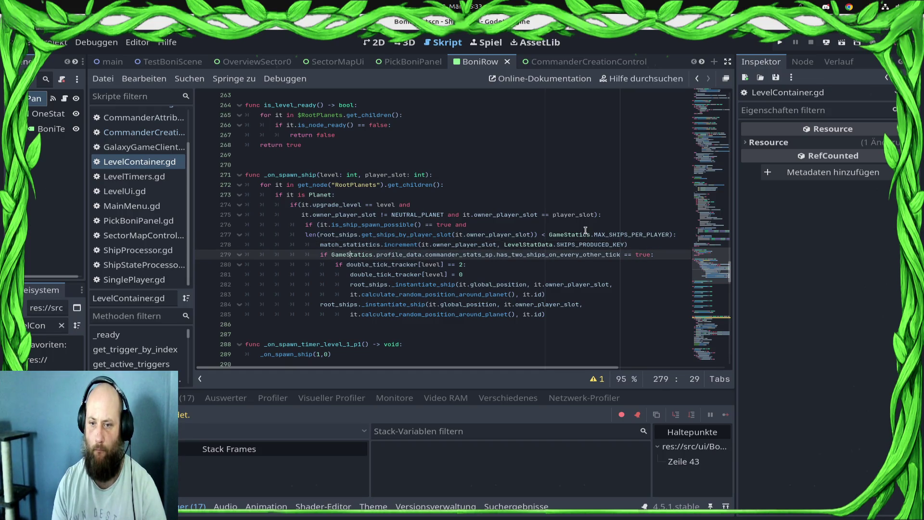
{"action": "key", "text": "ctrl+Return"}
{"action": "type", "text": "double_tick_tracker[level] "}
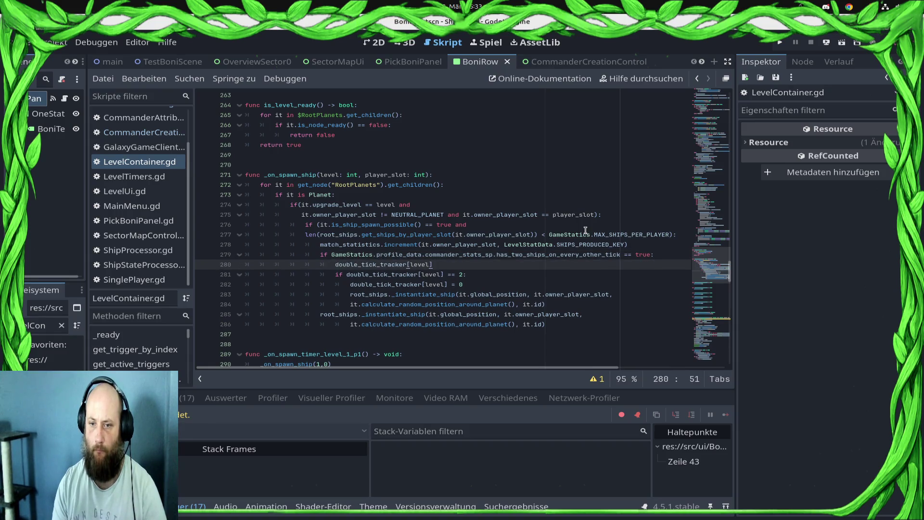
{"action": "type", "text": "+= 1"}
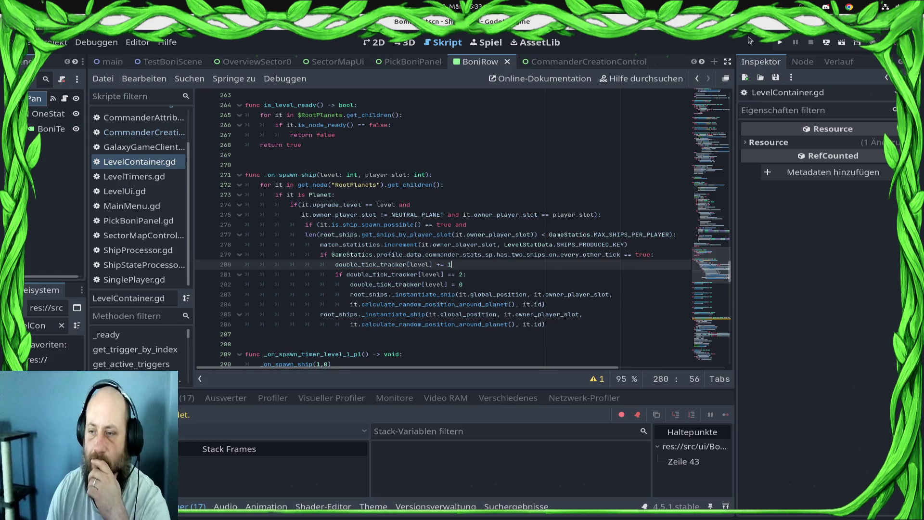
{"action": "left_click", "coordinate": [780, 43]}
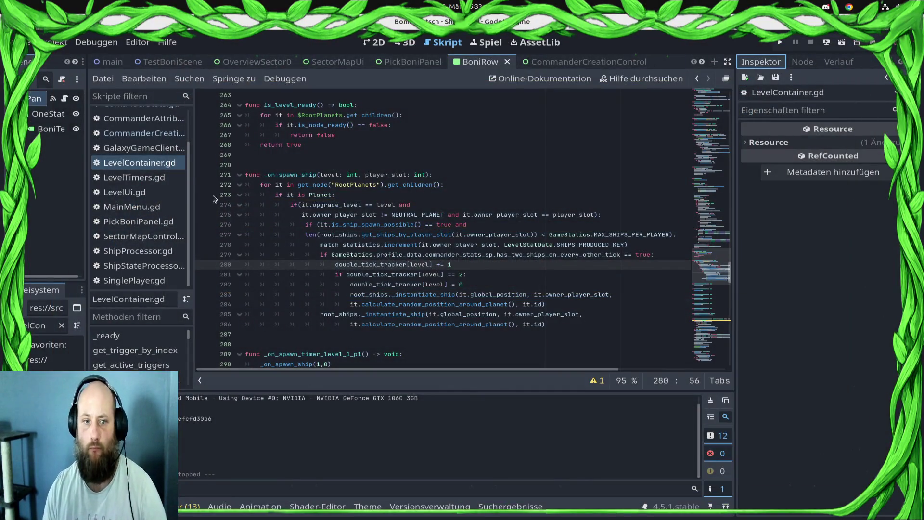
- Look up calculate_random_position_around_planet in Planet.gd, then return to LevelContainer.gd
{"action": "left_click", "coordinate": [51, 323]}
{"action": "left_click", "coordinate": [444, 325], "text": "ctrl"}
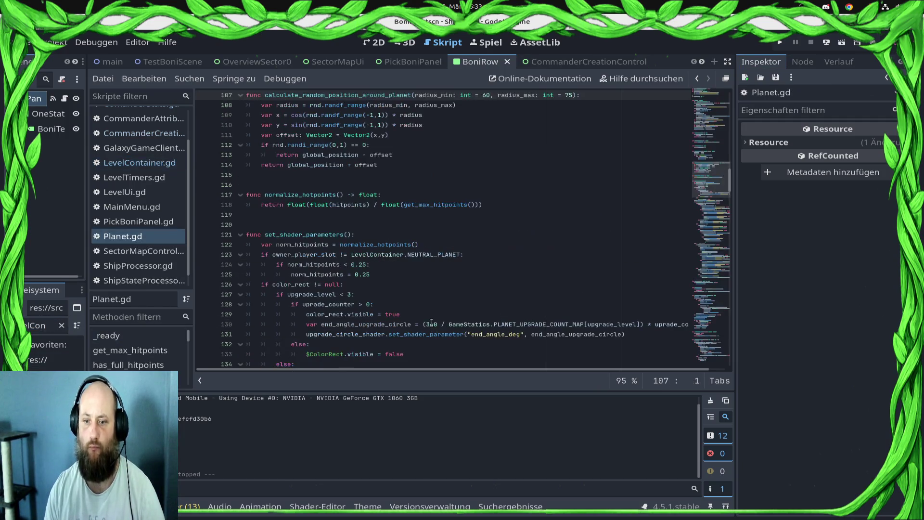
{"action": "key", "text": "ctrl+Home"}
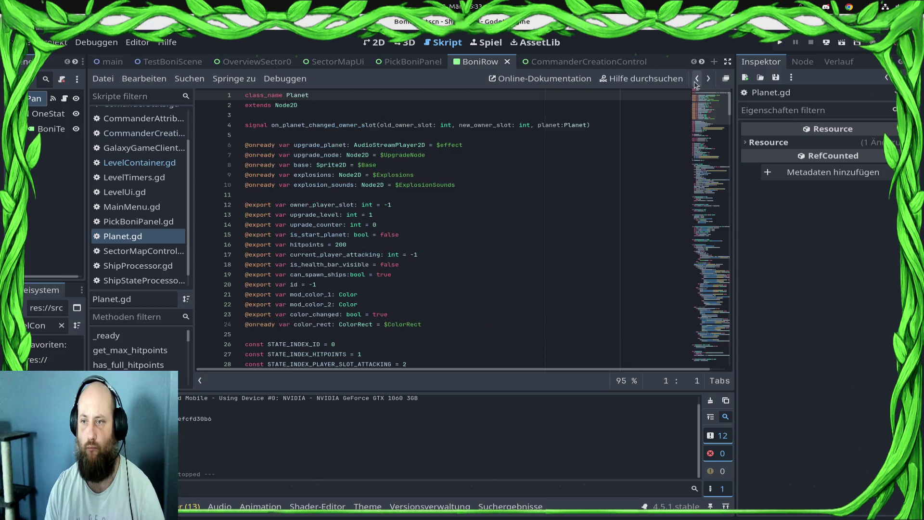
{"action": "left_click", "coordinate": [697, 78]}
{"action": "left_click", "coordinate": [699, 81]}
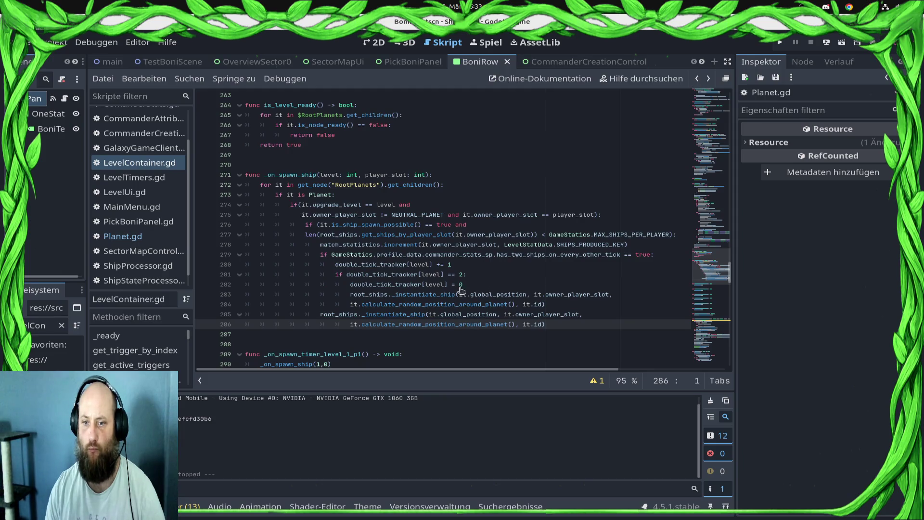
- Change the alien-ship hitpoints in ShipProcessor.gd's _instantiate_ship to 50 and save
{"action": "left_click", "coordinate": [446, 295], "text": "ctrl"}
{"action": "scroll", "coordinate": [428, 292], "scroll_direction": "down", "scroll_amount": 12}
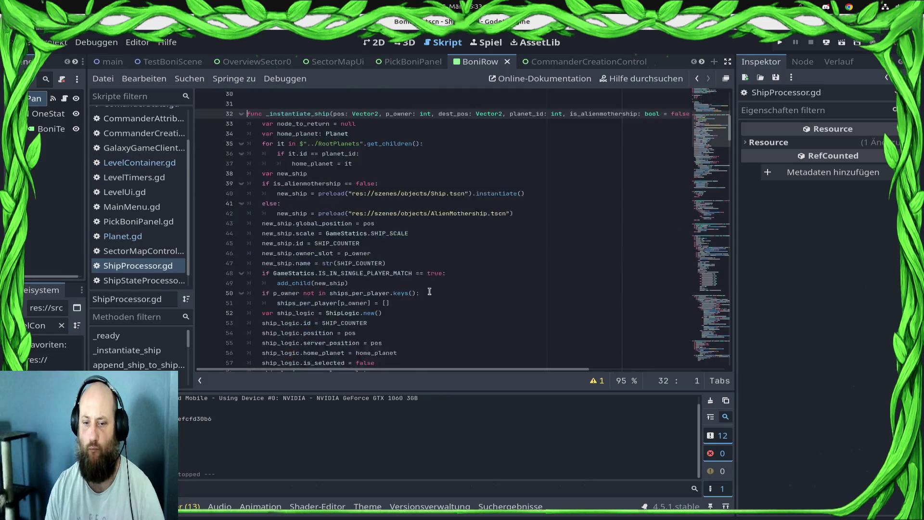
{"action": "type", "text": "ship_logic.hitpoints = 5"}
{"action": "left_click", "coordinate": [385, 216]}
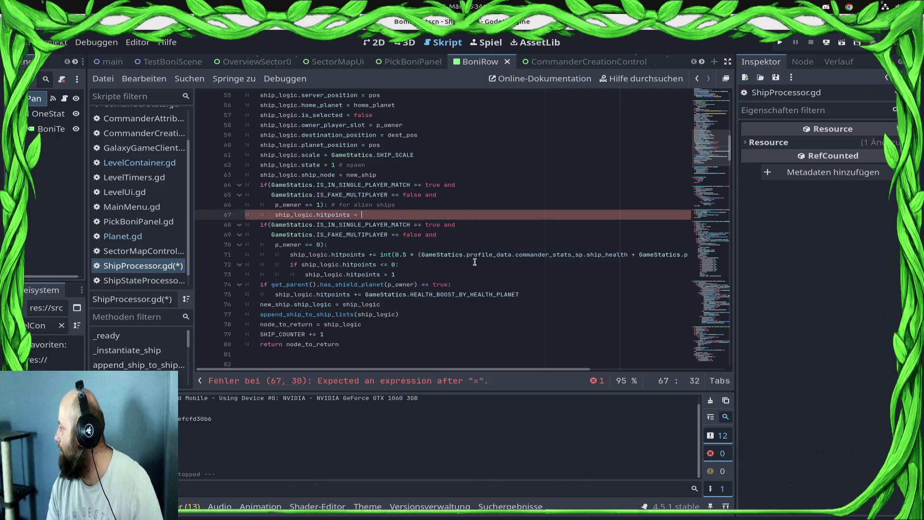
{"action": "type", "text": "50"}
{"action": "key", "text": "ctrl+s"}
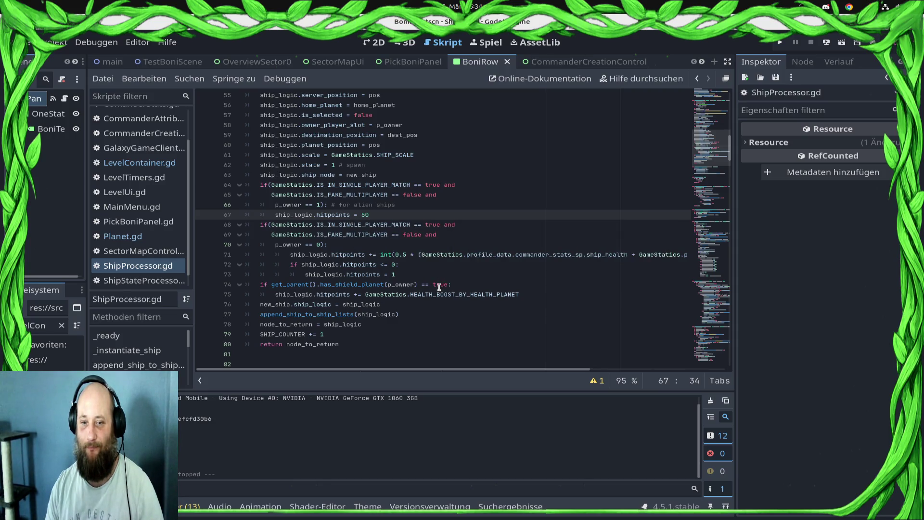
{"action": "key", "text": "ctrl+s"}
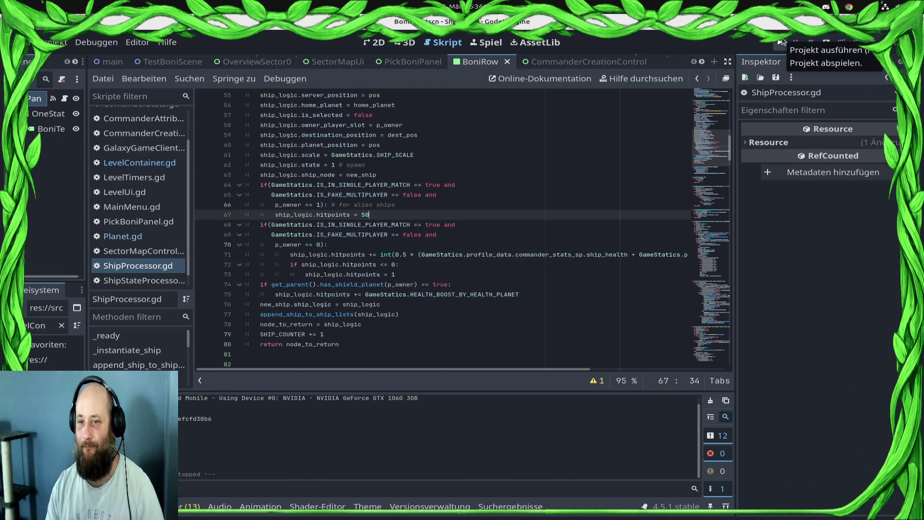
{"action": "left_click", "coordinate": [25, 59]}
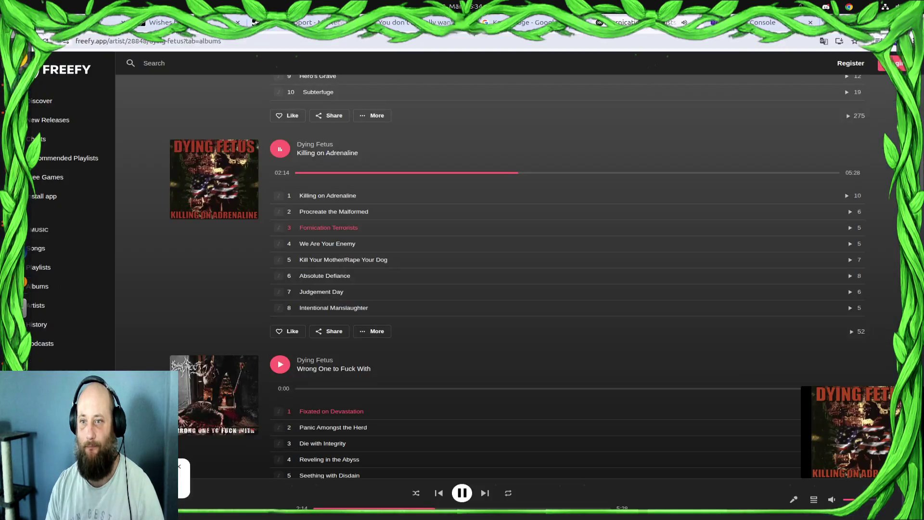
- Delete two player accounts from Nakama Console's User Accounts, leaving three listed
{"action": "key", "text": "ctrl+Tab"}
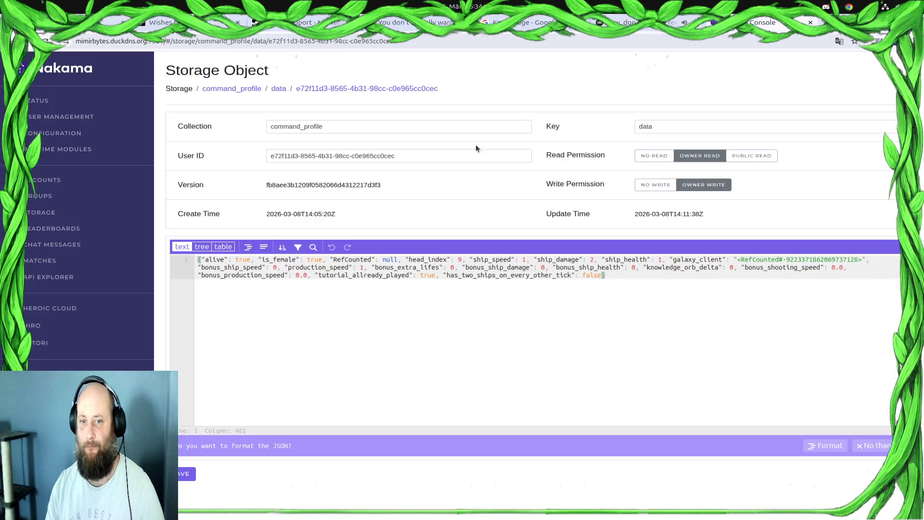
{"action": "left_click", "coordinate": [73, 180]}
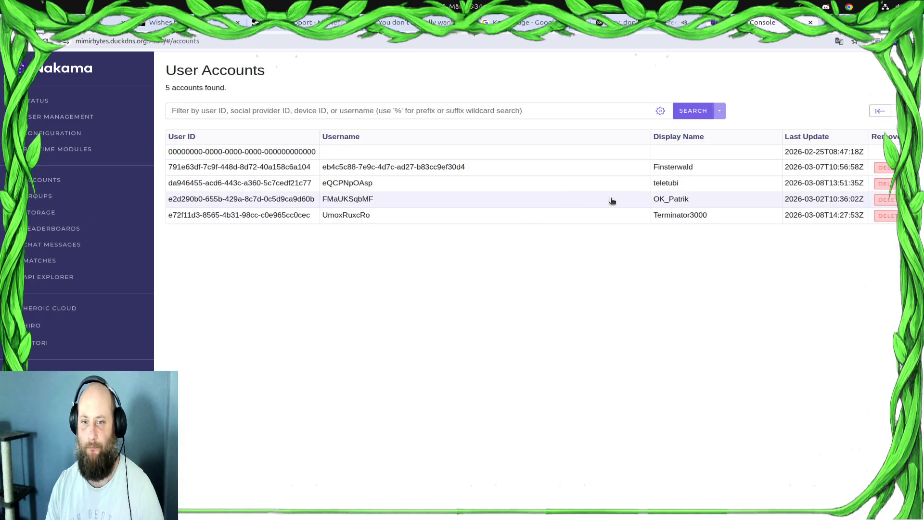
{"action": "left_click", "coordinate": [888, 216]}
{"action": "left_click", "coordinate": [555, 301]}
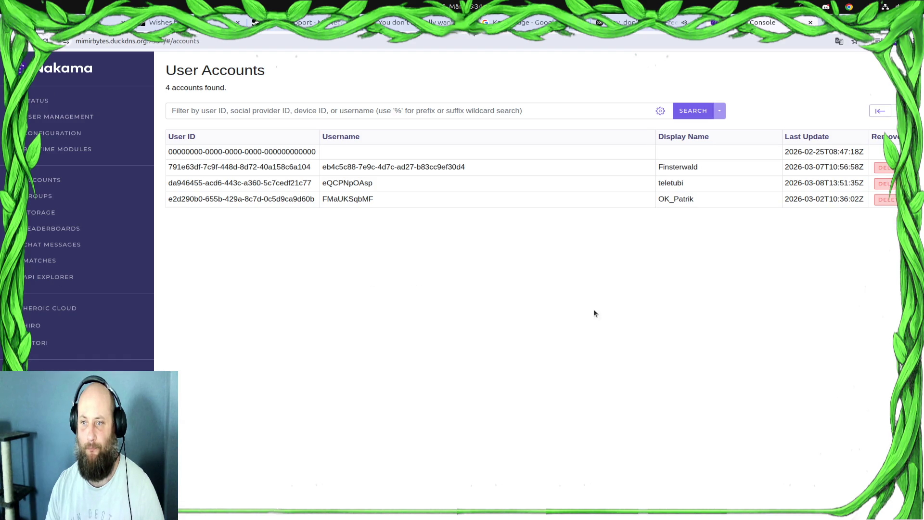
{"action": "left_click", "coordinate": [884, 183]}
{"action": "left_click", "coordinate": [555, 314]}
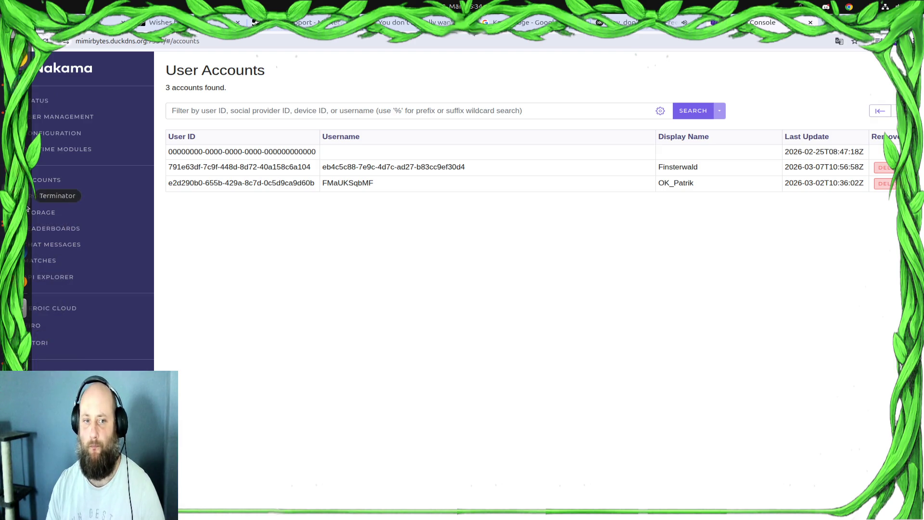
{"action": "left_click", "coordinate": [15, 195]}
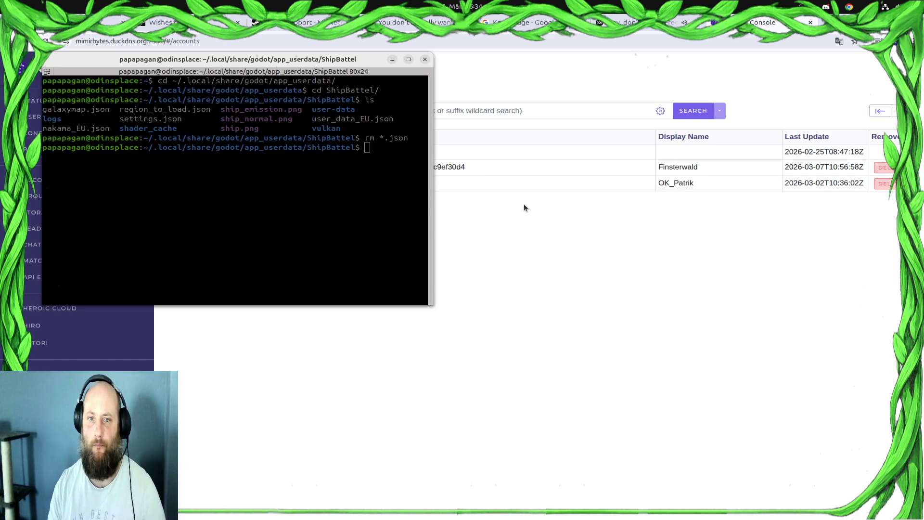
- In a fresh terminal, change into the ShipBattel user-data folder
{"action": "left_click", "coordinate": [425, 59]}
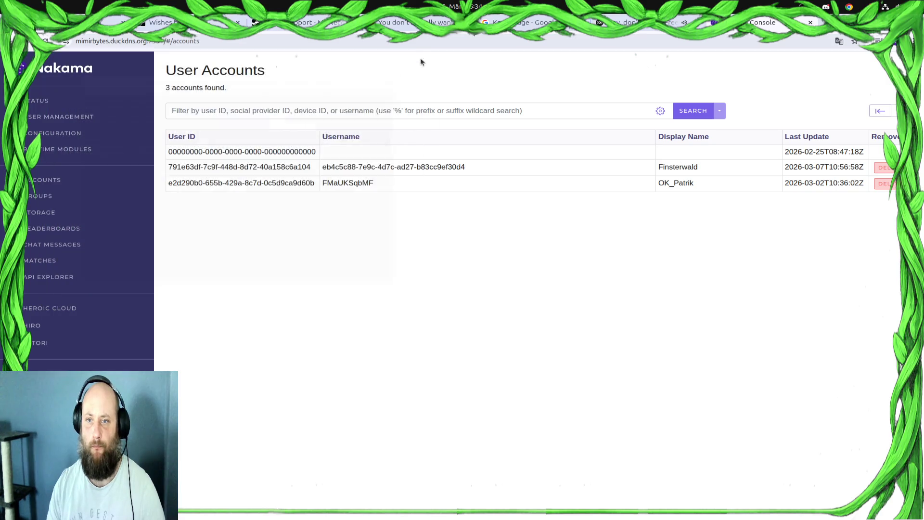
{"action": "key", "text": "ctrl+alt+t"}
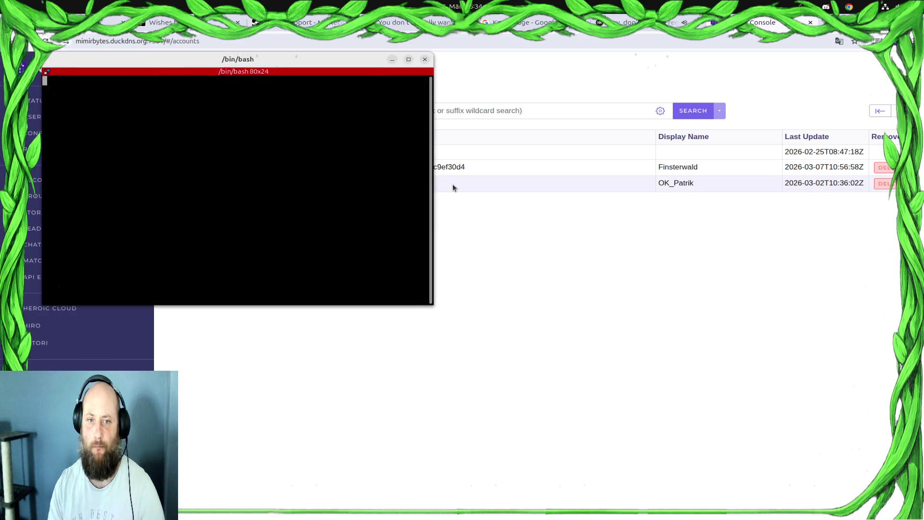
{"action": "key", "text": "ctrl+r"}
{"action": "type", "text": "cd ~"}
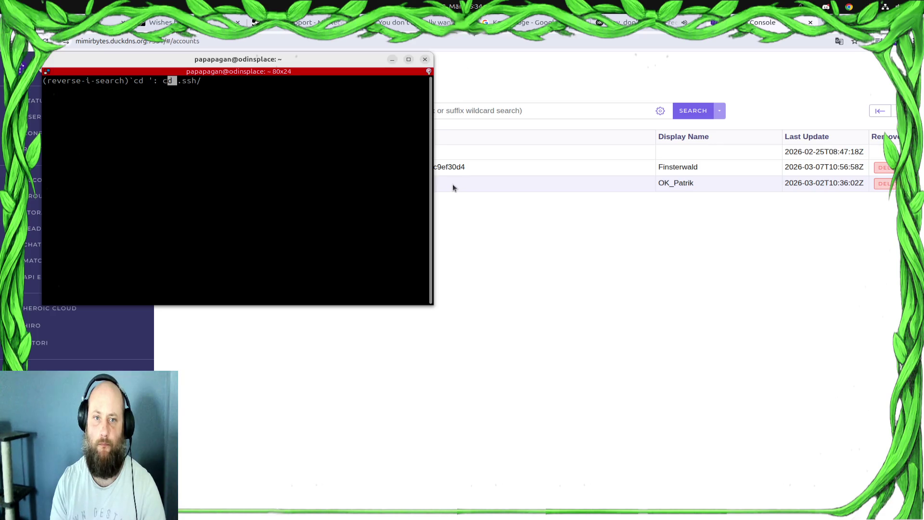
{"action": "key", "text": "Return"}
{"action": "type", "text": "cd Sh"}
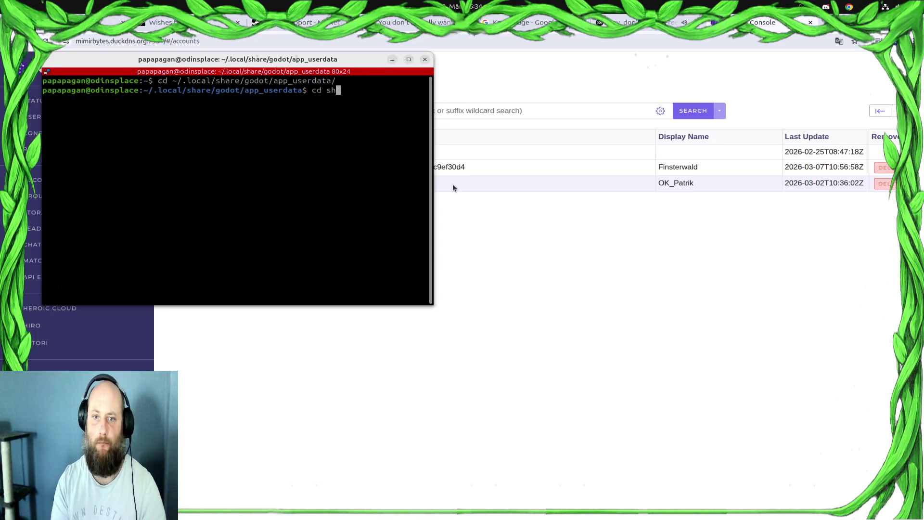
{"action": "key", "text": "Tab"}
{"action": "key", "text": "Return"}
- Delete the JSON save files with rm and list the folder to confirm none remain
{"action": "key", "text": "Up"}
{"action": "key", "text": "Up"}
{"action": "key", "text": "Down"}
{"action": "key", "text": "ctrl+c"}
{"action": "type", "text": "rm "}
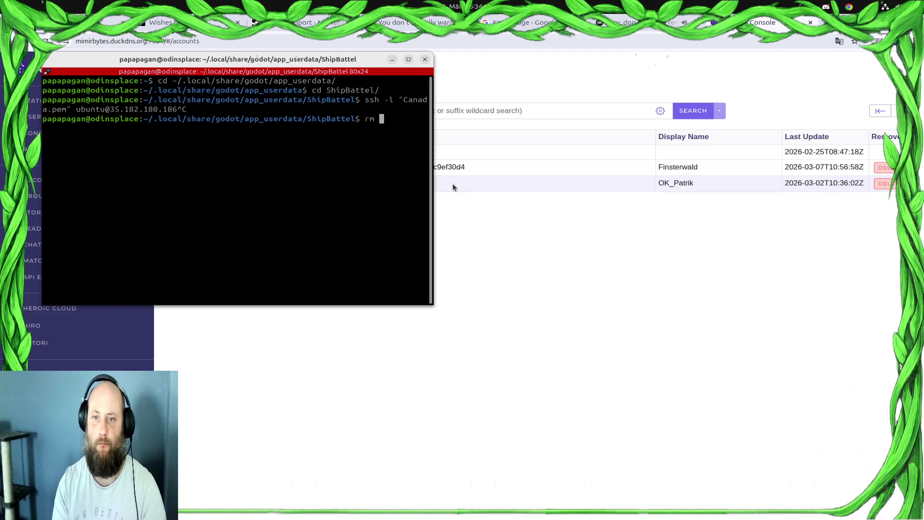
{"action": "type", "text": "*.josn"}
{"action": "key", "text": "Return"}
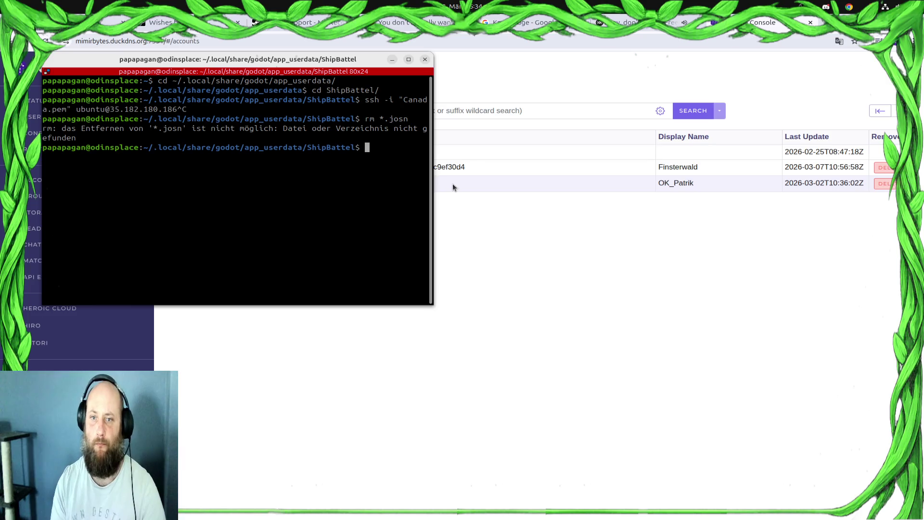
{"action": "type", "text": "rm *.json"}
{"action": "key", "text": "Return"}
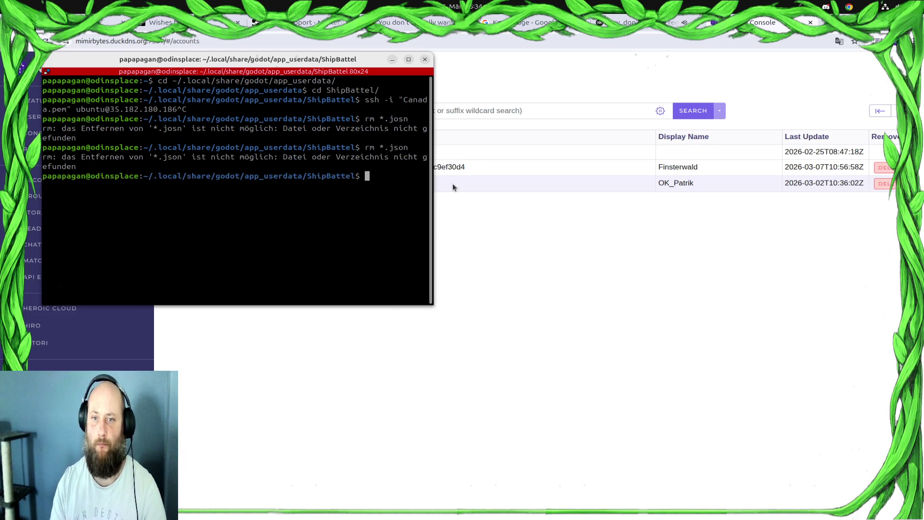
{"action": "key", "text": "Return"}
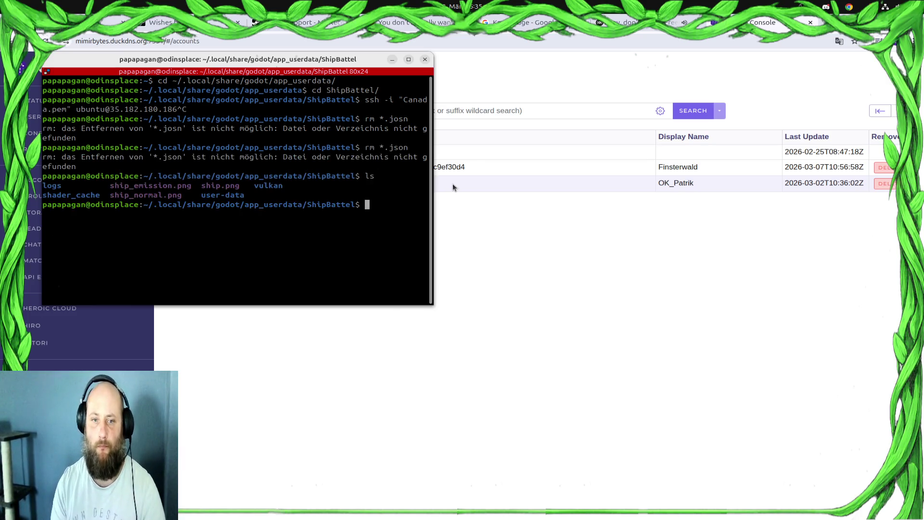
- Bring the Nakama accounts page forward, then relaunch the game from Godot
{"action": "left_click", "coordinate": [692, 168]}
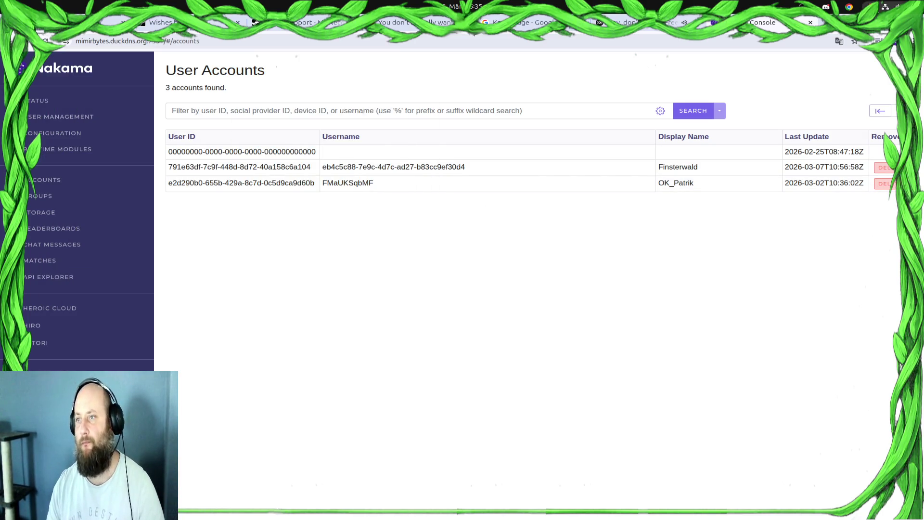
{"action": "key", "text": "alt+Tab"}
{"action": "left_click", "coordinate": [781, 43]}
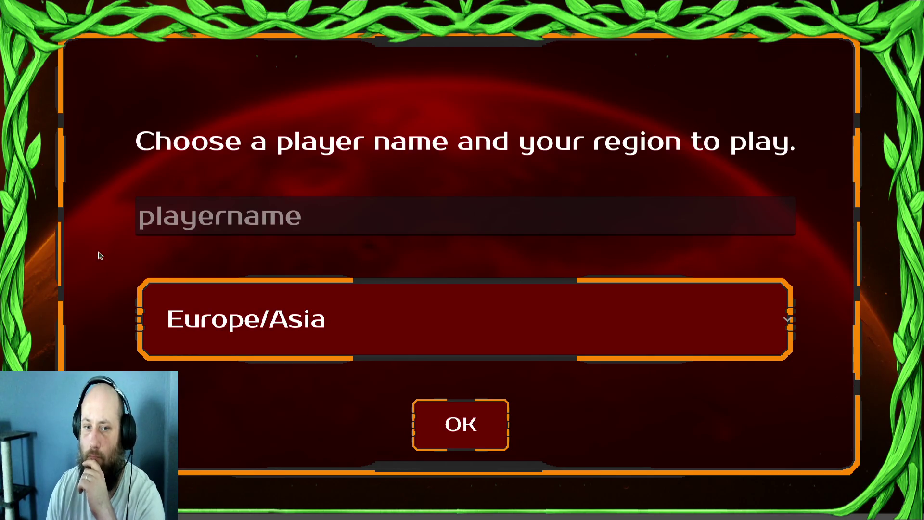
- Register a new player name in the Europe/Asia region and dismiss the welcome briefing
{"action": "left_click", "coordinate": [214, 217]}
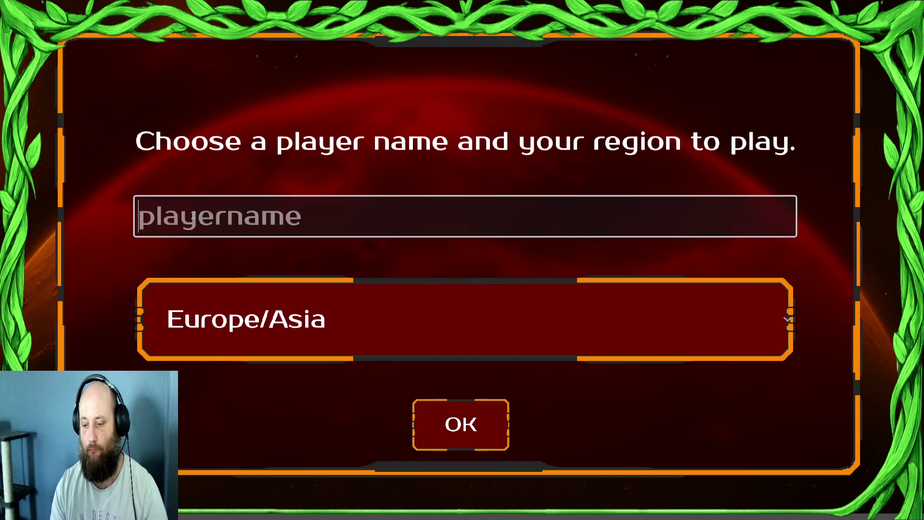
{"action": "type", "text": "Span"}
{"action": "key", "text": "BackSpace"}
{"action": "key", "text": "BackSpace"}
{"action": "type", "text": "ongebob0815"}
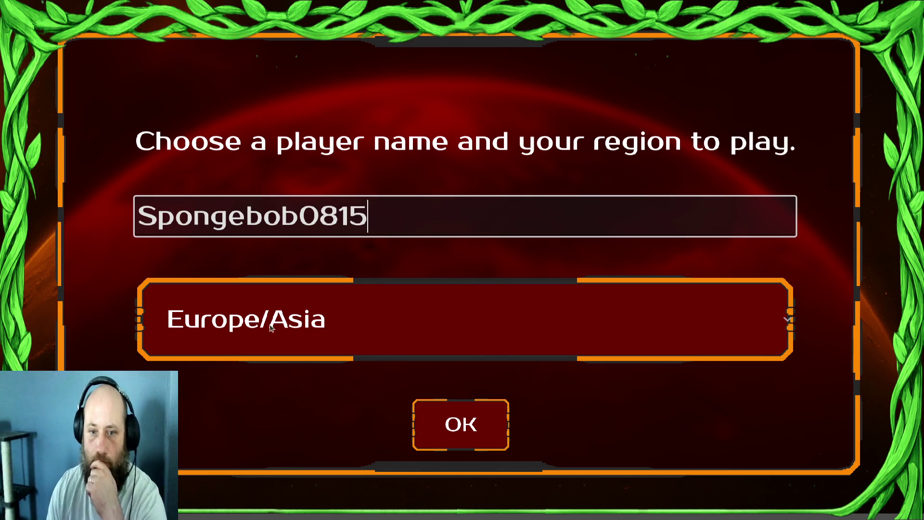
{"action": "left_click", "coordinate": [452, 404]}
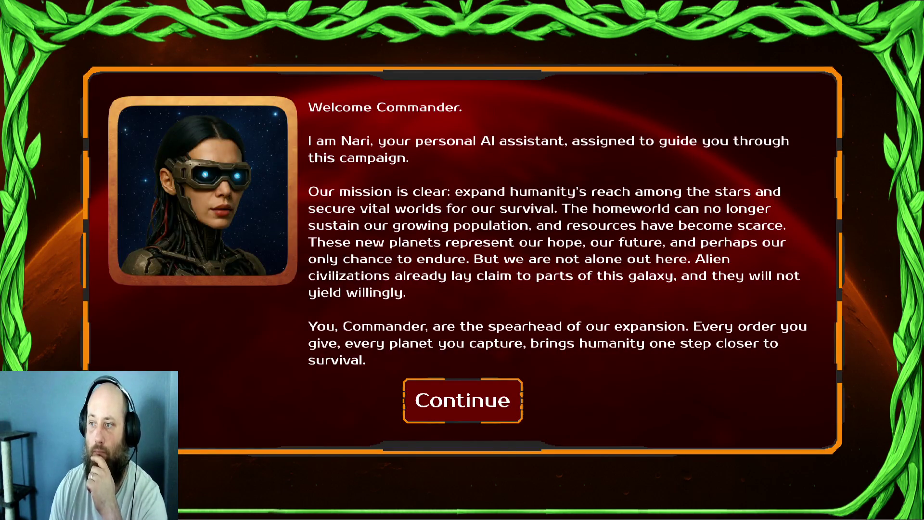
{"action": "left_click", "coordinate": [463, 419]}
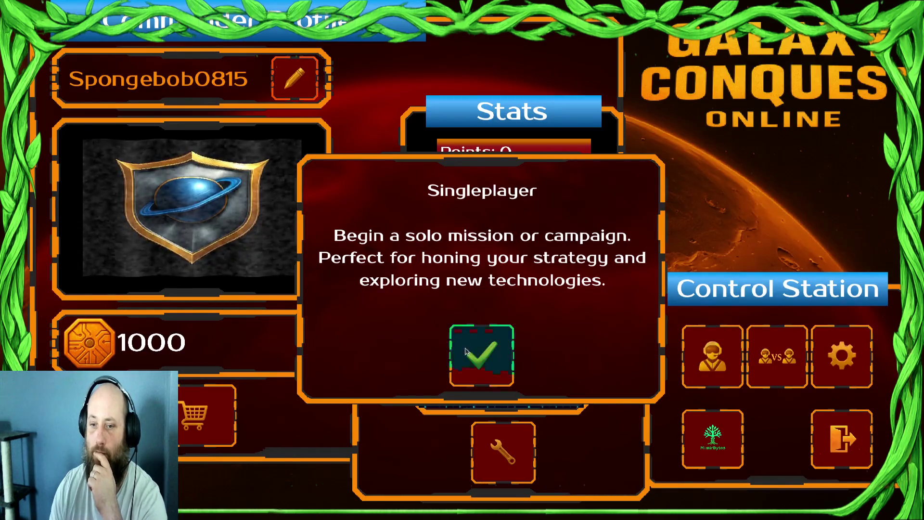
- Click through the main menu tour and start a singleplayer campaign
{"action": "left_click", "coordinate": [480, 355]}
{"action": "left_click", "coordinate": [493, 425]}
{"action": "left_click", "coordinate": [491, 433]}
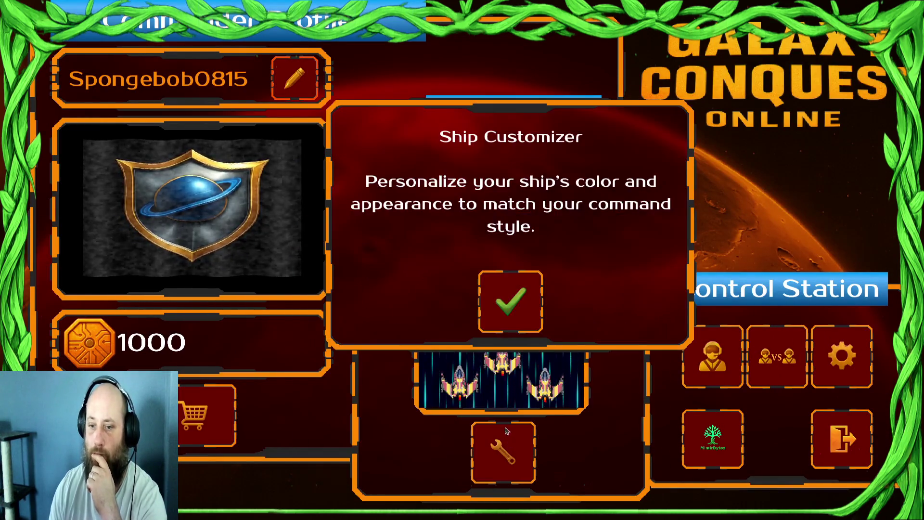
{"action": "left_click", "coordinate": [509, 298]}
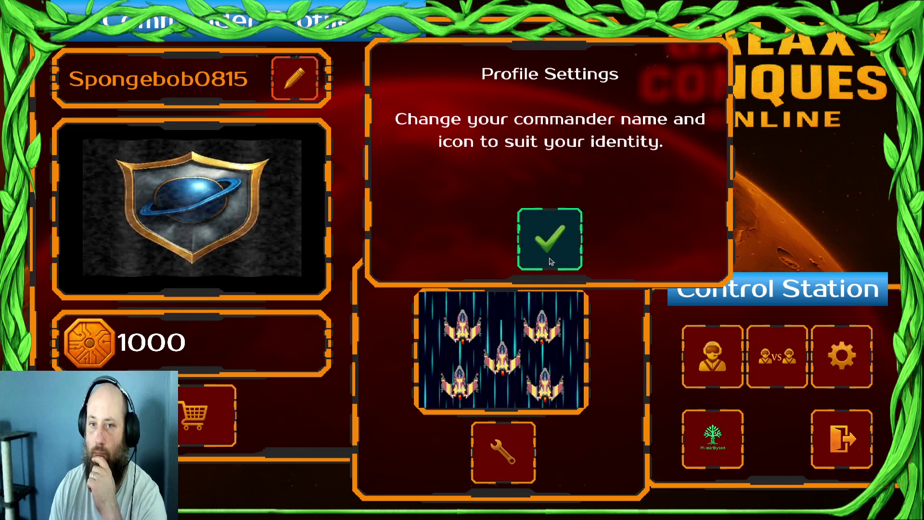
{"action": "left_click", "coordinate": [550, 239]}
{"action": "left_click", "coordinate": [706, 362]}
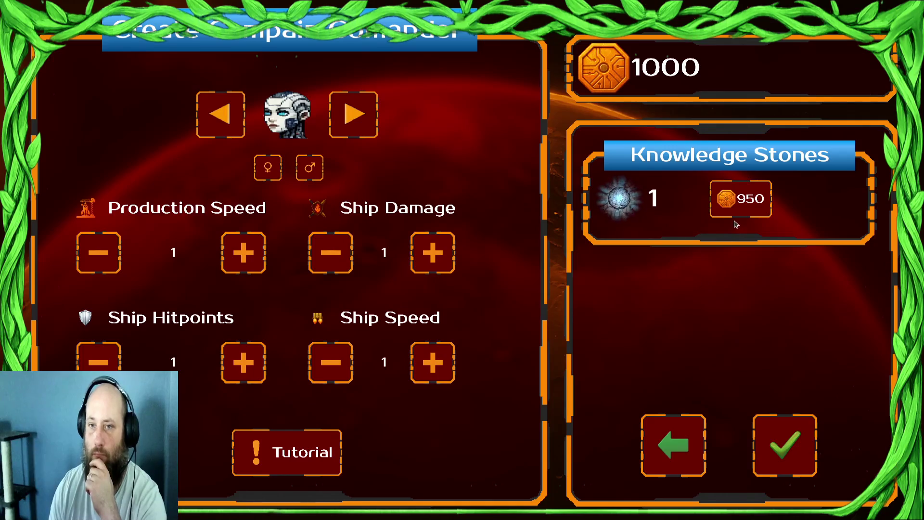
- Buy a Knowledge Stone for 950, confirm the commander, and accept the Draxal Homesector level
{"action": "left_click", "coordinate": [756, 199]}
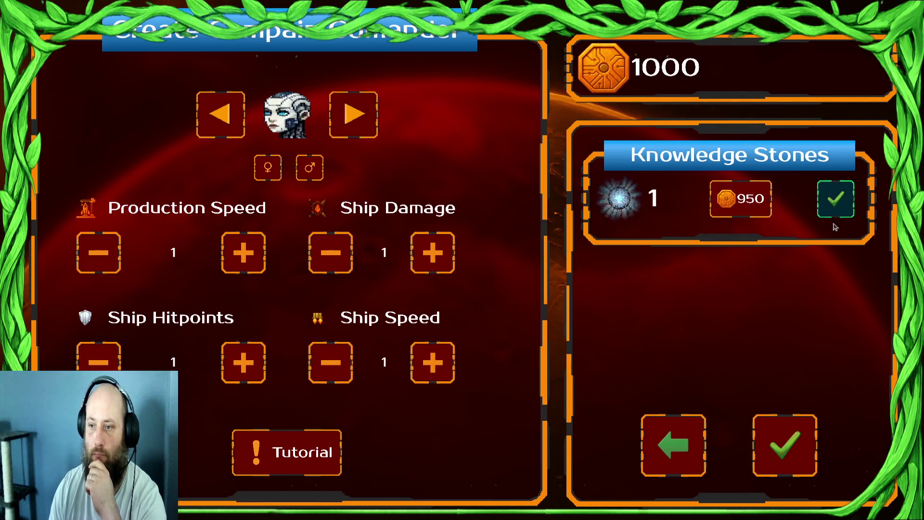
{"action": "left_click", "coordinate": [835, 212]}
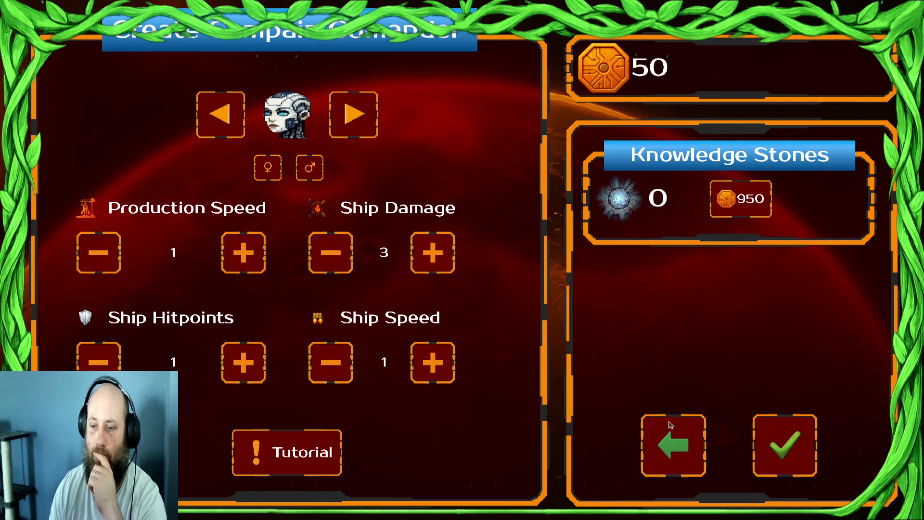
{"action": "left_click", "coordinate": [788, 450]}
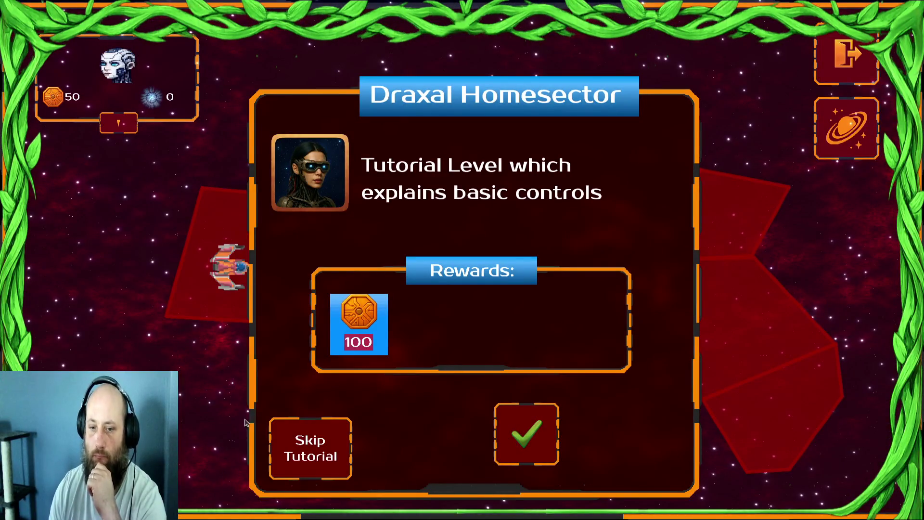
{"action": "left_click", "coordinate": [322, 462]}
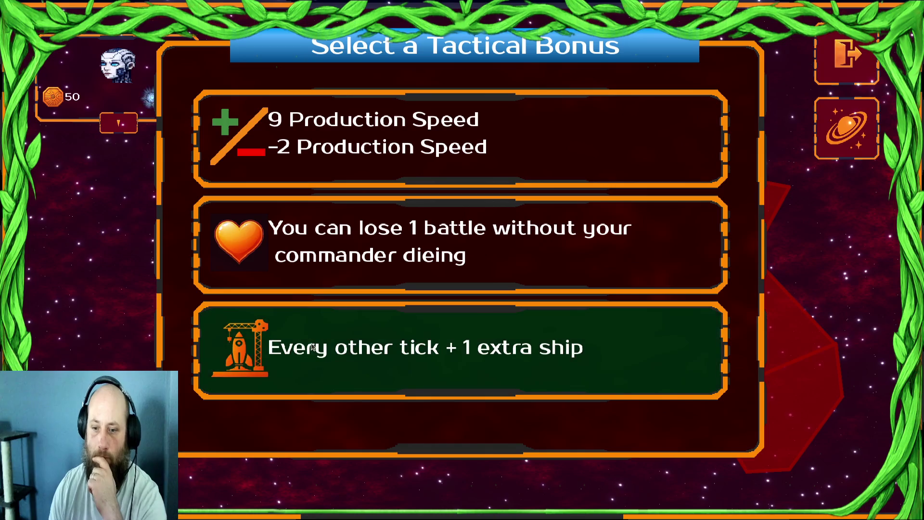
- Pick the every-other-tick extra ship bonus, attack Draxal Homesector, and mute the music
{"action": "left_click", "coordinate": [313, 350]}
{"action": "left_click", "coordinate": [355, 302]}
{"action": "left_click", "coordinate": [513, 427]}
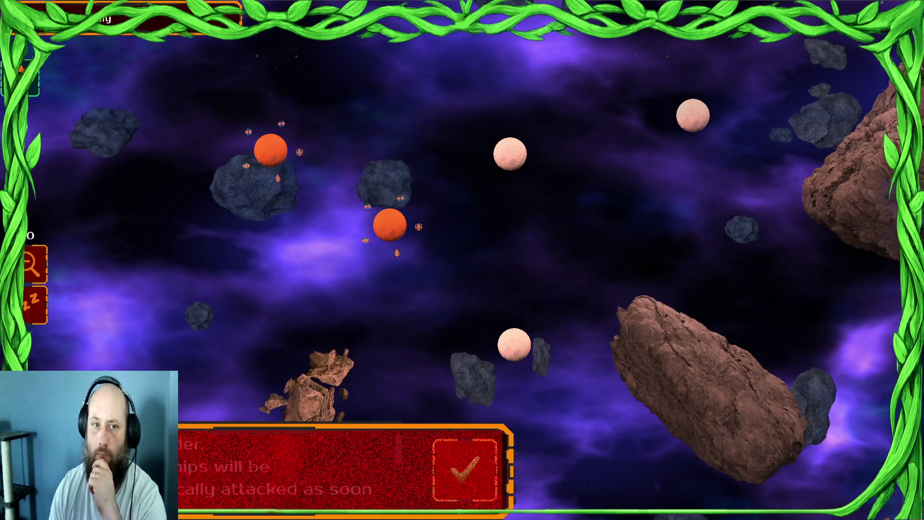
{"action": "key", "text": "Escape"}
{"action": "left_click_drag", "start_coordinate": [577, 93], "coordinate": [541, 92]}
{"action": "left_click", "coordinate": [565, 128]}
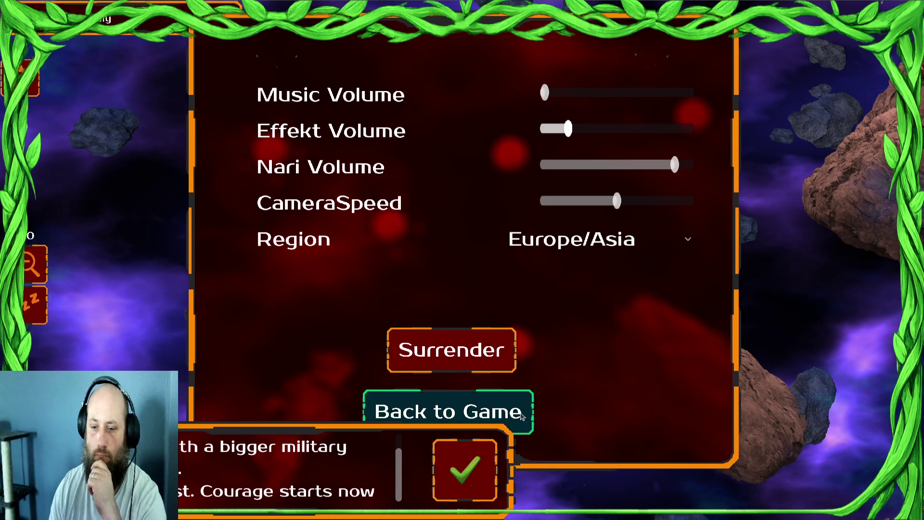
{"action": "left_click", "coordinate": [525, 413]}
{"action": "left_click", "coordinate": [464, 469]}
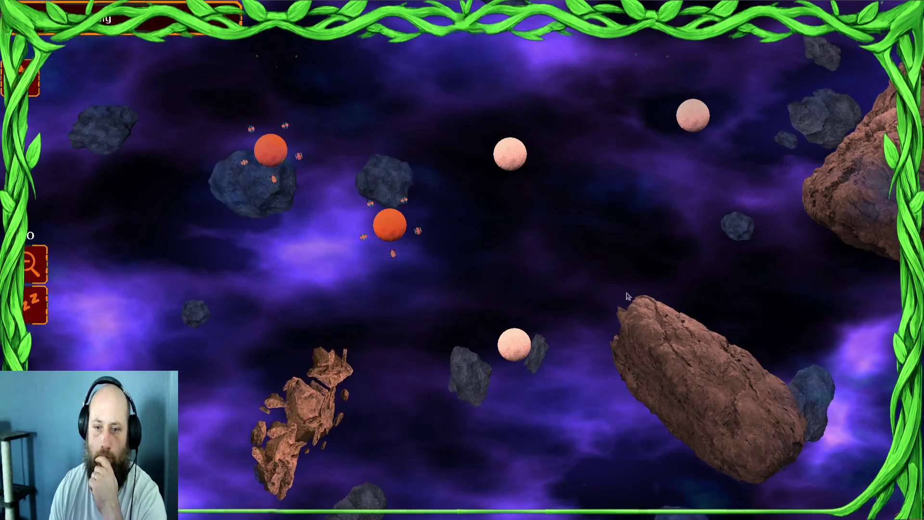
- Send ships from the orange planets and top-right cluster to capture the pale planet
{"action": "left_click", "coordinate": [509, 156]}
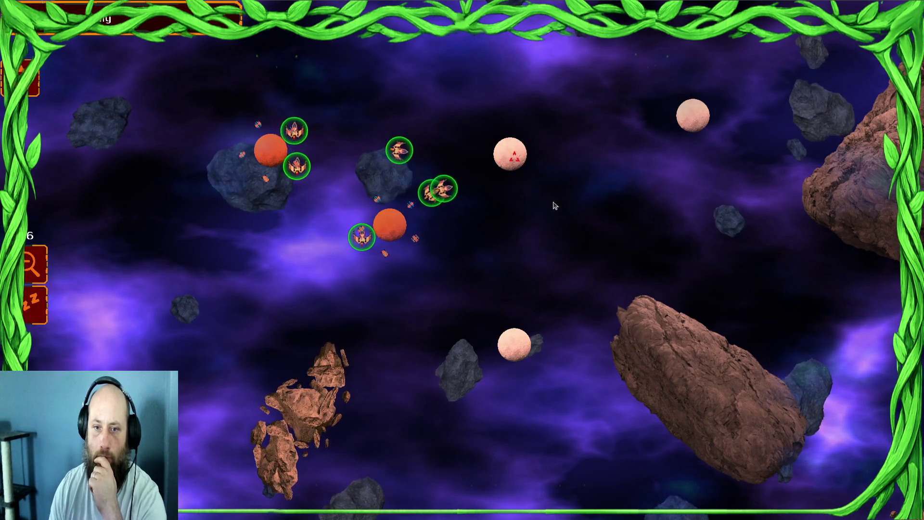
{"action": "left_click", "coordinate": [503, 153]}
{"action": "left_click", "coordinate": [510, 154]}
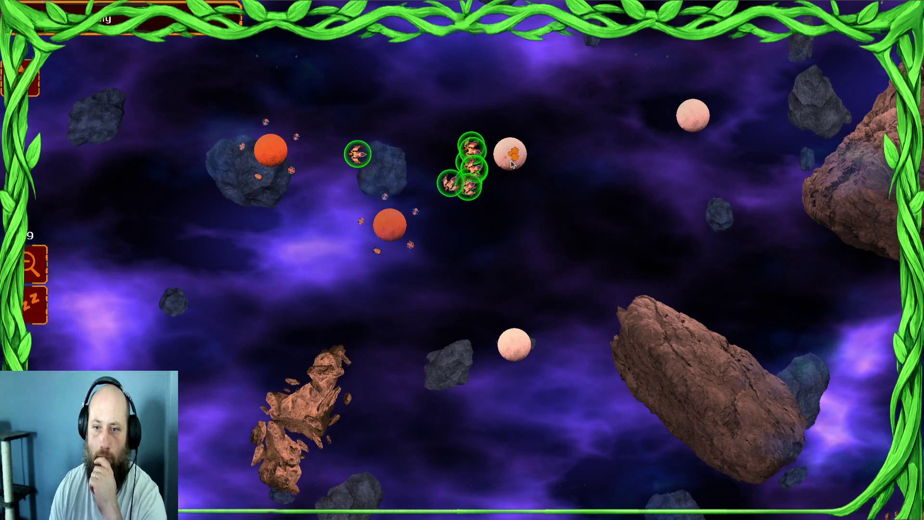
{"action": "left_click", "coordinate": [381, 226]}
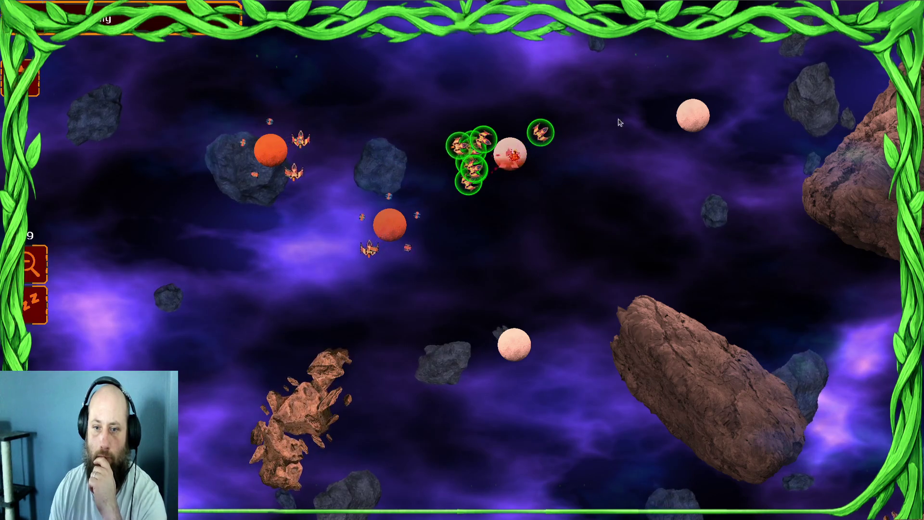
{"action": "left_click", "coordinate": [524, 160]}
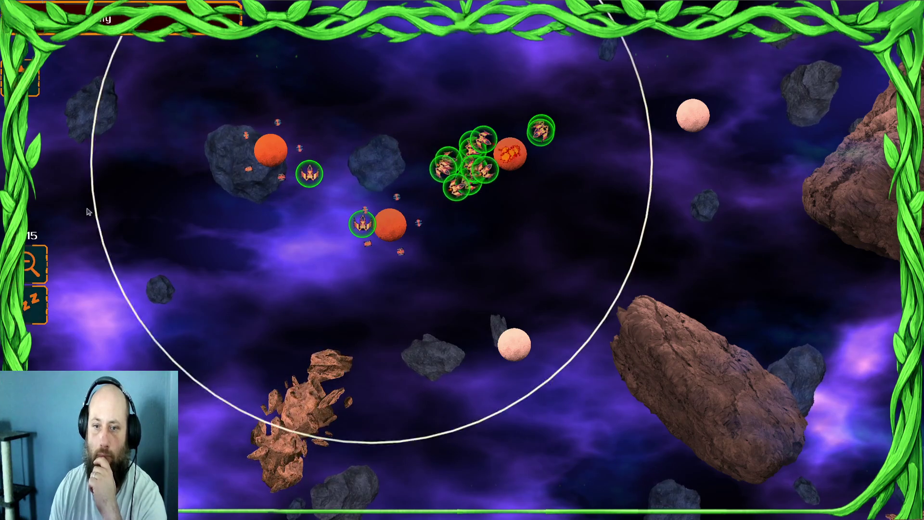
{"action": "left_click", "coordinate": [693, 116]}
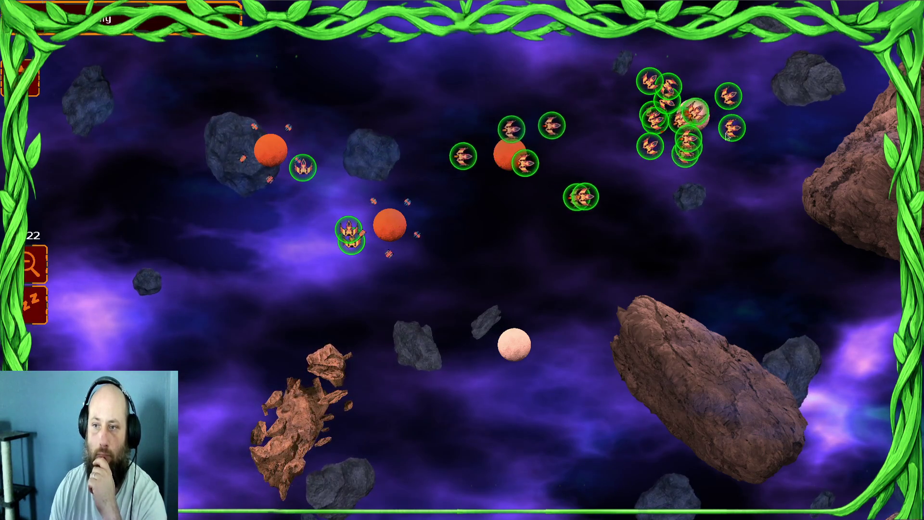
{"action": "left_click", "coordinate": [691, 161]}
{"action": "left_click", "coordinate": [686, 154]}
{"action": "left_click", "coordinate": [509, 339]}
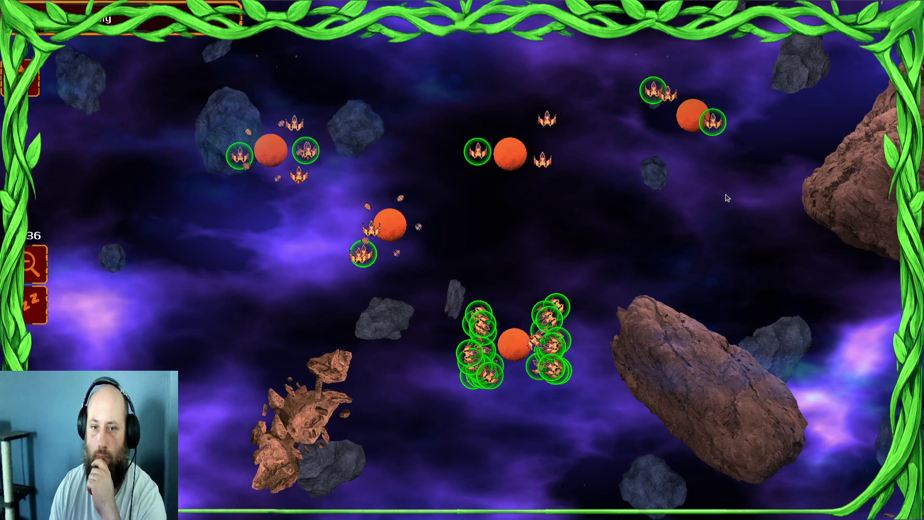
- Surrender the battle, pass the defeat screen, and stop the game with F8
{"action": "key", "text": "Escape"}
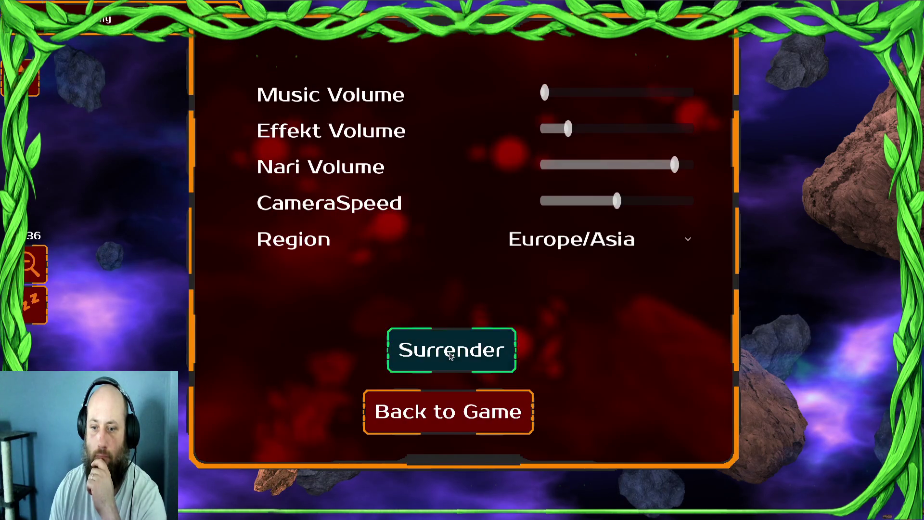
{"action": "left_click", "coordinate": [450, 355]}
{"action": "left_click", "coordinate": [611, 443]}
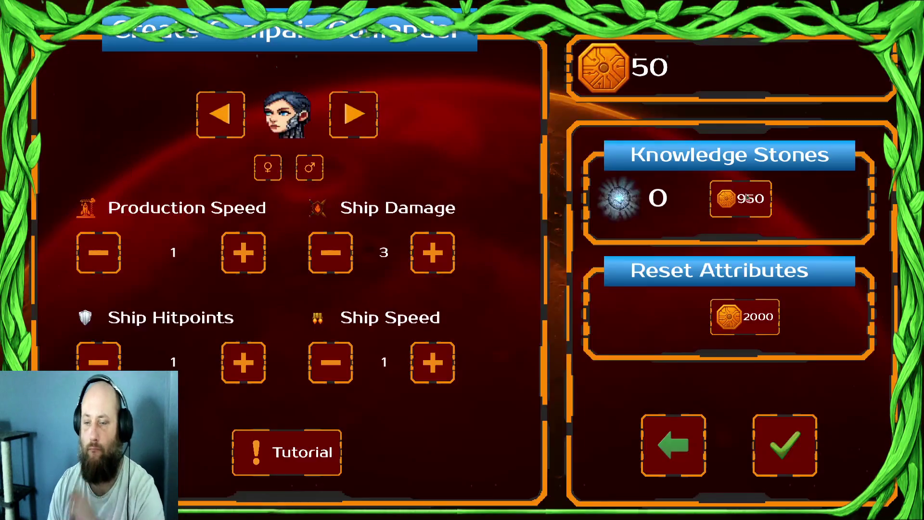
{"action": "key", "text": "F8"}
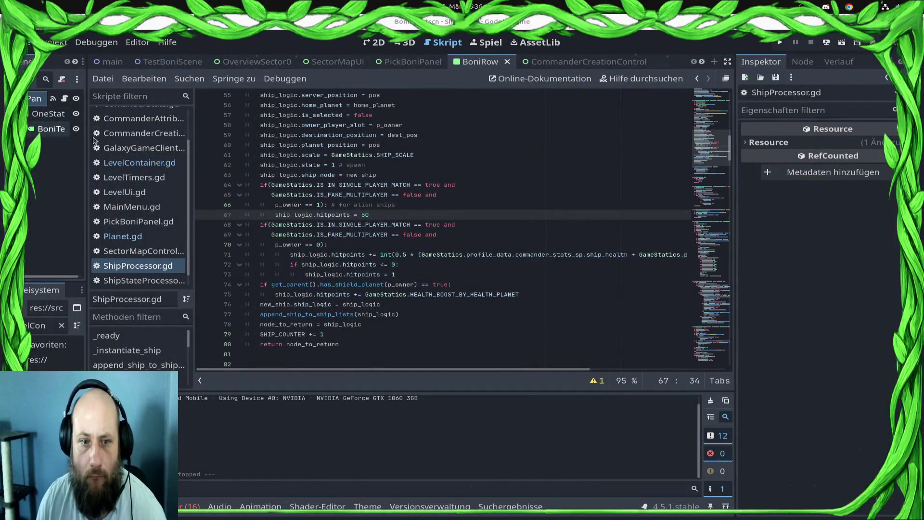
- Move double_tick_tracker[level] += 1 above the planet loop, save, and begin a var declaration
{"action": "left_click", "coordinate": [140, 163]}
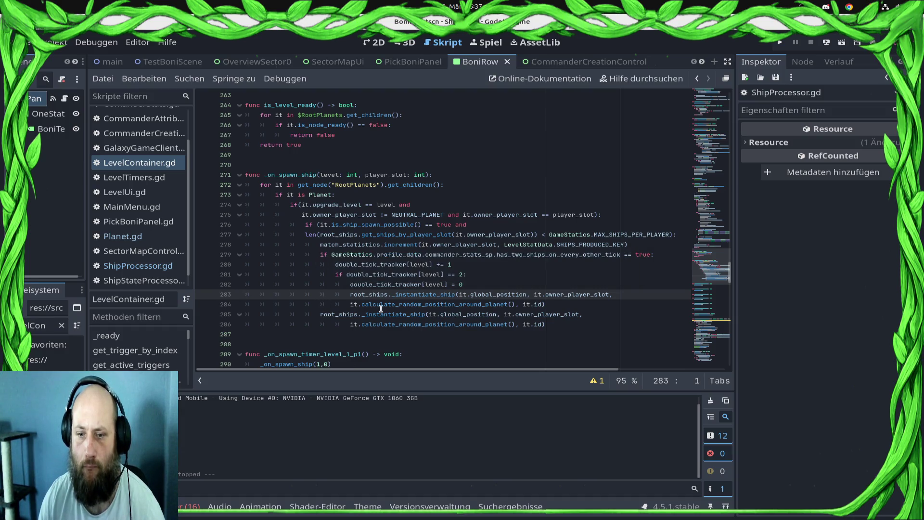
{"action": "left_click_drag", "start_coordinate": [453, 264], "coordinate": [331, 268]}
{"action": "key", "text": "ctrl+x"}
{"action": "left_click", "coordinate": [483, 184]}
{"action": "left_click", "coordinate": [474, 176]}
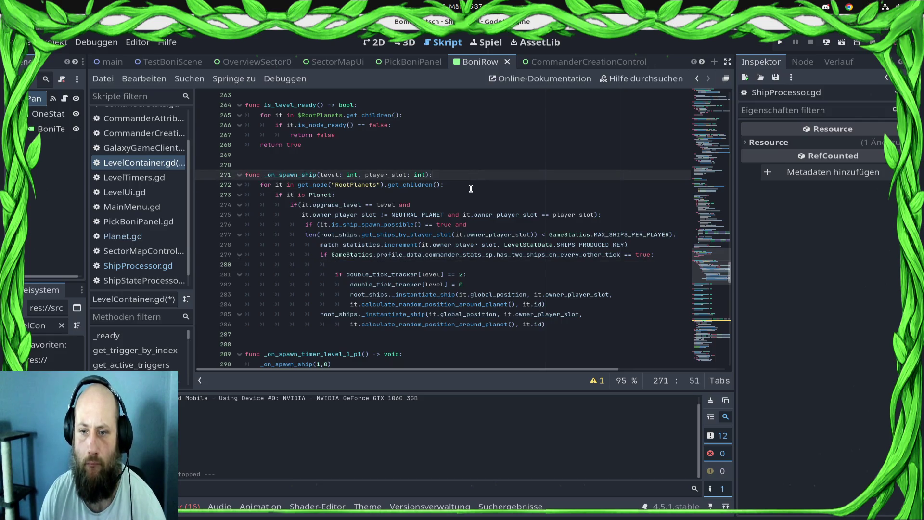
{"action": "key", "text": "Return"}
{"action": "key", "text": "ctrl+v"}
{"action": "key", "text": "ctrl+s"}
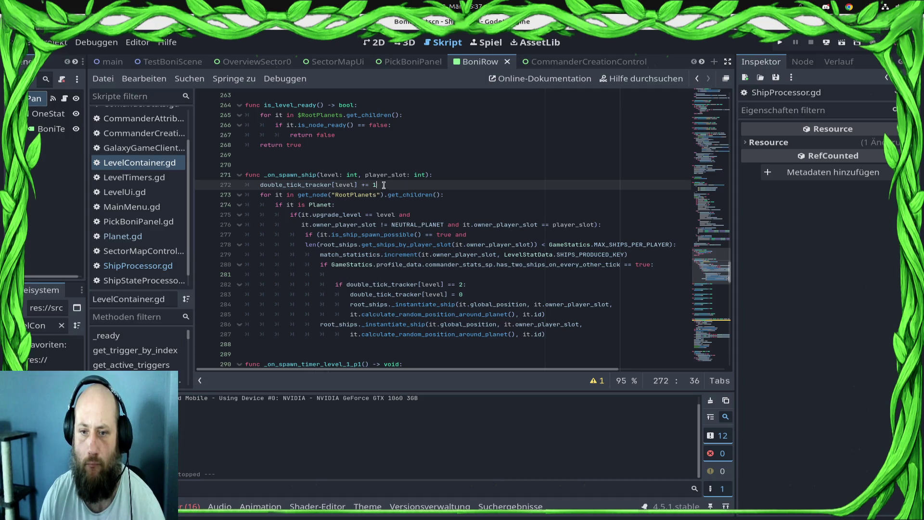
{"action": "key", "text": "Return"}
{"action": "type", "text": "var was_double_spawn = false"}
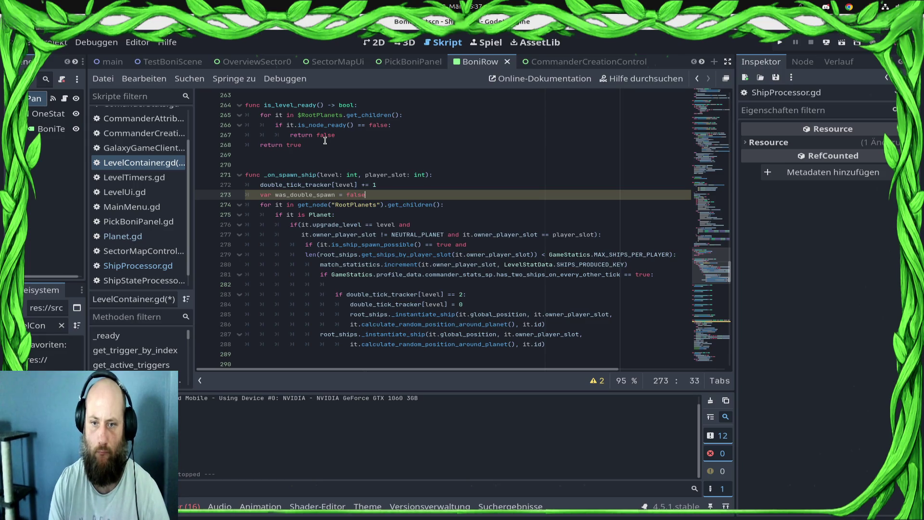
- Save the script and remove the stray was_double_spawn name above the double-tick check
{"action": "key", "text": "ctrl+s"}
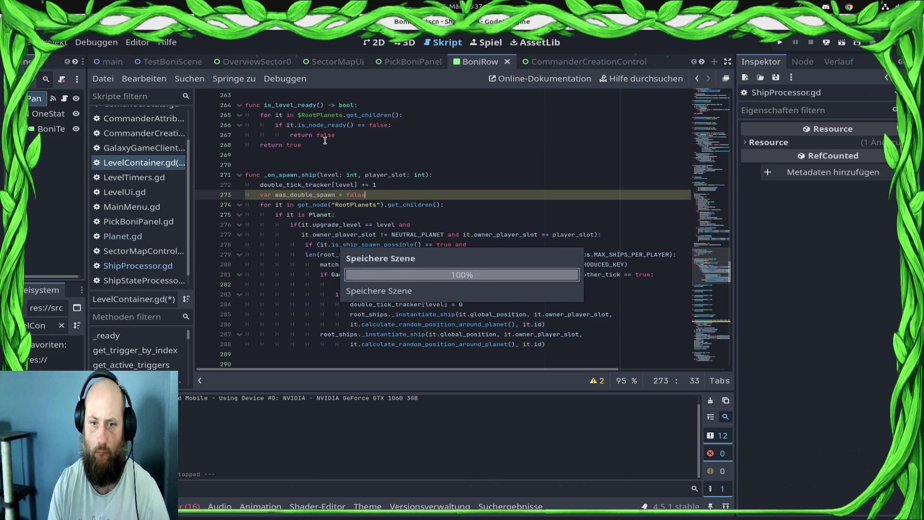
{"action": "double_click", "coordinate": [294, 196]}
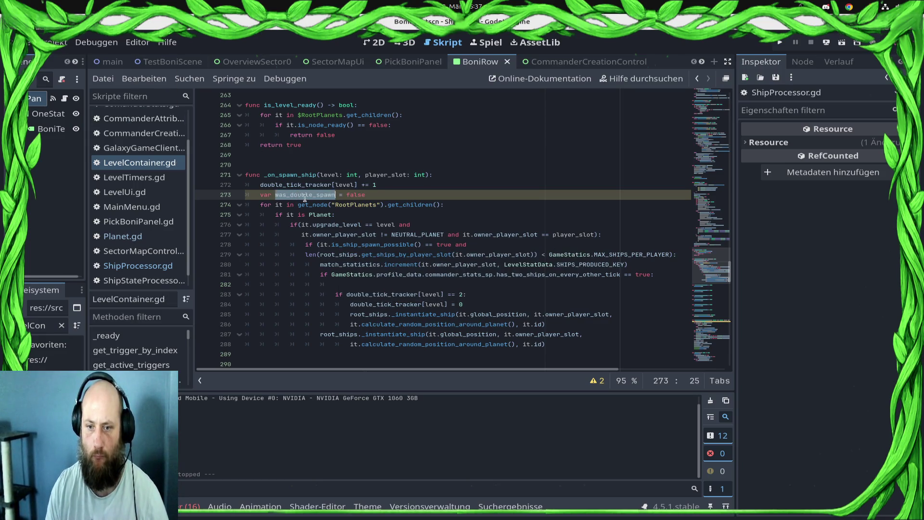
{"action": "left_click", "coordinate": [457, 291]}
{"action": "left_click", "coordinate": [466, 284]}
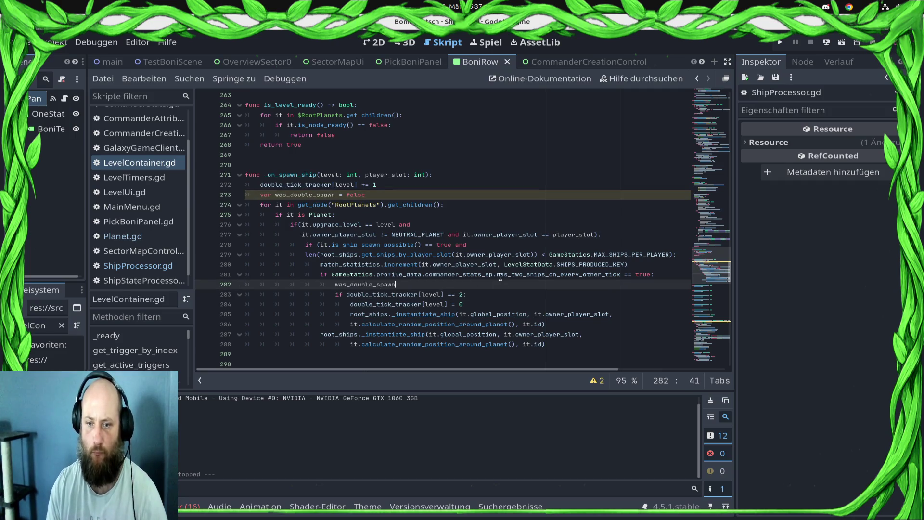
{"action": "key", "text": "ctrl+shift+Left"}
{"action": "key", "text": "BackSpace"}
- Add 'was_double_spawn = true' inside the double-tick check and save
{"action": "key", "text": "Down"}
{"action": "key", "text": "Down"}
{"action": "key", "text": "Up"}
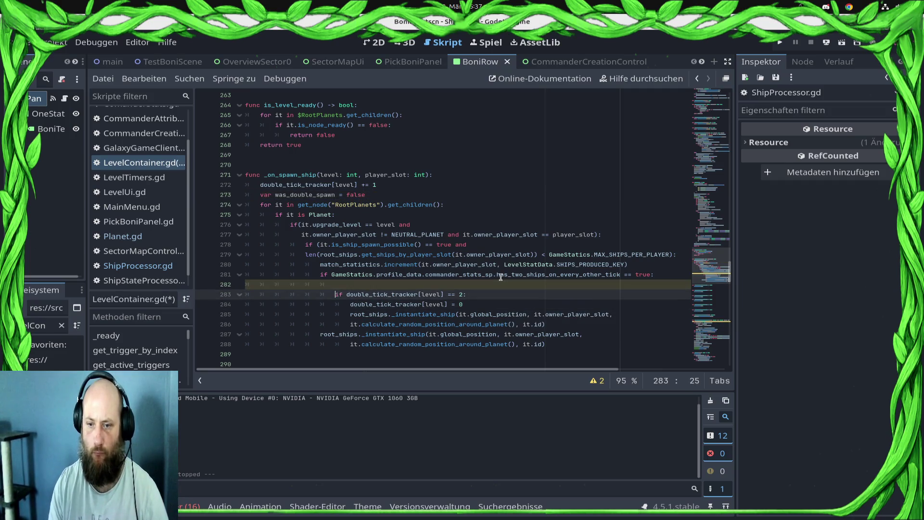
{"action": "key", "text": "End"}
{"action": "key", "text": "Return"}
{"action": "type", "text": "was_double_spawn"}
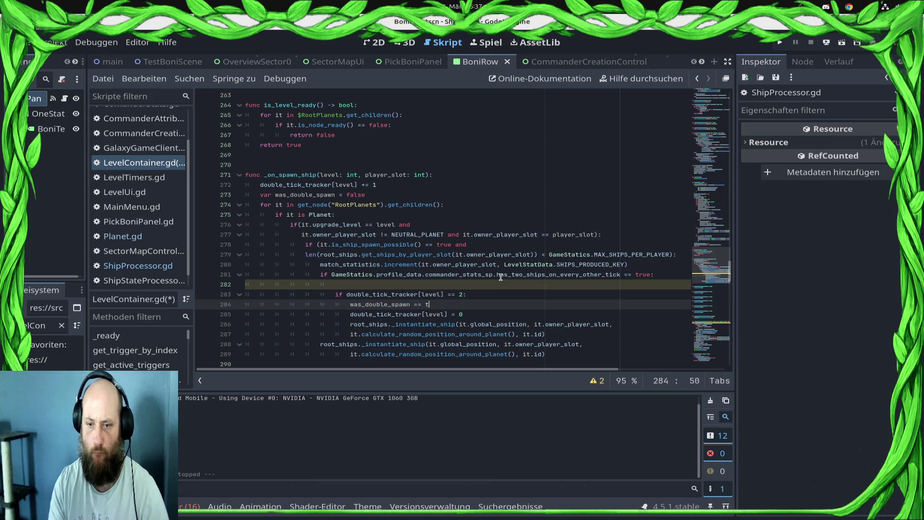
{"action": "key", "text": "BackSpace"}
{"action": "key", "text": "BackSpace"}
{"action": "key", "text": "BackSpace"}
{"action": "type", "text": "true"}
{"action": "key", "text": "ctrl+s"}
- Move the double_tick_tracker reset out of the check to after the planet loop
{"action": "key", "text": "Down"}
{"action": "key", "text": "Down"}
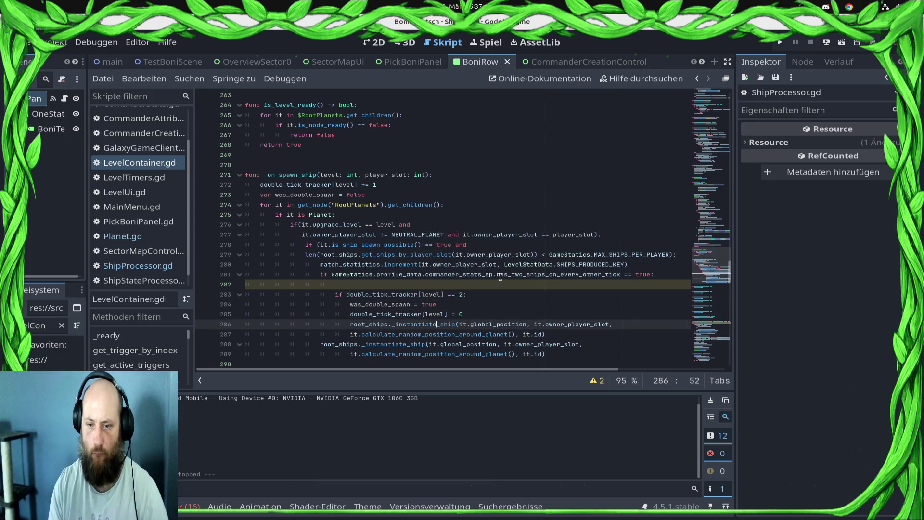
{"action": "key", "text": "Up"}
{"action": "key", "text": "shift+Home"}
{"action": "key", "text": "BackSpace"}
{"action": "key", "text": "Down"}
{"action": "key", "text": "Down"}
{"action": "key", "text": "Down"}
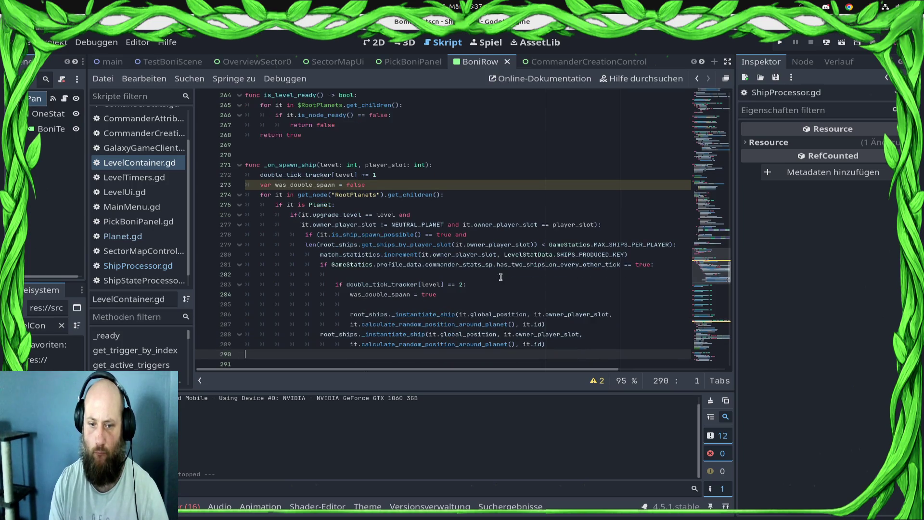
{"action": "key", "text": "ctrl+v"}
{"action": "key", "text": "ctrl+s"}
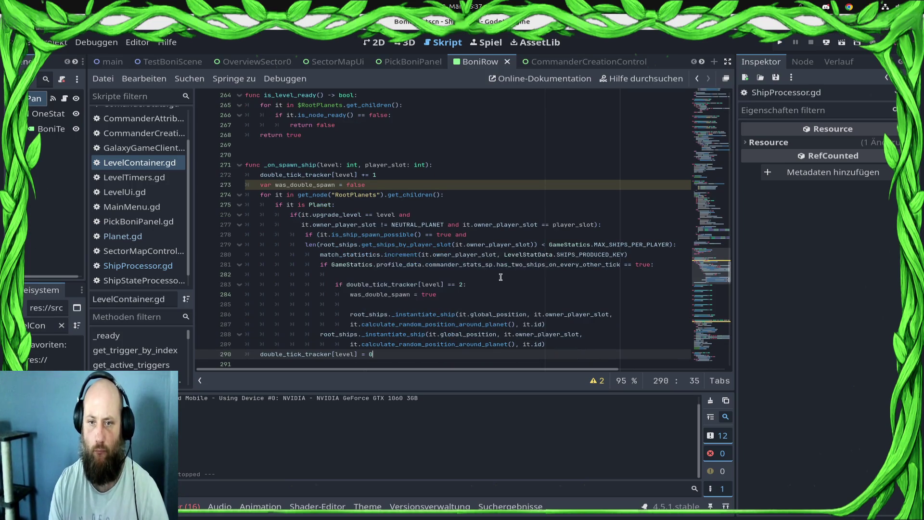
- Indent the tracker reset under 'if was_double_spawn == true:', save, and run the project
{"action": "left_click", "coordinate": [376, 186]}
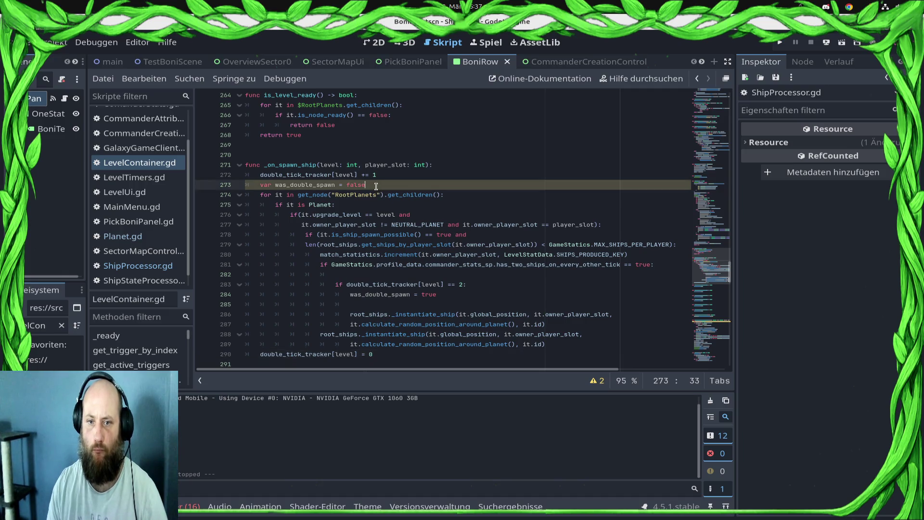
{"action": "double_click", "coordinate": [299, 185]}
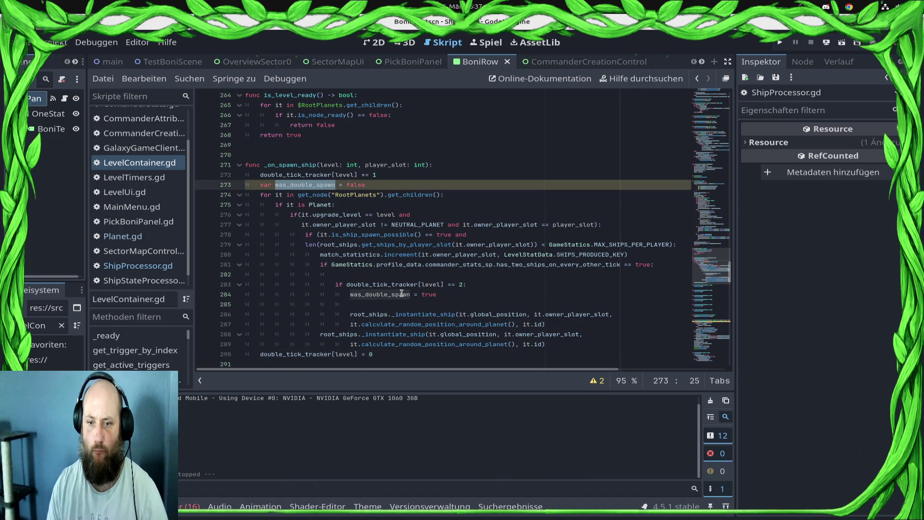
{"action": "left_click", "coordinate": [399, 294]}
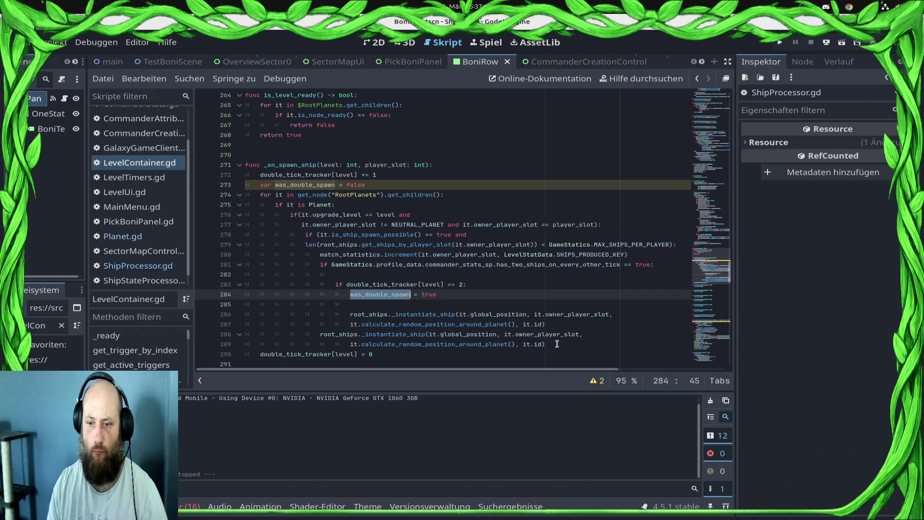
{"action": "left_click", "coordinate": [557, 344]}
{"action": "key", "text": "Return"}
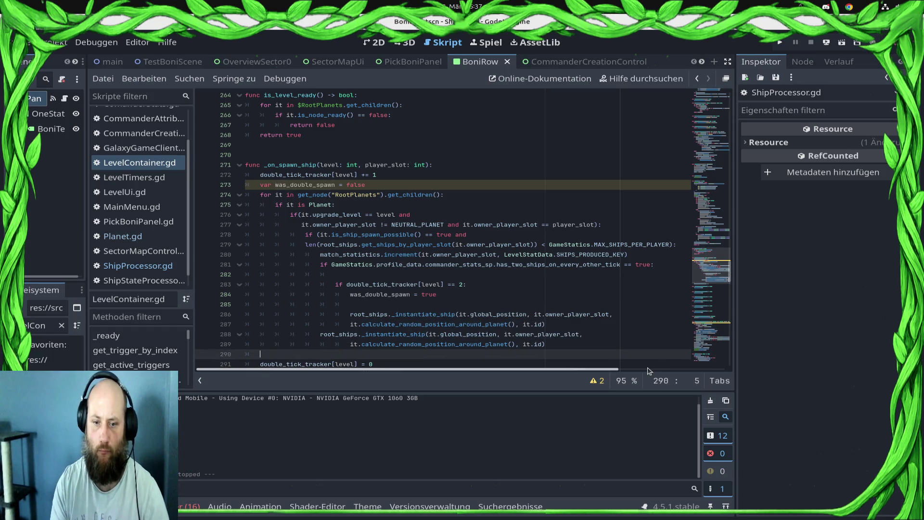
{"action": "type", "text": "if was"}
{"action": "key", "text": "BackSpace"}
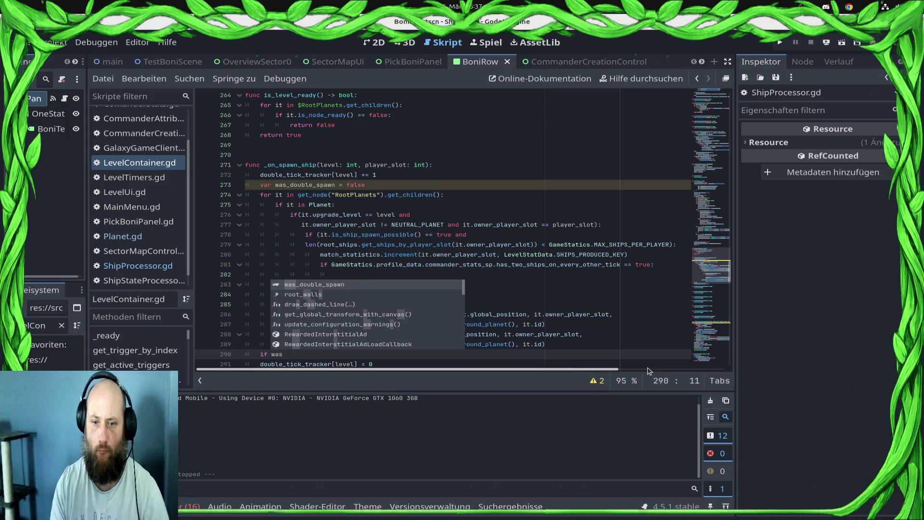
{"action": "key", "text": "Return"}
{"action": "type", "text": "== true:"}
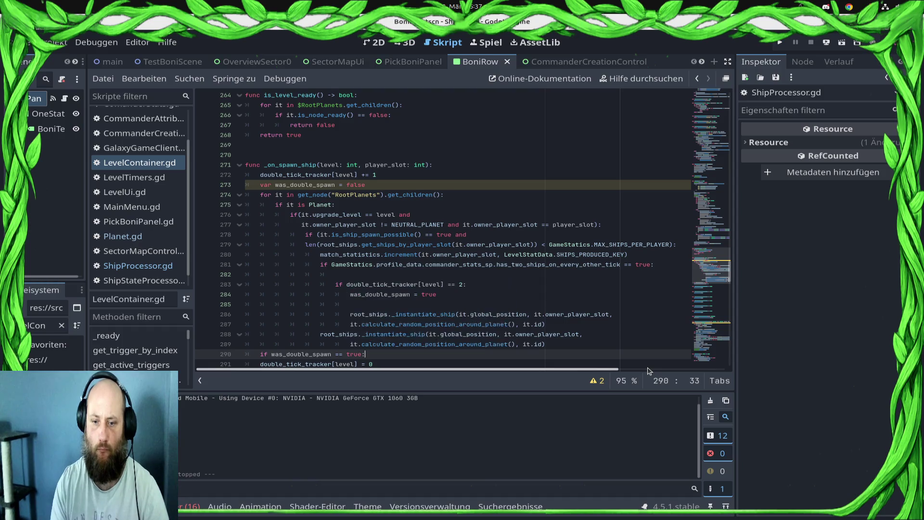
{"action": "key", "text": "Down"}
{"action": "key", "text": "Home"}
{"action": "key", "text": "Tab"}
{"action": "key", "text": "ctrl+s"}
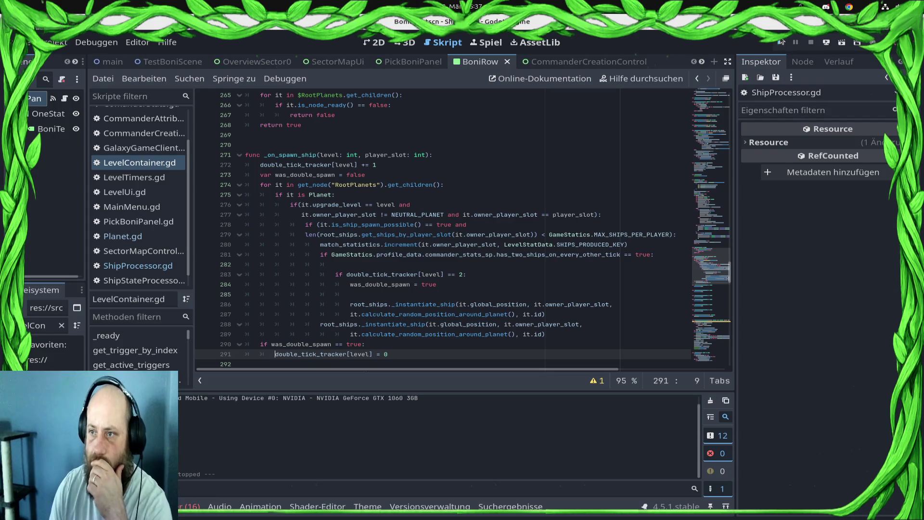
{"action": "left_click", "coordinate": [782, 42]}
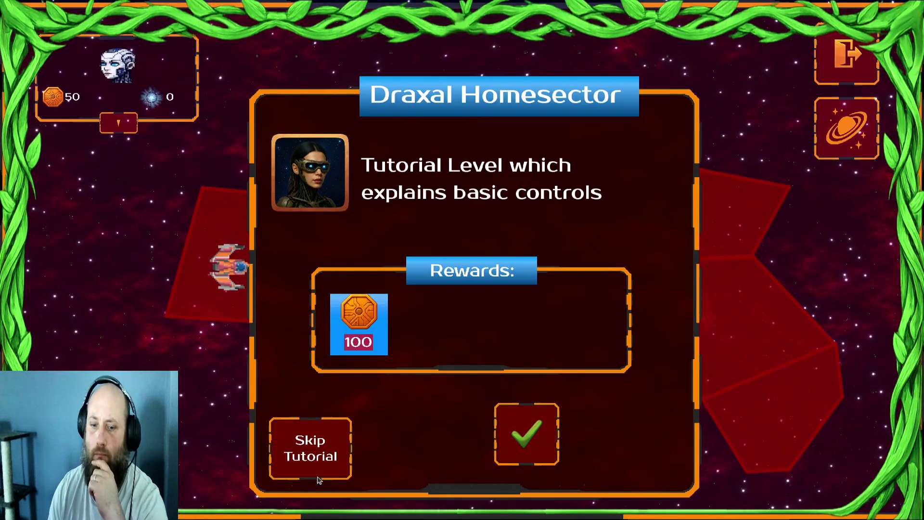
- Start the Draxal Homesector mission and pick a tactical bonus from the list
{"action": "left_click", "coordinate": [527, 433]}
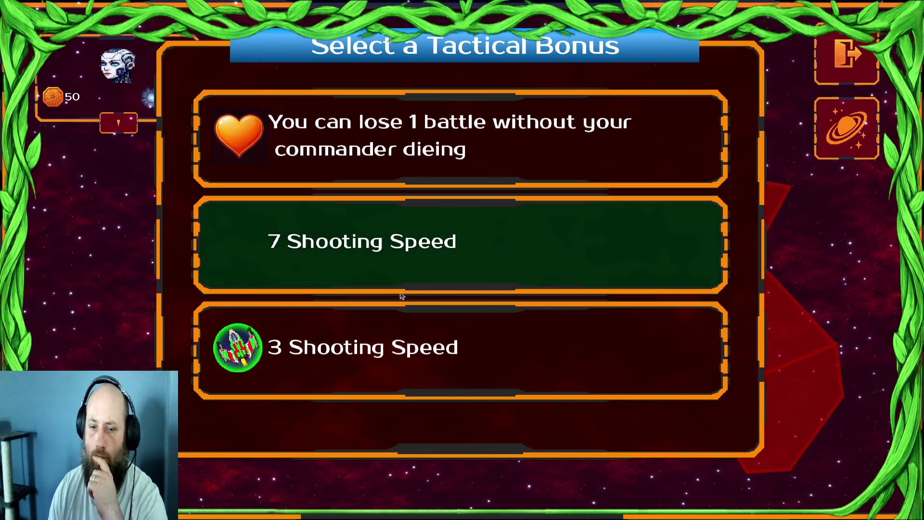
{"action": "left_click", "coordinate": [413, 271]}
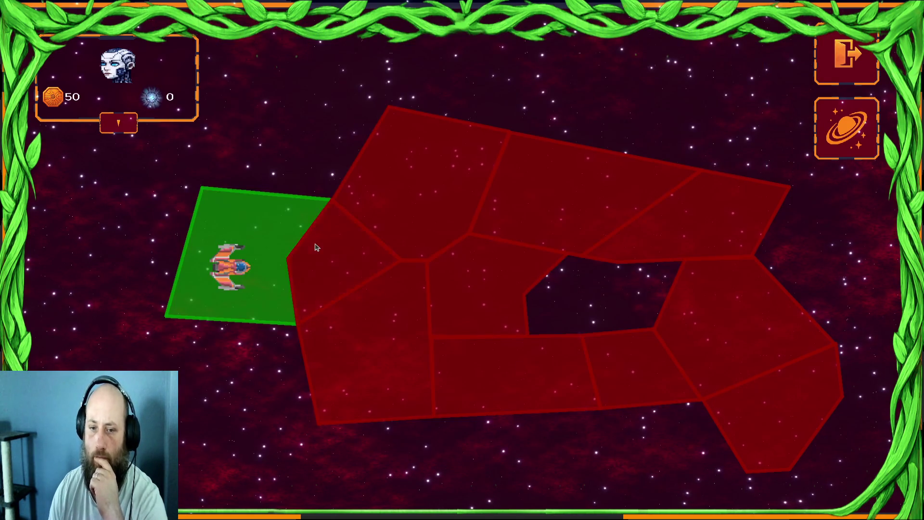
- Close the briefing and send ship groups out to capture nearby planets
{"action": "left_click", "coordinate": [523, 445]}
{"action": "left_click", "coordinate": [423, 259]}
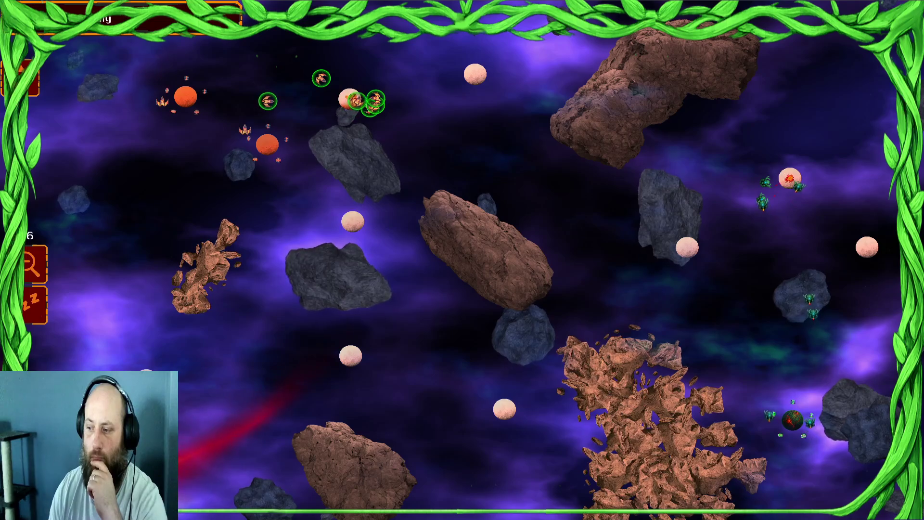
{"action": "left_click", "coordinate": [391, 143]}
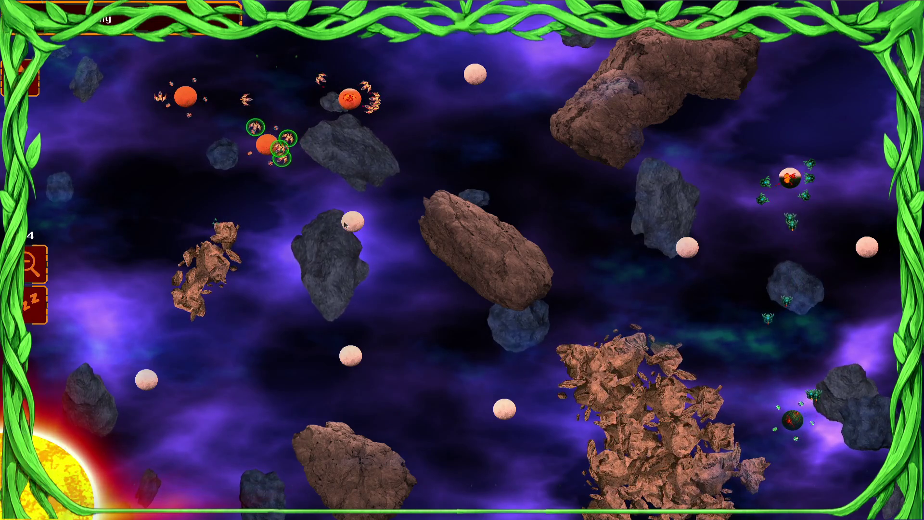
{"action": "left_click", "coordinate": [257, 262]}
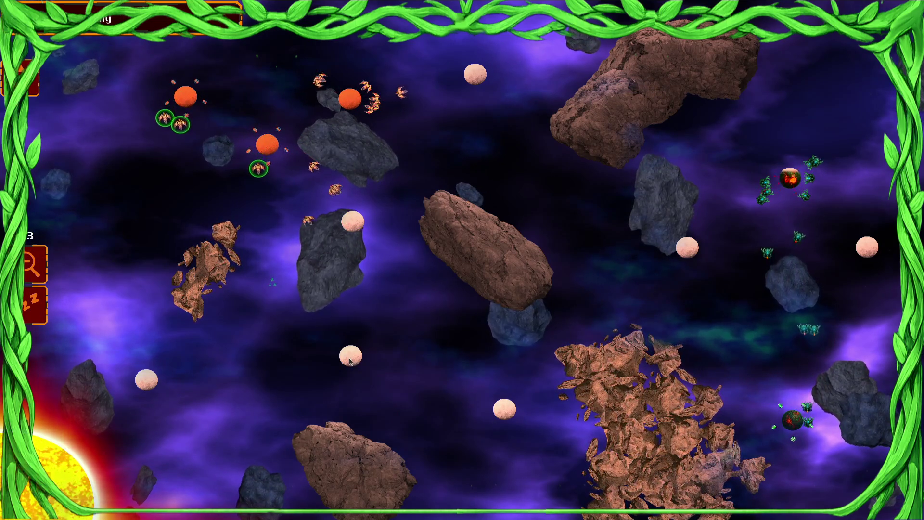
{"action": "mouse_move", "coordinate": [350, 98]}
{"action": "left_mouse_down"}
{"action": "mouse_move", "coordinate": [450, 115]}
{"action": "mouse_move", "coordinate": [481, 93]}
{"action": "left_mouse_up"}
{"action": "left_click_drag", "start_coordinate": [350, 101], "coordinate": [80, 127]}
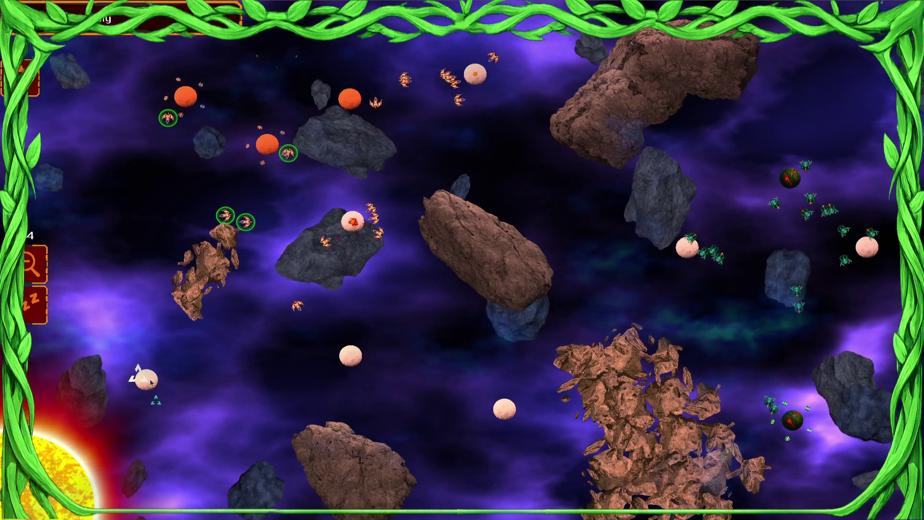
{"action": "mouse_move", "coordinate": [253, 103]}
{"action": "left_mouse_down"}
{"action": "mouse_move", "coordinate": [366, 116]}
{"action": "mouse_move", "coordinate": [317, 175]}
{"action": "left_mouse_up"}
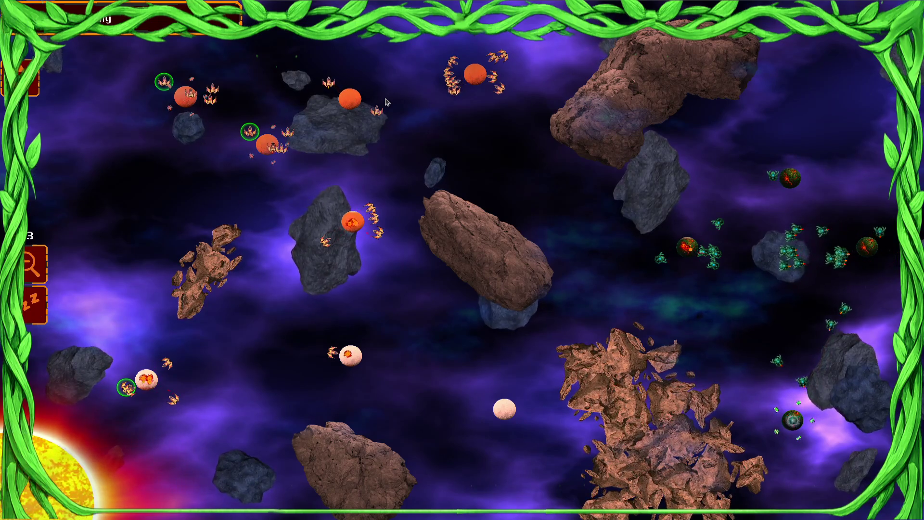
{"action": "mouse_move", "coordinate": [474, 194]}
{"action": "left_mouse_down"}
{"action": "mouse_move", "coordinate": [530, 93]}
{"action": "mouse_move", "coordinate": [354, 309]}
{"action": "left_mouse_up"}
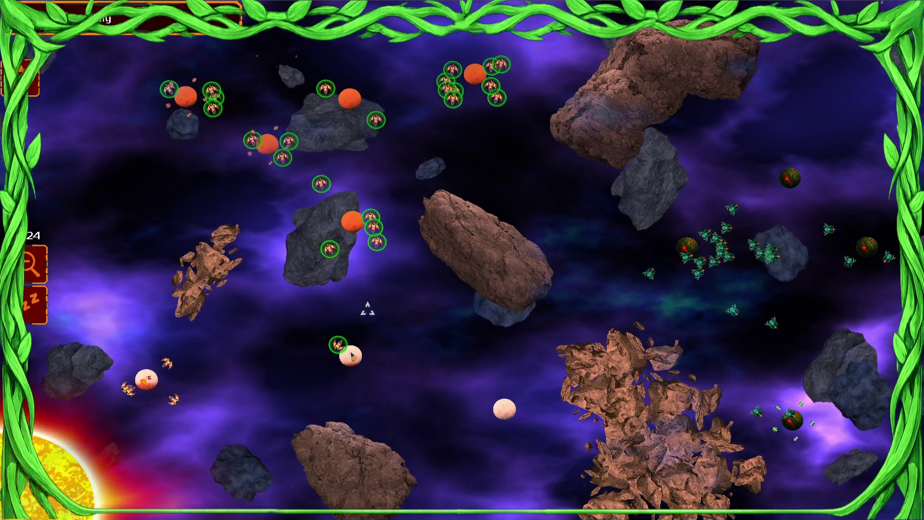
{"action": "left_click_drag", "start_coordinate": [184, 374], "coordinate": [225, 309]}
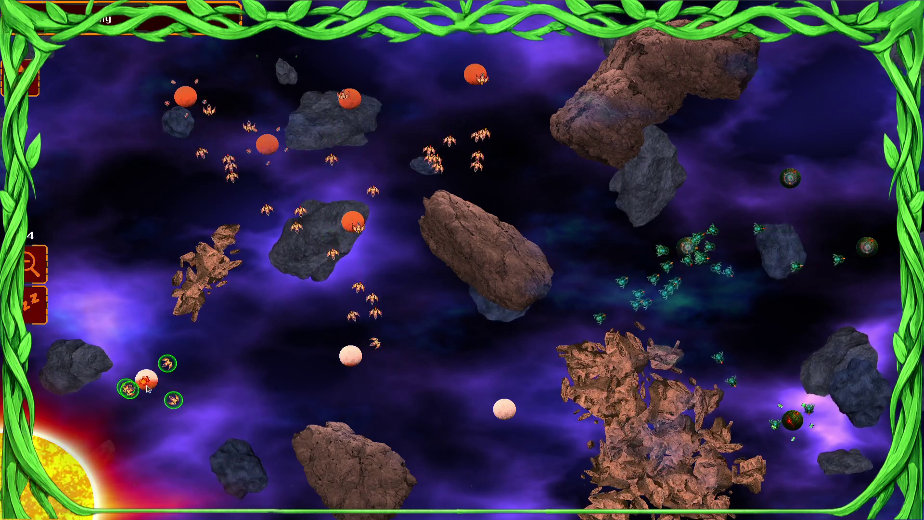
{"action": "mouse_move", "coordinate": [196, 107]}
{"action": "left_mouse_down"}
{"action": "mouse_move", "coordinate": [256, 154]}
{"action": "mouse_move", "coordinate": [289, 202]}
{"action": "left_mouse_up"}
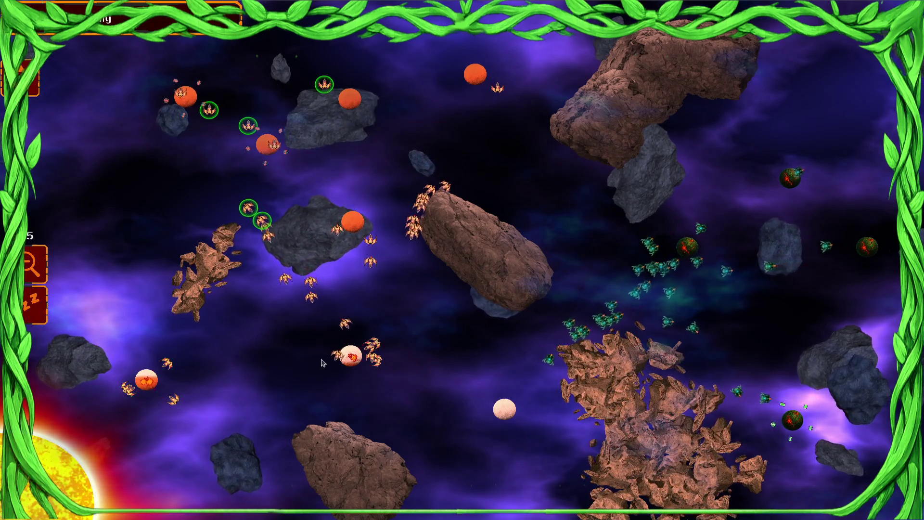
{"action": "mouse_move", "coordinate": [414, 159]}
{"action": "left_mouse_down"}
{"action": "mouse_move", "coordinate": [423, 135]}
{"action": "mouse_move", "coordinate": [352, 206]}
{"action": "mouse_move", "coordinate": [342, 192]}
{"action": "left_mouse_up"}
{"action": "left_click", "coordinate": [355, 357]}
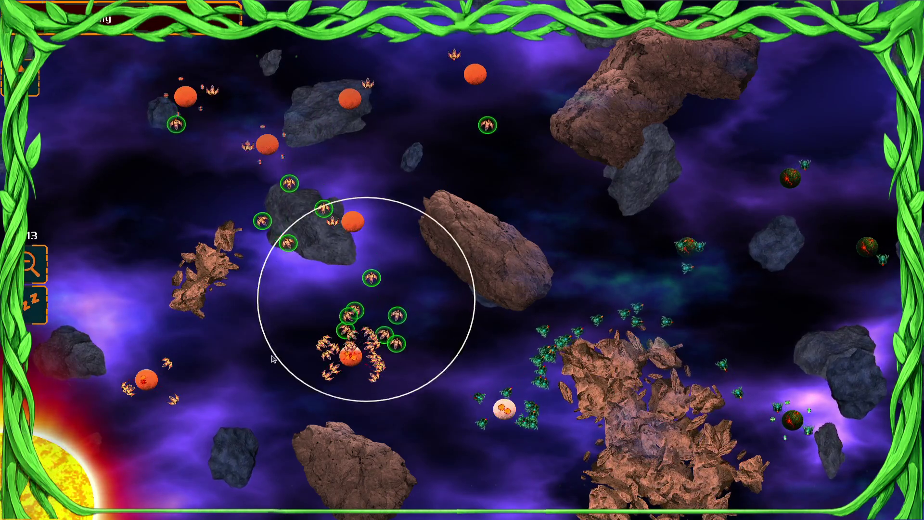
- Gather the large fleets and push them toward the enemy and upper planets
{"action": "left_click_drag", "start_coordinate": [506, 151], "coordinate": [77, 423]}
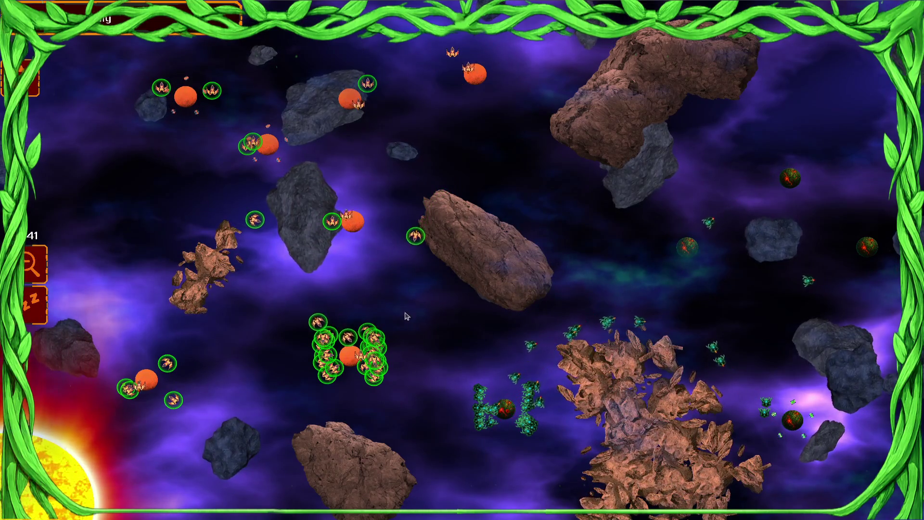
{"action": "left_click_drag", "start_coordinate": [549, 138], "coordinate": [51, 336]}
{"action": "left_click", "coordinate": [448, 310]}
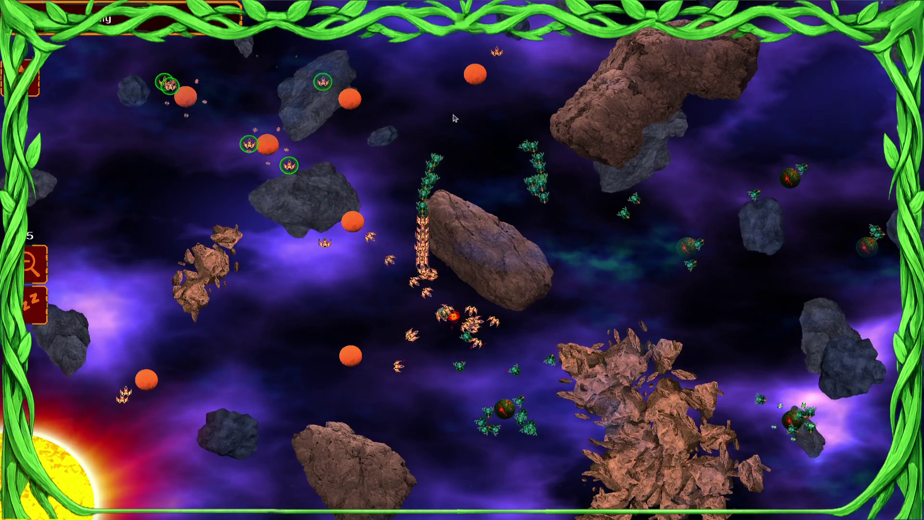
{"action": "left_click_drag", "start_coordinate": [448, 337], "coordinate": [523, 337]}
{"action": "left_click", "coordinate": [450, 441]}
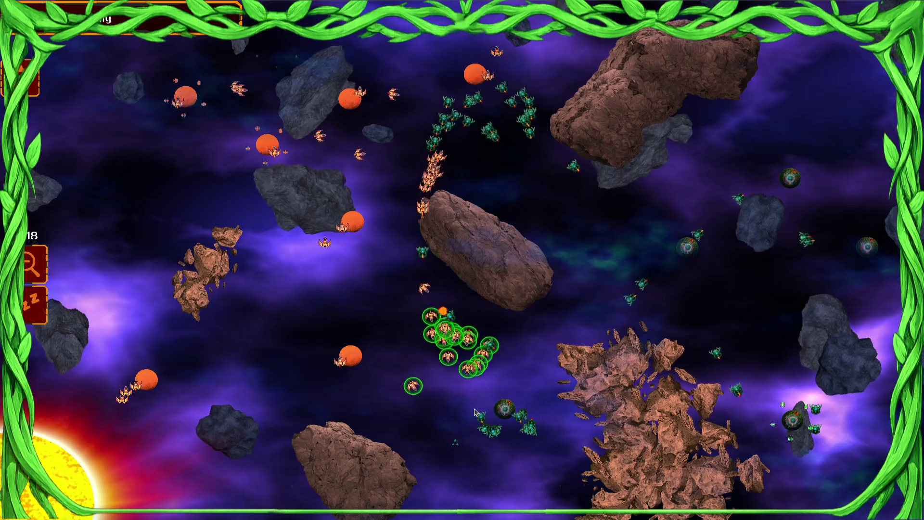
{"action": "left_click_drag", "start_coordinate": [324, 325], "coordinate": [129, 462]}
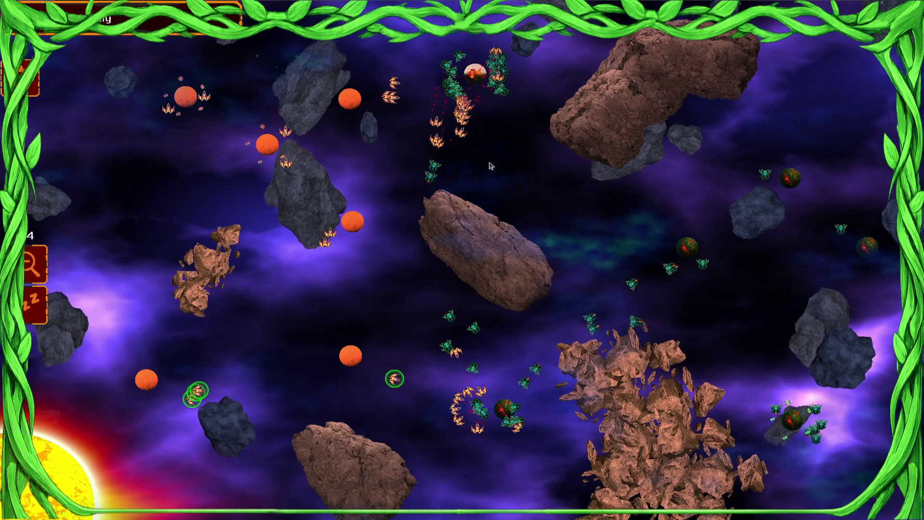
{"action": "left_click_drag", "start_coordinate": [437, 127], "coordinate": [462, 92]}
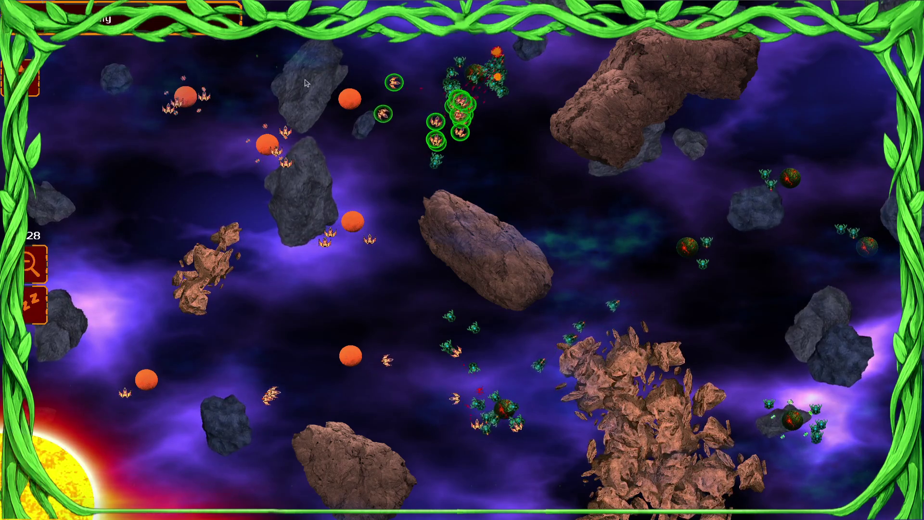
{"action": "left_click_drag", "start_coordinate": [221, 130], "coordinate": [299, 72]}
{"action": "left_click_drag", "start_coordinate": [414, 159], "coordinate": [270, 235]}
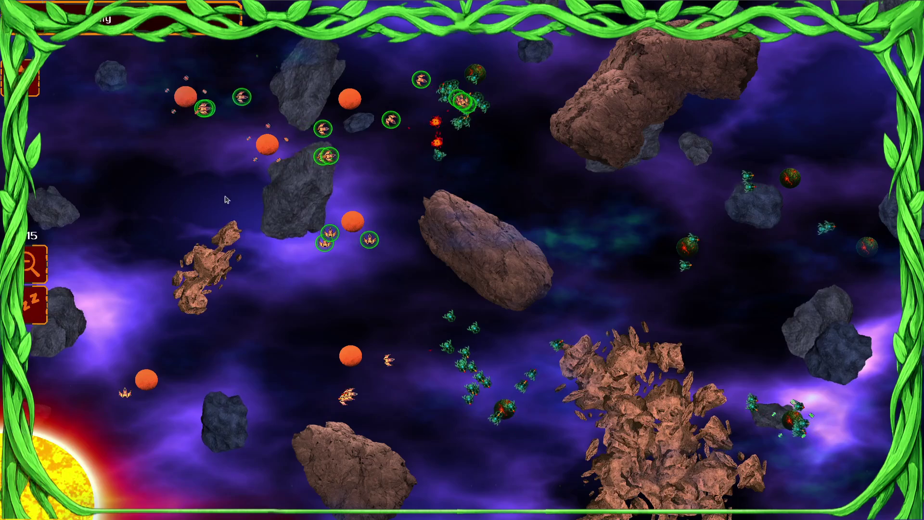
{"action": "left_click_drag", "start_coordinate": [361, 433], "coordinate": [231, 403]}
{"action": "left_click_drag", "start_coordinate": [299, 340], "coordinate": [278, 154]}
{"action": "left_click_drag", "start_coordinate": [400, 115], "coordinate": [313, 183]}
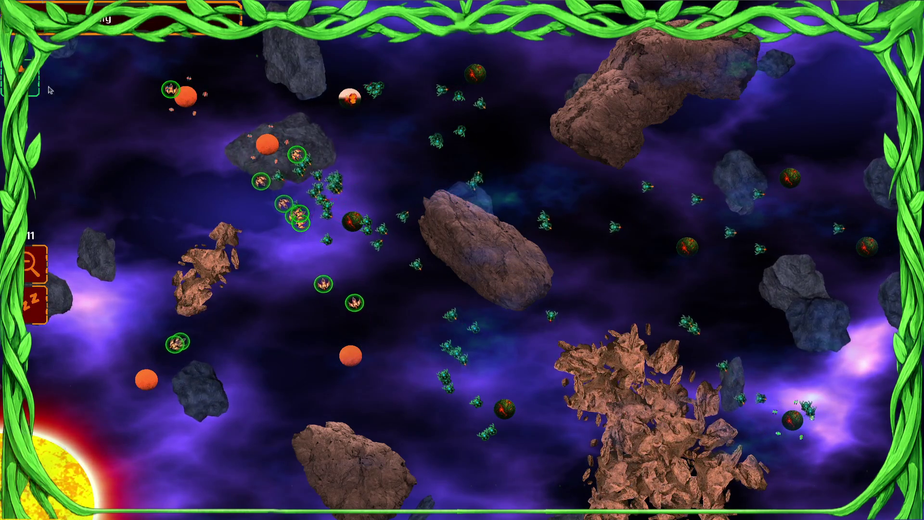
- Surrender the match from the options menu and dismiss the defeat statistics
{"action": "key", "text": "Escape"}
{"action": "left_click", "coordinate": [475, 352]}
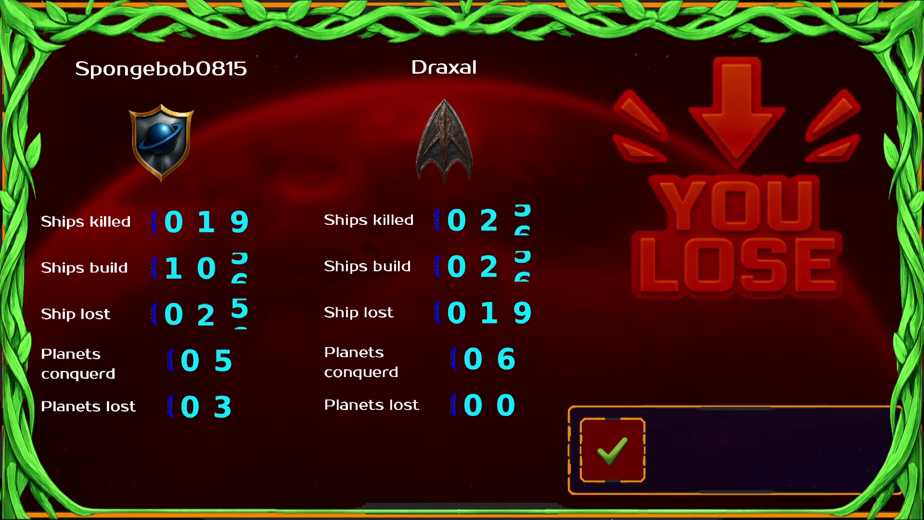
{"action": "left_click", "coordinate": [619, 436]}
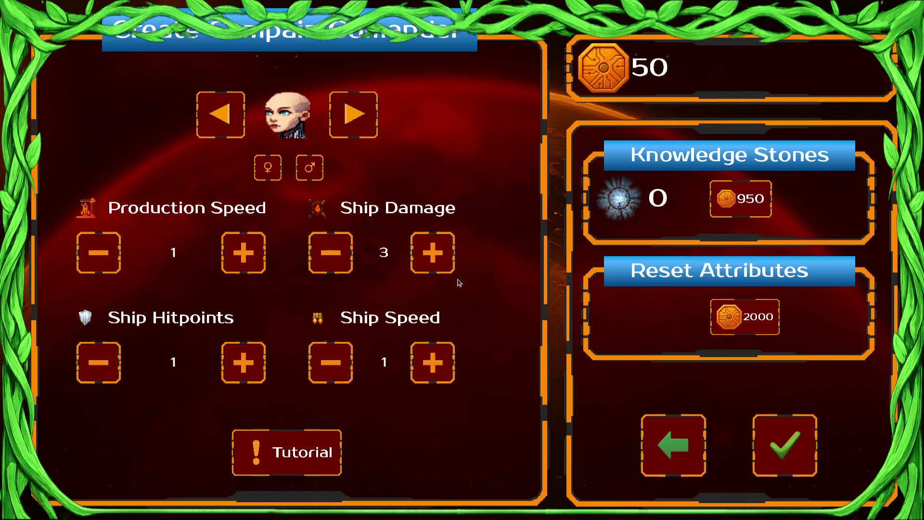
- Start a new campaign with the 'Every other tick +1 extra ship' bonus, then quit the game
{"action": "left_click", "coordinate": [784, 451]}
{"action": "left_click", "coordinate": [497, 406]}
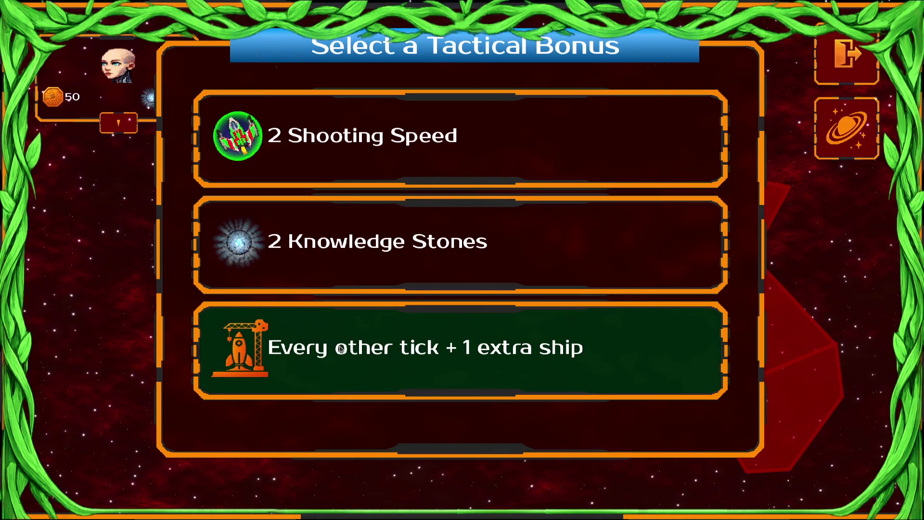
{"action": "left_click", "coordinate": [385, 372]}
{"action": "left_click", "coordinate": [337, 264]}
{"action": "left_click", "coordinate": [525, 429]}
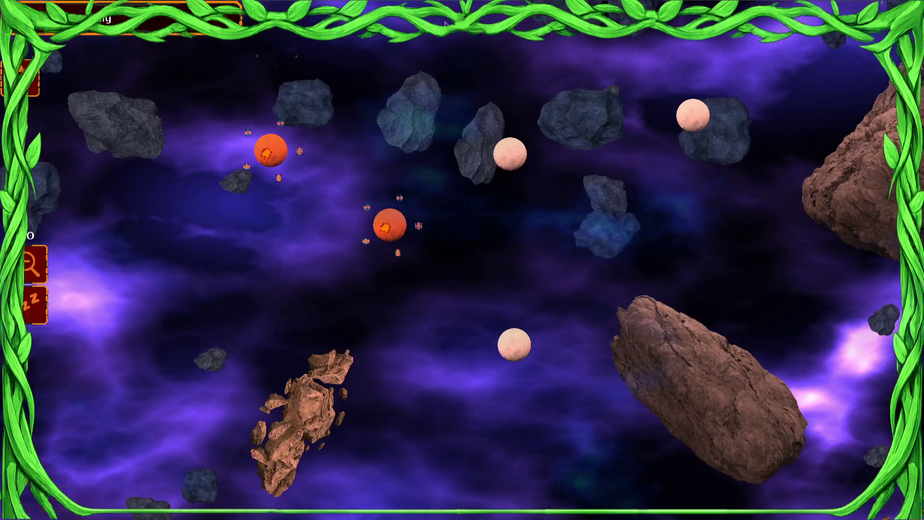
{"action": "left_click", "coordinate": [451, 461]}
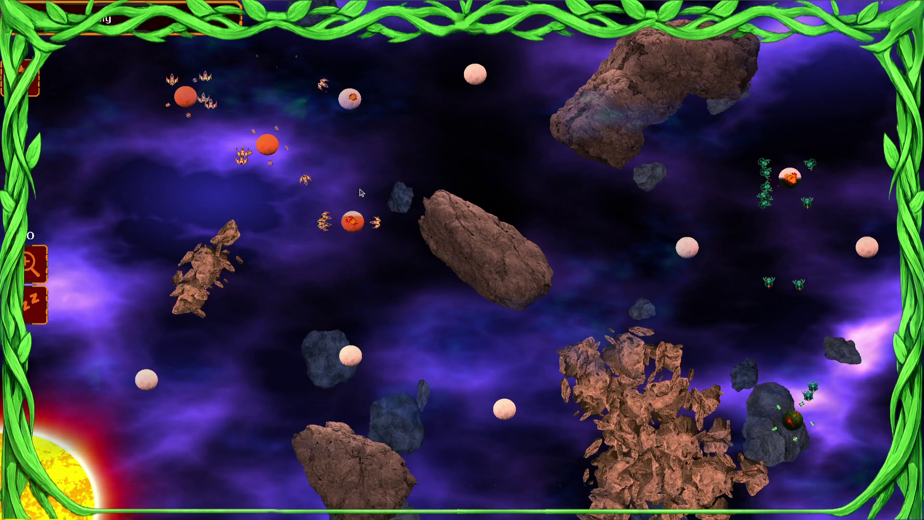
{"action": "key", "text": "alt+F4"}
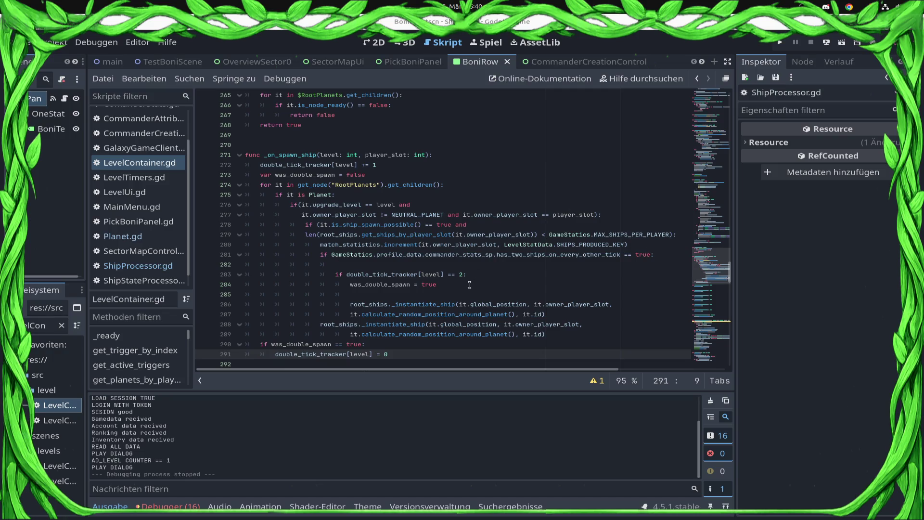
- Rename the flag declaration on line 273 from was_double_spawn to is_double_spawn and save
{"action": "left_click", "coordinate": [495, 273]}
{"action": "left_click", "coordinate": [489, 293]}
{"action": "left_click", "coordinate": [500, 285]}
{"action": "mouse_move", "coordinate": [500, 285]}
{"action": "left_mouse_down"}
{"action": "mouse_move", "coordinate": [331, 270]}
{"action": "mouse_move", "coordinate": [201, 271]}
{"action": "left_mouse_up"}
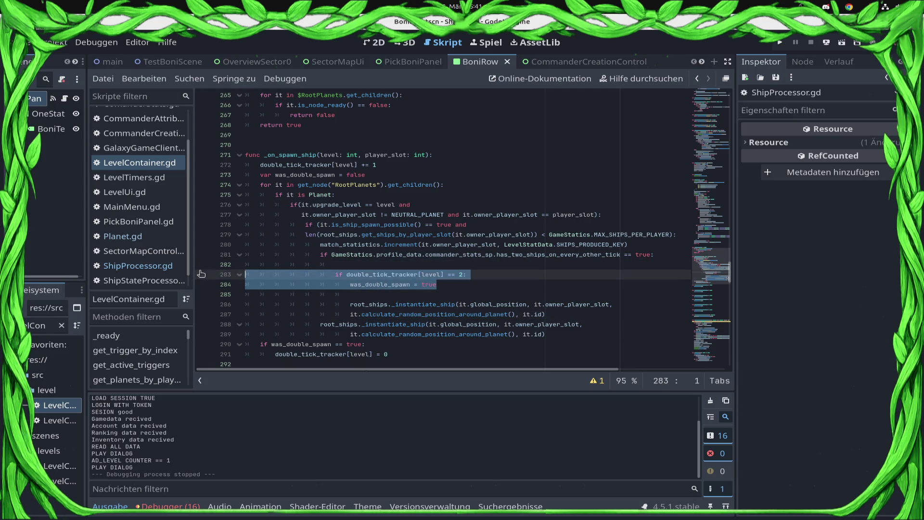
{"action": "left_click", "coordinate": [285, 175]}
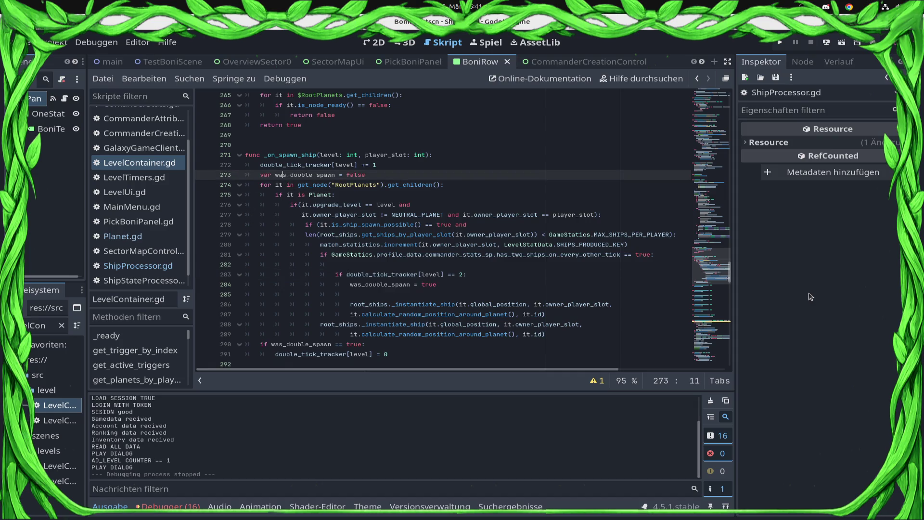
{"action": "key", "text": "BackSpace"}
{"action": "key", "text": "BackSpace"}
{"action": "type", "text": "i"}
{"action": "key", "text": "ctrl+s"}
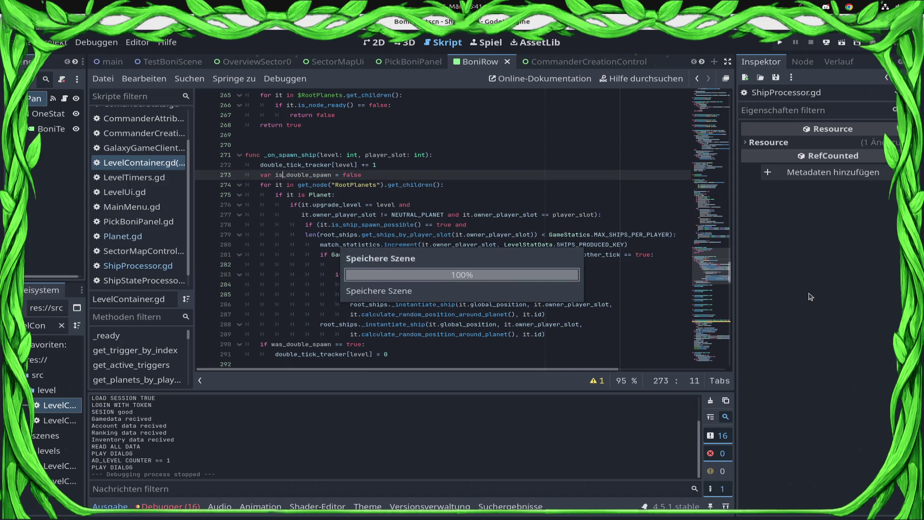
- Move the double_tick_tracker == 2 check from inside the loop to just after line 273, unindented
{"action": "key", "text": "Down"}
{"action": "key", "text": "Down"}
{"action": "key", "text": "Down"}
{"action": "key", "text": "Down"}
{"action": "key", "text": "Down"}
{"action": "key", "text": "shift+Down"}
{"action": "key", "text": "shift+Down"}
{"action": "key", "text": "ctrl+c"}
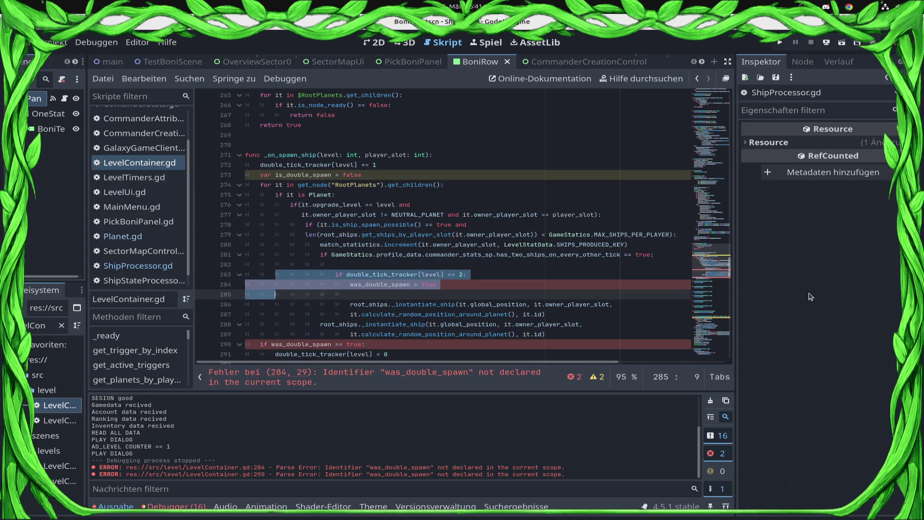
{"action": "key", "text": "Delete"}
{"action": "key", "text": "Up"}
{"action": "key", "text": "Up"}
{"action": "key", "text": "Up"}
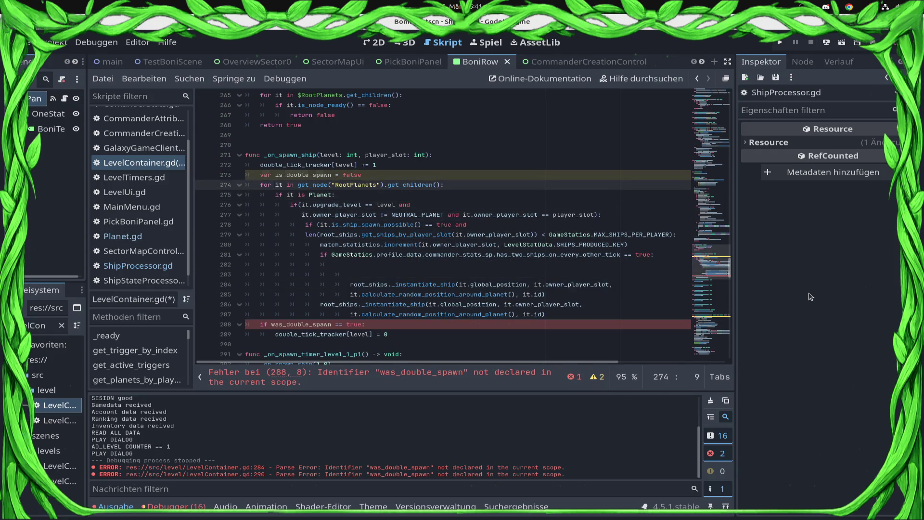
{"action": "key", "text": "End"}
{"action": "key", "text": "Return"}
{"action": "key", "text": "ctrl+v"}
{"action": "key", "text": "shift+Tab"}
{"action": "key", "text": "shift+Tab"}
{"action": "key", "text": "shift+Tab"}
{"action": "key", "text": "Down"}
{"action": "key", "text": "shift+Tab"}
{"action": "key", "text": "shift+Tab"}
{"action": "key", "text": "shift+Tab"}
{"action": "key", "text": "Delete"}
{"action": "key", "text": "Delete"}
- Save, then change the flag assignment on line 275 to is_double_spawn
{"action": "key", "text": "Right"}
{"action": "key", "text": "Right"}
{"action": "key", "text": "ctrl+s"}
{"action": "key", "text": "Delete"}
{"action": "key", "text": "Delete"}
{"action": "key", "text": "BackSpace"}
{"action": "type", "text": "is"}
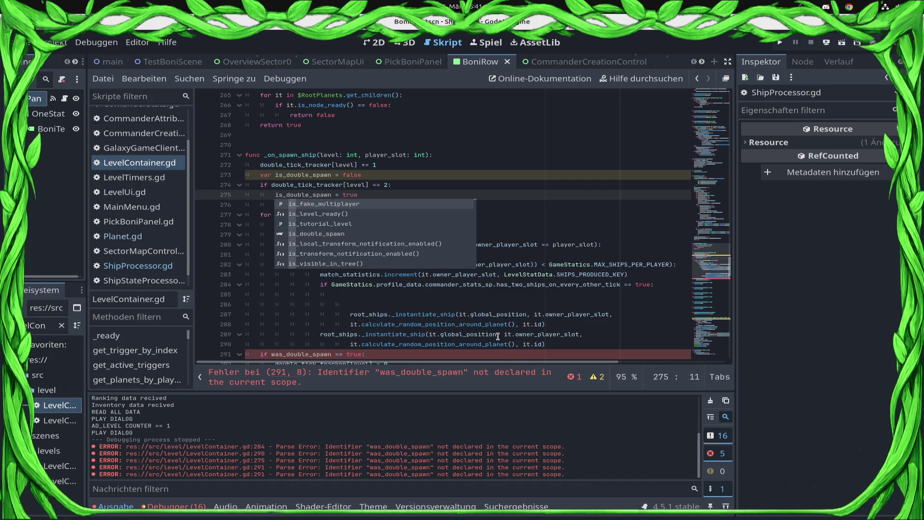
- Move the bonus check from line 284 to the top of _on_spawn_ship and unindent it
{"action": "left_click", "coordinate": [411, 313]}
{"action": "left_click", "coordinate": [310, 281]}
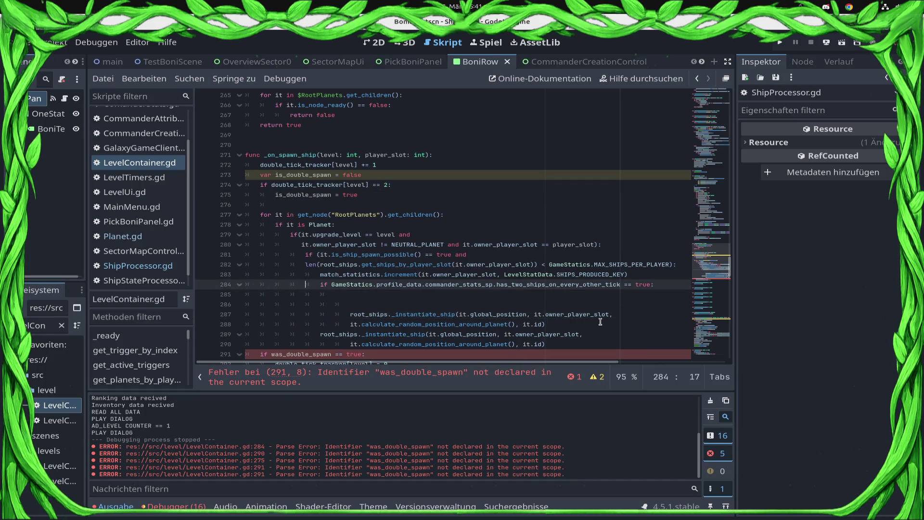
{"action": "key", "text": "shift+End"}
{"action": "key", "text": "Delete"}
{"action": "key", "text": "Up"}
{"action": "key", "text": "Up"}
{"action": "key", "text": "Up"}
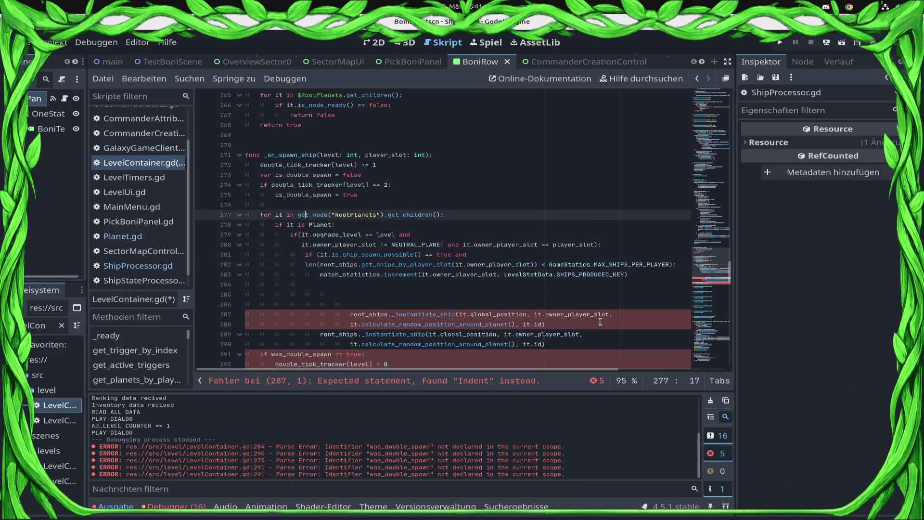
{"action": "key", "text": "Up"}
{"action": "key", "text": "Up"}
{"action": "key", "text": "End"}
{"action": "key", "text": "Return"}
{"action": "type", "text": "if GameStatics.profile_data.commander_stats_sp.has_two_ships_on_every_other_tick == true:"}
{"action": "key", "text": "Home"}
{"action": "key", "text": "BackSpace"}
- Change the comparison on line 275 to '>= 2' and save the script
{"action": "key", "text": "Down"}
{"action": "key", "text": "Down"}
{"action": "key", "text": "Down"}
{"action": "key", "text": "End"}
{"action": "key", "text": "Left"}
{"action": "key", "text": "Left"}
{"action": "key", "text": "Left"}
{"action": "key", "text": "BackSpace"}
{"action": "key", "text": "BackSpace"}
{"action": "type", "text": ">"}
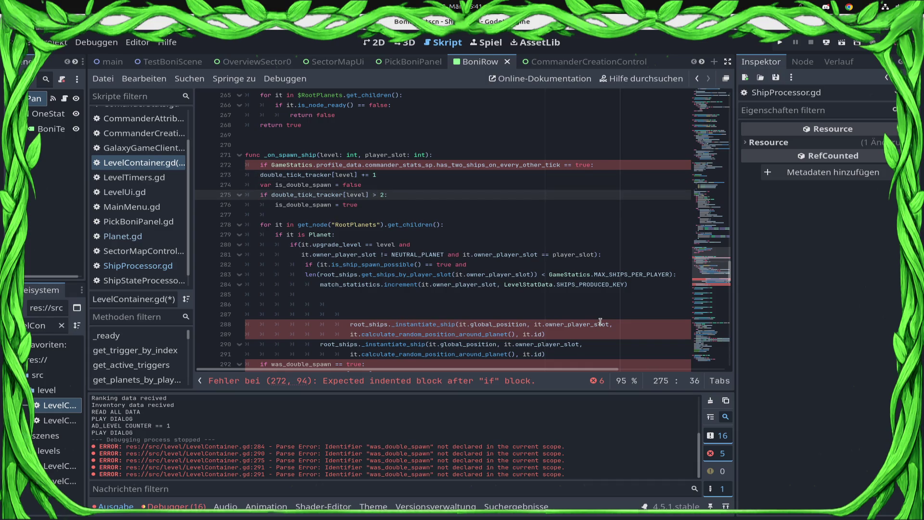
{"action": "type", "text": "="}
{"action": "key", "text": "ctrl+s"}
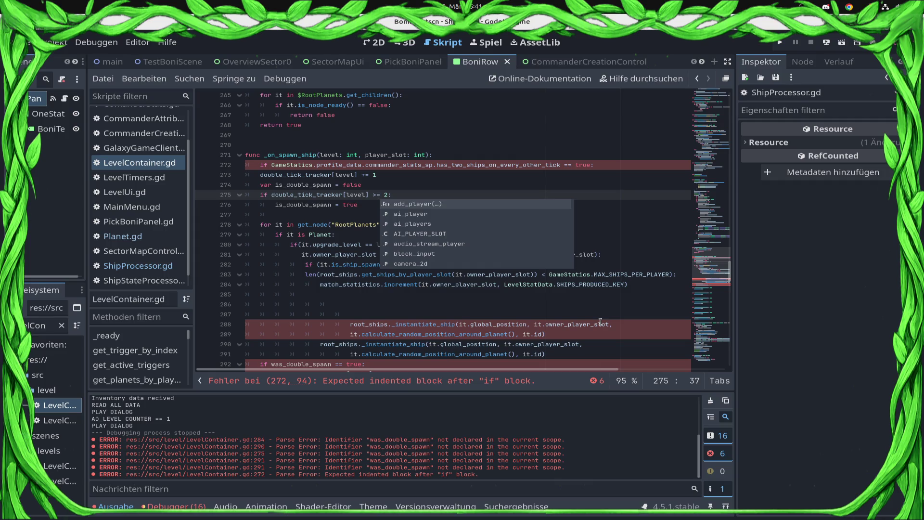
- Indent the flag declaration and lines 273–276 under the bonus check, then save
{"action": "key", "text": "Escape"}
{"action": "key", "text": "Up"}
{"action": "key", "text": "Home"}
{"action": "key", "text": "Tab"}
{"action": "key", "text": "Up"}
{"action": "key", "text": "Home"}
{"action": "key", "text": "Tab"}
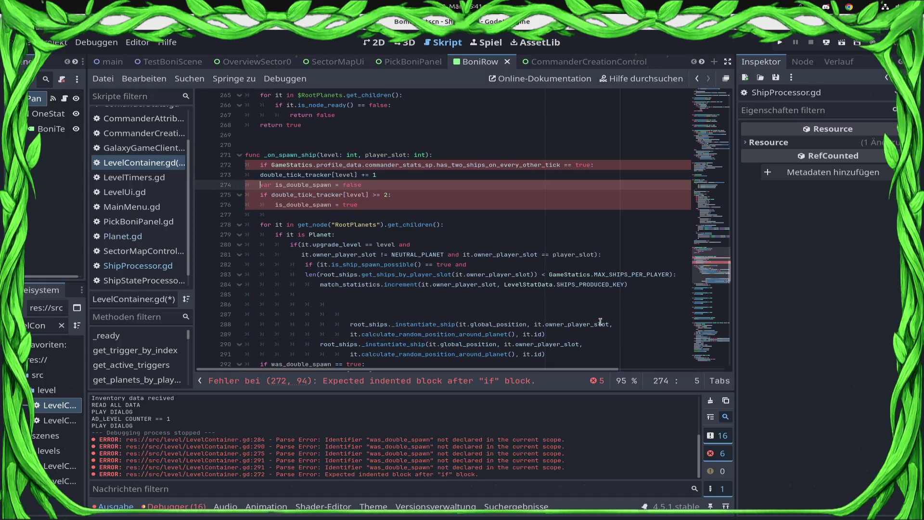
{"action": "key", "text": "Down"}
{"action": "key", "text": "Down"}
{"action": "key", "text": "Home"}
{"action": "key", "text": "Tab"}
{"action": "key", "text": "Down"}
{"action": "key", "text": "Tab"}
{"action": "key", "text": "ctrl+s"}
- Delete the blank lines 286–287, then roll back the recent edits to the spawn function
{"action": "key", "text": "Down"}
{"action": "key", "text": "Down"}
{"action": "key", "text": "Down"}
{"action": "key", "text": "Up"}
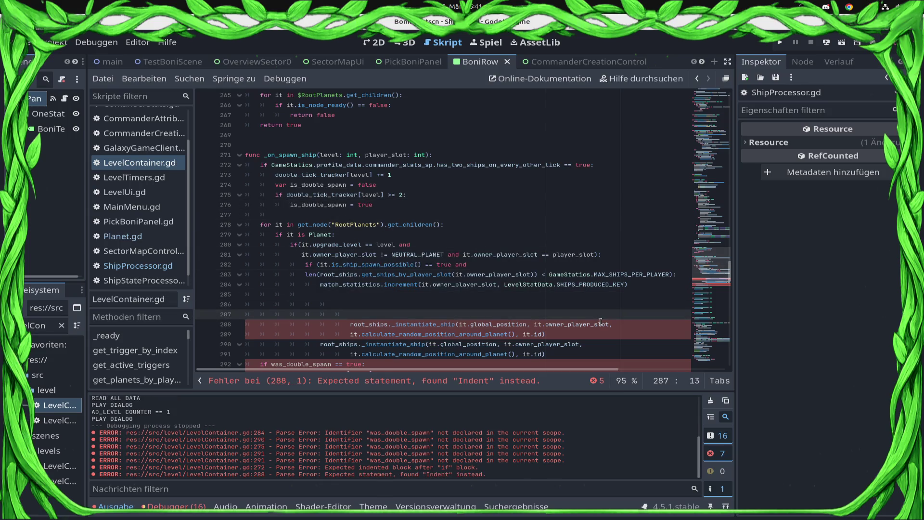
{"action": "key", "text": "BackSpace"}
{"action": "key", "text": "BackSpace"}
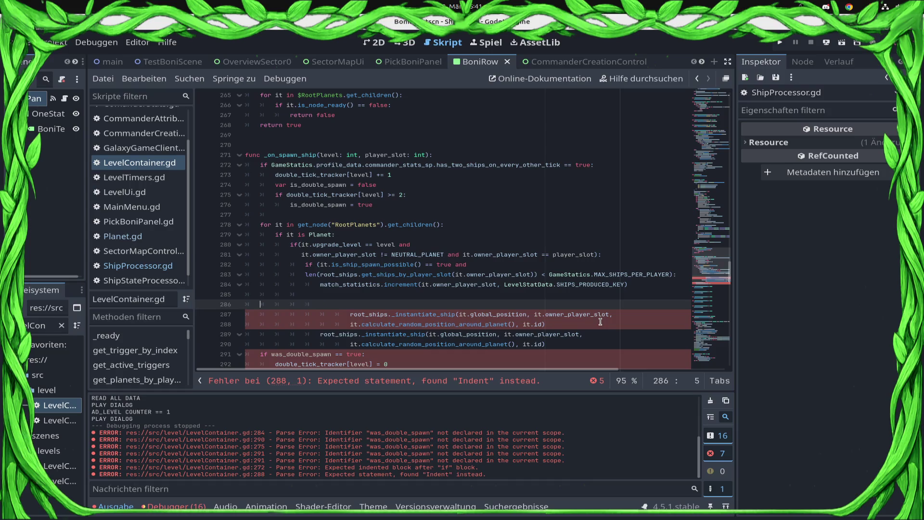
{"action": "key", "text": "BackSpace"}
{"action": "key", "text": "BackSpace"}
{"action": "key", "text": "BackSpace"}
{"action": "key", "text": "BackSpace"}
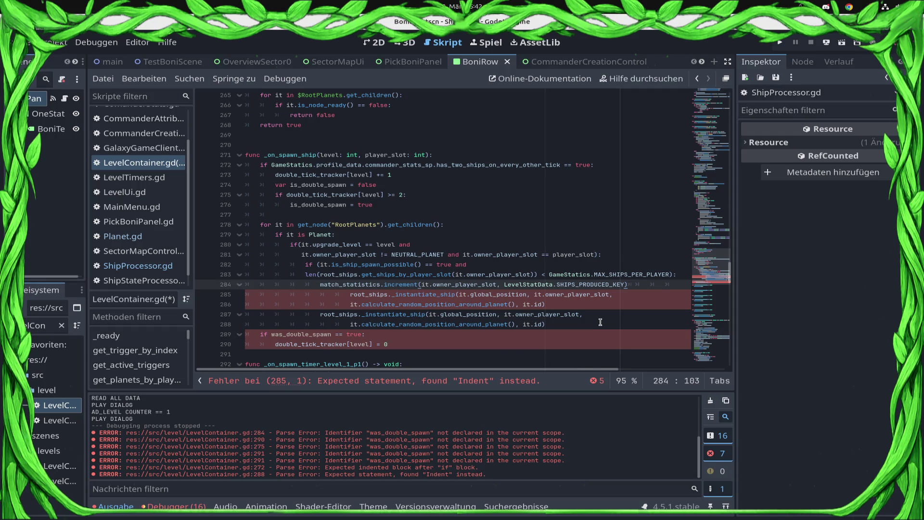
{"action": "key", "text": "ctrl+z"}
{"action": "key", "text": "ctrl+z"}
{"action": "key", "text": "ctrl+z"}
{"action": "key", "text": "ctrl+z"}
{"action": "key", "text": "ctrl+z"}
{"action": "key", "text": "ctrl+z"}
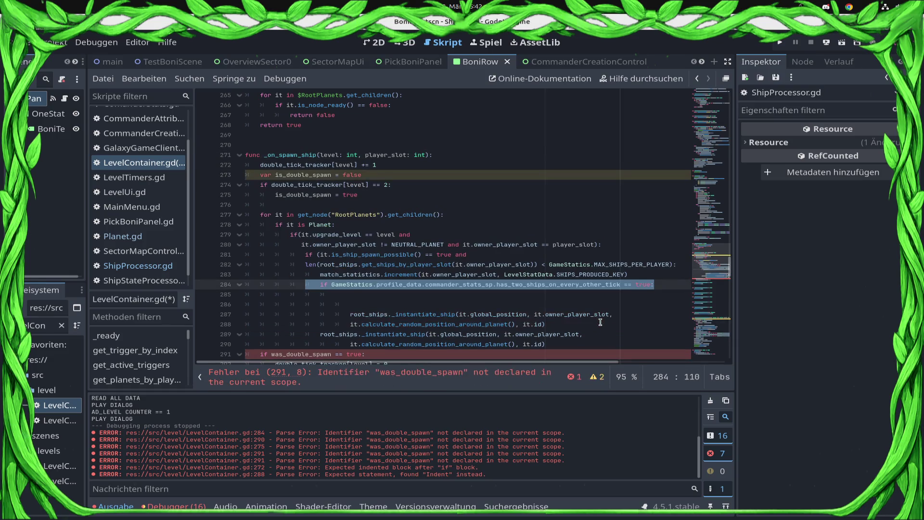
- Cut the two-ships condition from line 284 and paste it under the function header
{"action": "key", "text": "Down"}
{"action": "key", "text": "Up"}
{"action": "key", "text": "Home"}
{"action": "key", "text": "shift+End"}
{"action": "key", "text": "Up"}
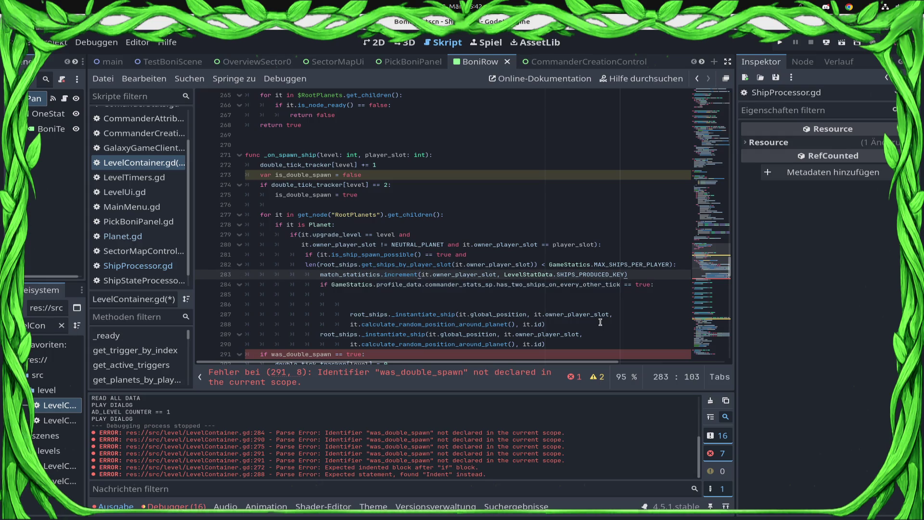
{"action": "key", "text": "Up"}
{"action": "key", "text": "Down"}
{"action": "key", "text": "Down"}
{"action": "key", "text": "shift+Home"}
{"action": "key", "text": "BackSpace"}
{"action": "key", "text": "Up"}
{"action": "key", "text": "Up"}
{"action": "key", "text": "Up"}
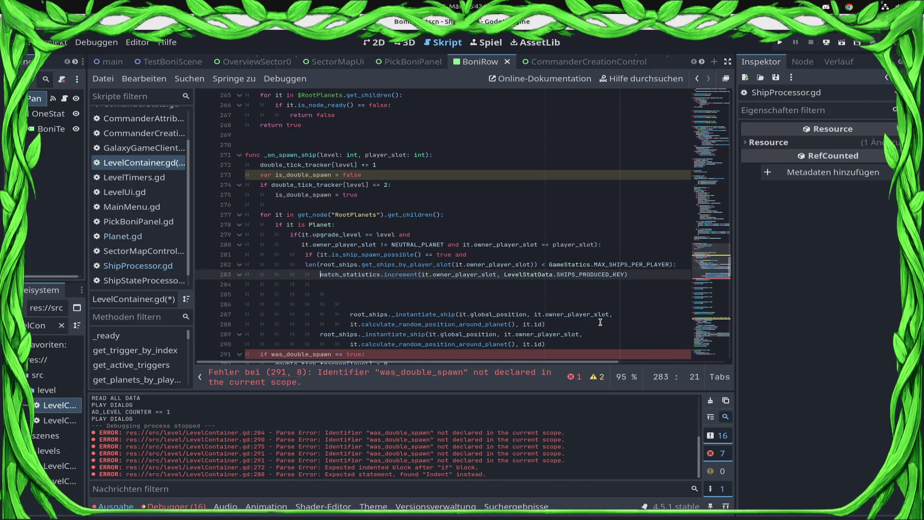
{"action": "key", "text": "Up"}
{"action": "key", "text": "Up"}
{"action": "key", "text": "Up"}
{"action": "key", "text": "End"}
{"action": "key", "text": "Return"}
{"action": "key", "text": "ctrl+v"}
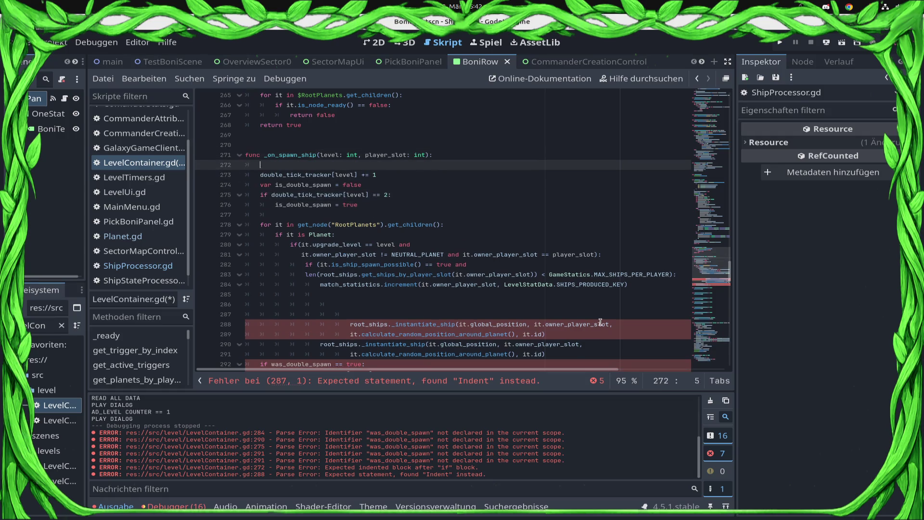
- Indent the four tick-counter lines under the two-ships condition and save
{"action": "key", "text": "Down"}
{"action": "key", "text": "Home"}
{"action": "key", "text": "Tab"}
{"action": "key", "text": "Down"}
{"action": "key", "text": "Tab"}
{"action": "key", "text": "Down"}
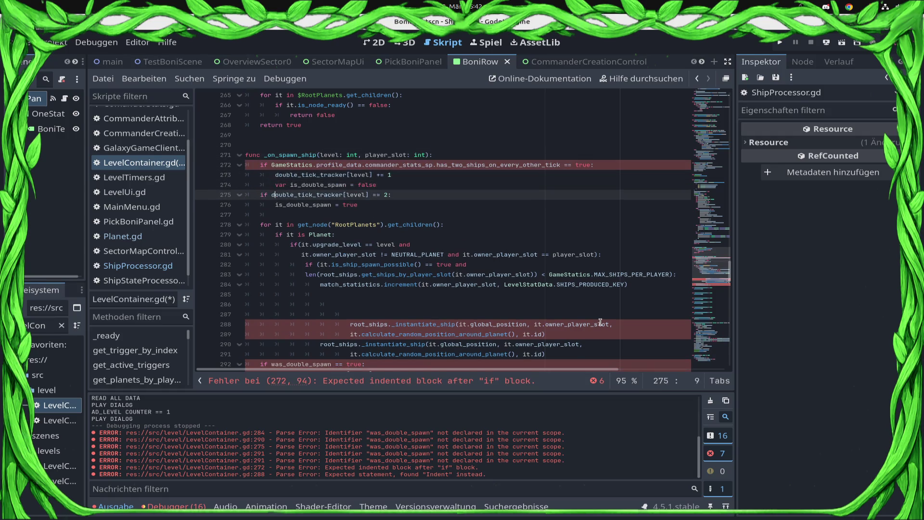
{"action": "key", "text": "Tab"}
{"action": "key", "text": "Down"}
{"action": "key", "text": "Tab"}
{"action": "key", "text": "ctrl+s"}
- Add 'if is_double_spawn == true:' on line 285 inside the planet loop
{"action": "key", "text": "Down"}
{"action": "key", "text": "Down"}
{"action": "key", "text": "Down"}
{"action": "key", "text": "Up"}
{"action": "key", "text": "Up"}
{"action": "key", "text": "Up"}
{"action": "key", "text": "Up"}
{"action": "key", "text": "Down"}
{"action": "key", "text": "Up"}
{"action": "key", "text": "Up"}
{"action": "key", "text": "Down"}
{"action": "key", "text": "Down"}
{"action": "key", "text": "Down"}
{"action": "key", "text": "Down"}
{"action": "key", "text": "Down"}
{"action": "key", "text": "Down"}
{"action": "key", "text": "Down"}
{"action": "key", "text": "Down"}
{"action": "key", "text": "Tab"}
{"action": "key", "text": "Tab"}
{"action": "key", "text": "Tab"}
{"action": "type", "text": "if is_dou"}
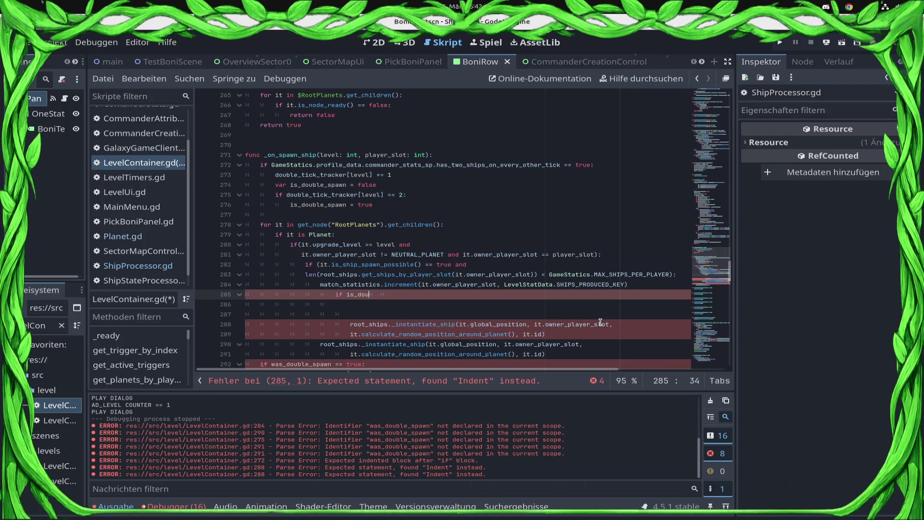
{"action": "key", "text": "shift+Tab"}
{"action": "key", "text": "End"}
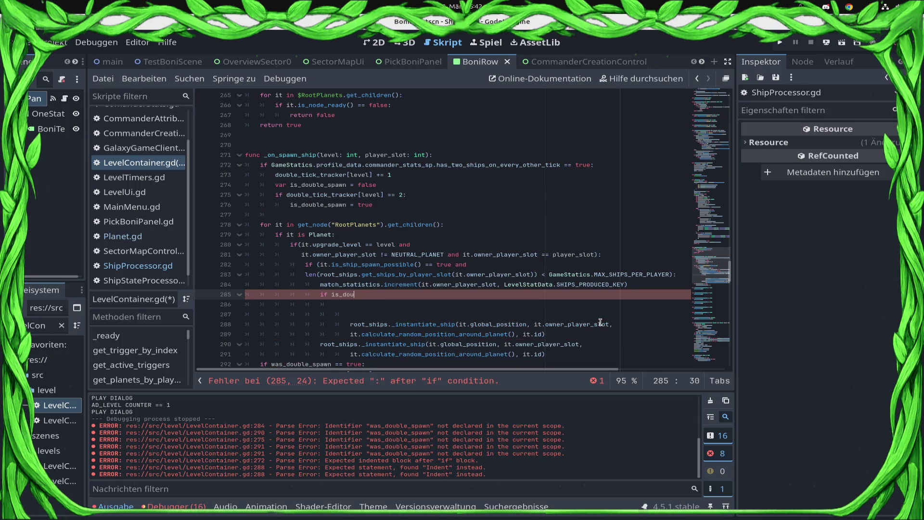
{"action": "key", "text": "BackSpace"}
{"action": "key", "text": "BackSpace"}
{"action": "key", "text": "BackSpace"}
{"action": "type", "text": "if is_"}
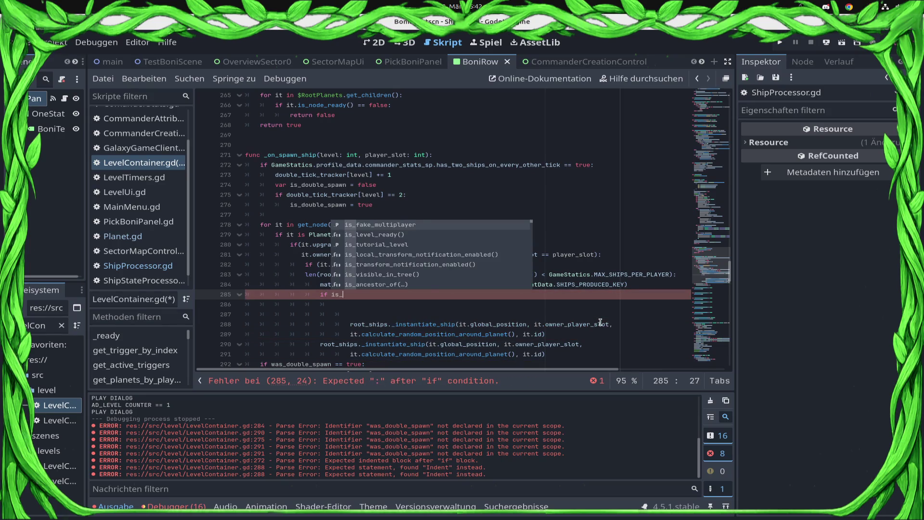
{"action": "type", "text": "double_spa"}
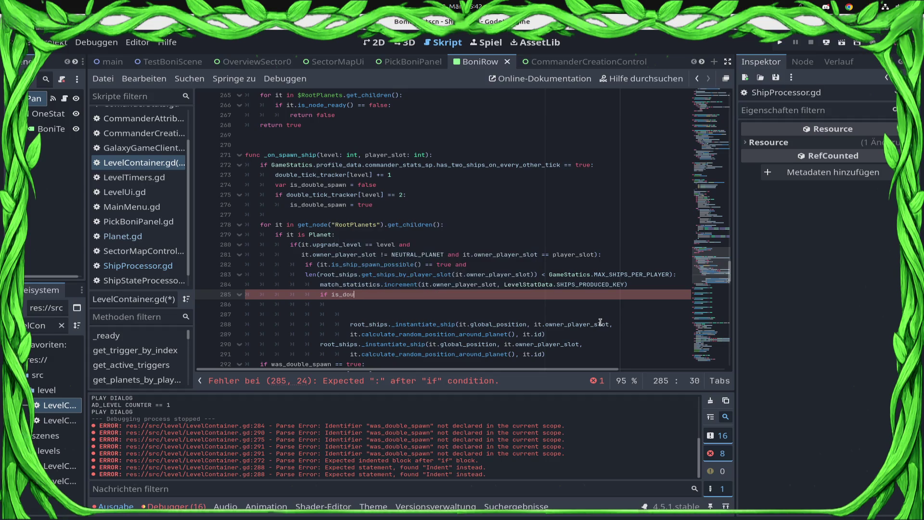
{"action": "type", "text": "wn == true:"}
- Cut the is_double_spawn declaration line
{"action": "key", "text": "Up"}
{"action": "key", "text": "Up"}
{"action": "key", "text": "Up"}
{"action": "key", "text": "Up"}
{"action": "key", "text": "Up"}
{"action": "key", "text": "Up"}
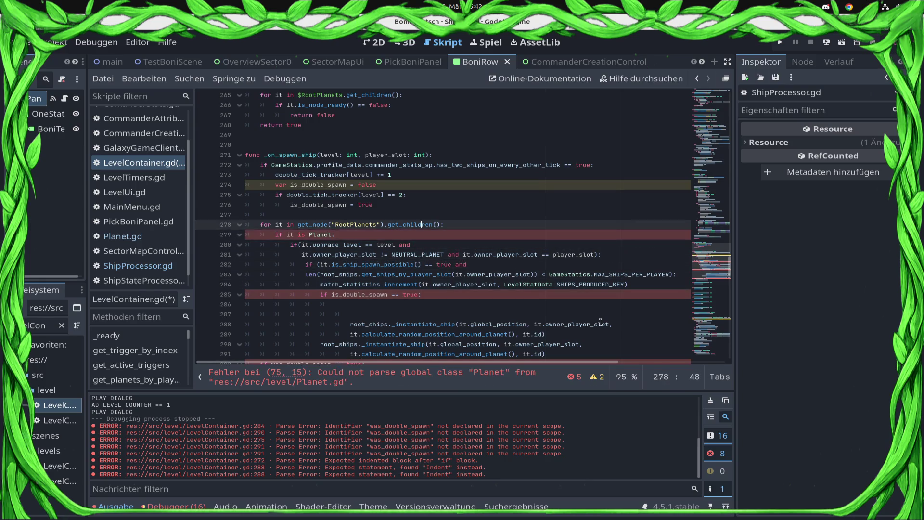
{"action": "key", "text": "shift+Home"}
{"action": "key", "text": "ctrl+x"}
{"action": "key", "text": "Up"}
{"action": "key", "text": "Up"}
{"action": "key", "text": "Up"}
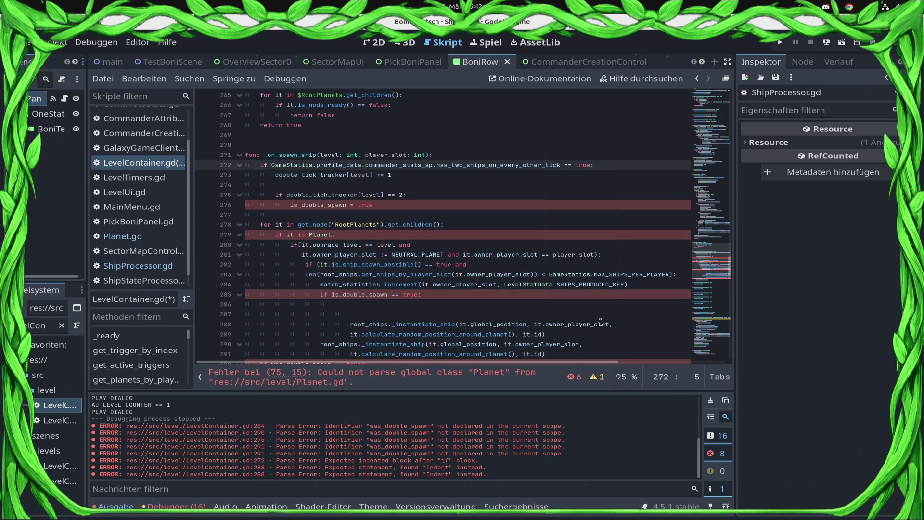
- Paste the is_double_spawn declaration as the function's first line and remove empty line 275
{"action": "key", "text": "End"}
{"action": "key", "text": "Return"}
{"action": "key", "text": "ctrl+v"}
{"action": "key", "text": "ctrl+s"}
{"action": "key", "text": "Down"}
{"action": "key", "text": "Down"}
{"action": "key", "text": "Down"}
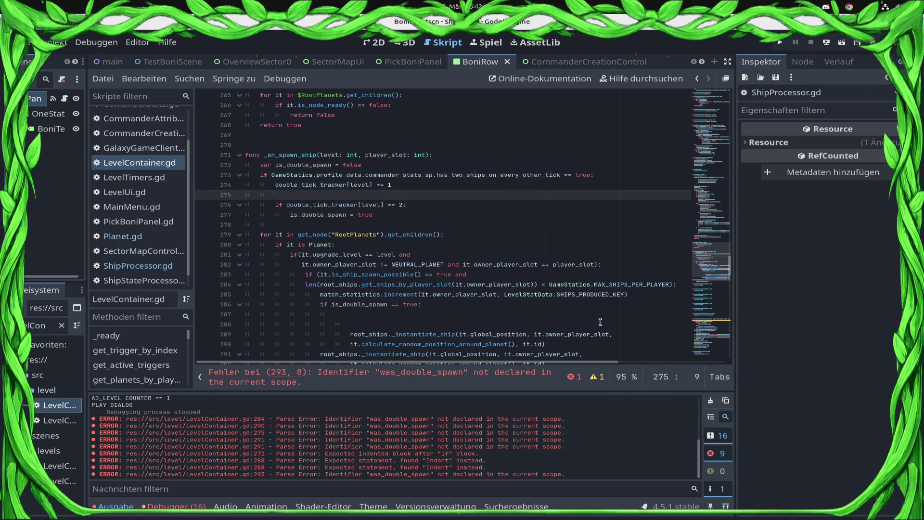
{"action": "key", "text": "Home"}
{"action": "key", "text": "BackSpace"}
{"action": "key", "text": "ctrl+s"}
{"action": "key", "text": "Down"}
{"action": "key", "text": "Down"}
{"action": "key", "text": "Down"}
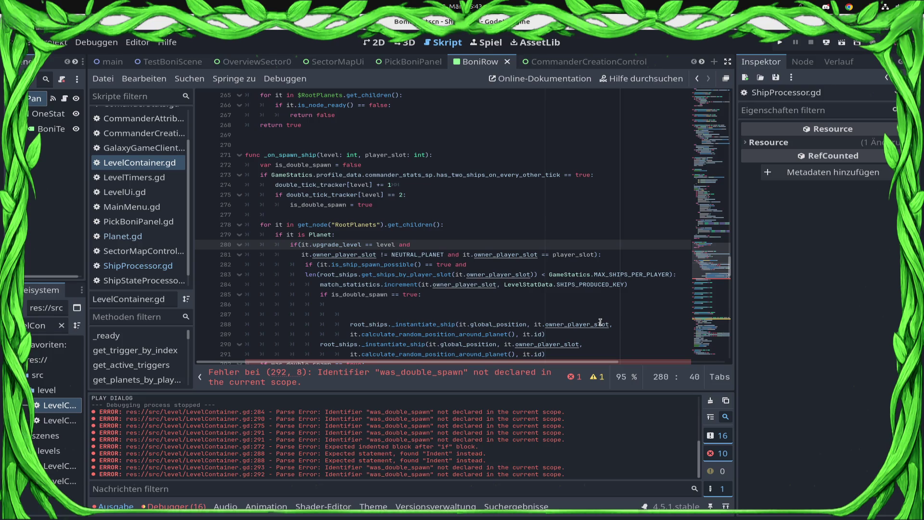
- Delete the blank lines 286–287 above the ship spawn and save
{"action": "key", "text": "Down"}
{"action": "key", "text": "Down"}
{"action": "key", "text": "Down"}
{"action": "key", "text": "End"}
{"action": "key", "text": "shift+Up"}
{"action": "key", "text": "shift+Home"}
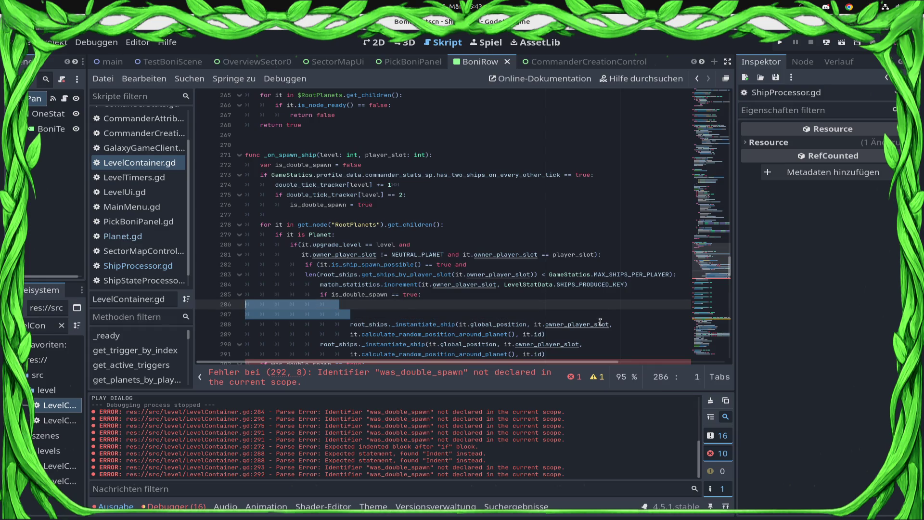
{"action": "key", "text": "BackSpace"}
{"action": "key", "text": "ctrl+s"}
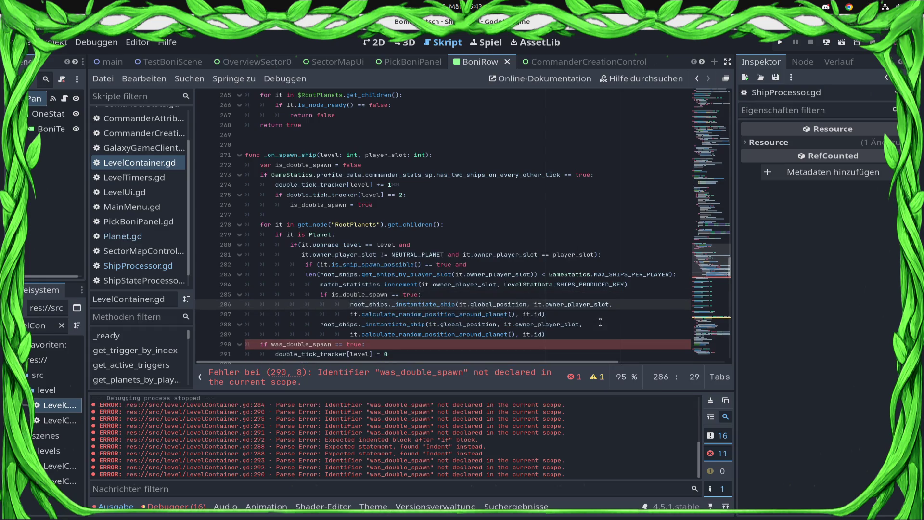
- Nest the extra ship spawn call under the is_double_spawn condition and save
{"action": "key", "text": "shift+Tab"}
{"action": "key", "text": "Down"}
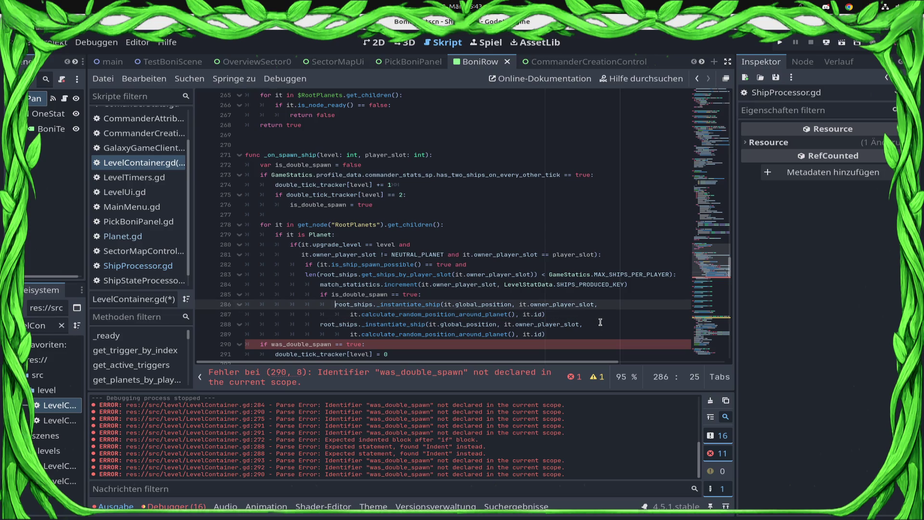
{"action": "key", "text": "Down"}
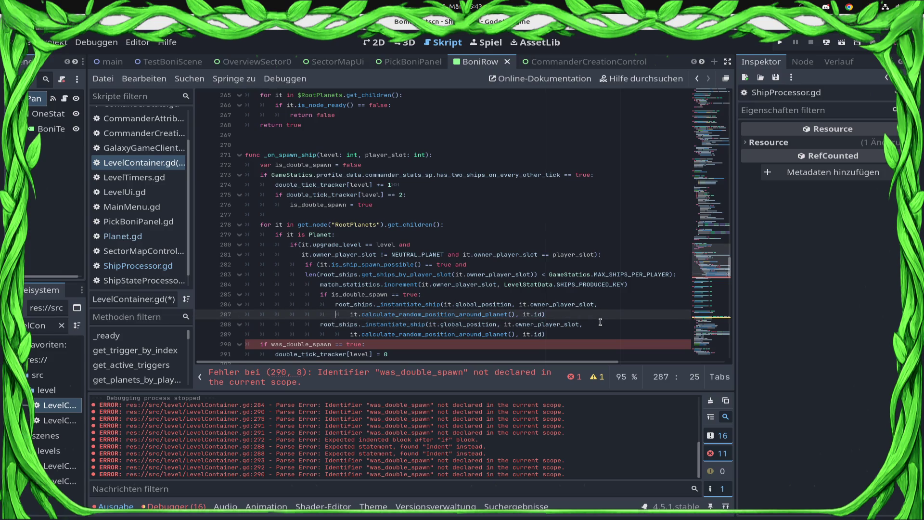
{"action": "key", "text": "ctrl+s"}
{"action": "key", "text": "Down"}
{"action": "key", "text": "Down"}
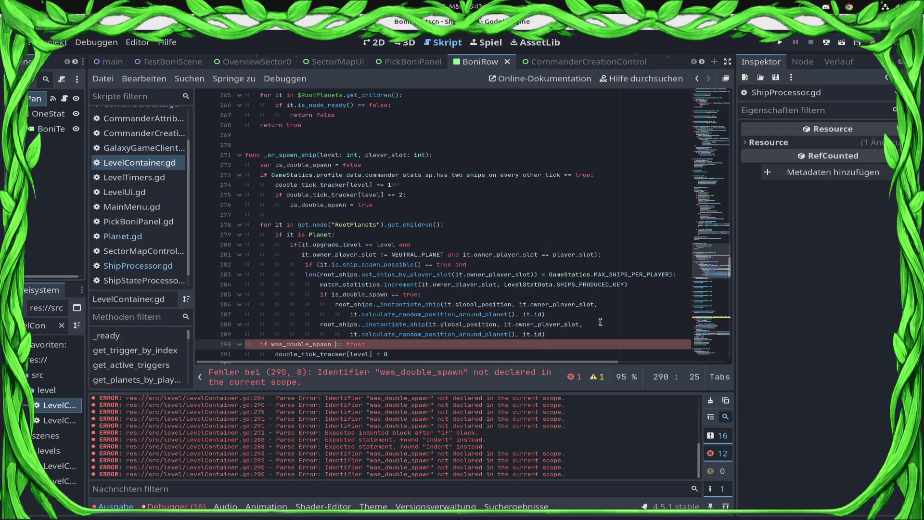
- Rename was_double_spawn to is_double_spawn on line 290
{"action": "key", "text": "Home"}
{"action": "key", "text": "Delete"}
{"action": "key", "text": "Delete"}
{"action": "key", "text": "Delete"}
{"action": "type", "text": "is"}
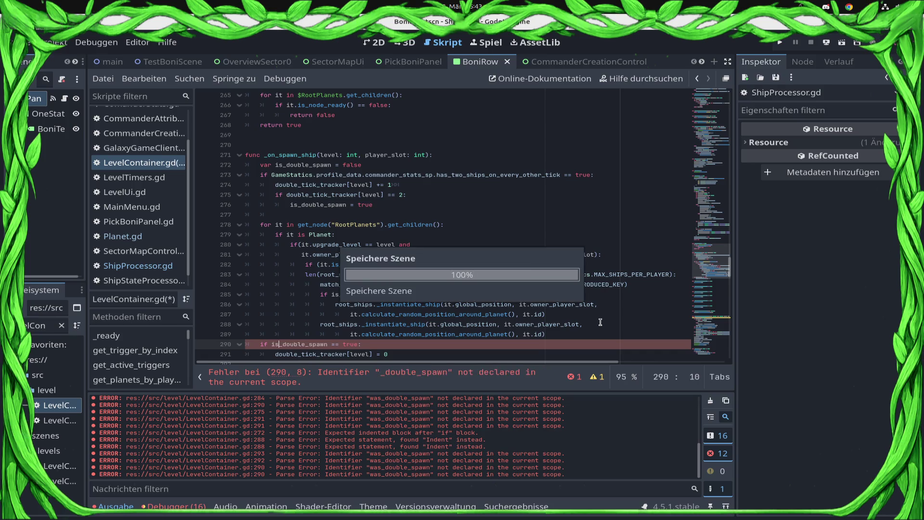
{"action": "key", "text": "Escape"}
- Move the double_tick_tracker reset line up into the double-spawn block
{"action": "key", "text": "Down"}
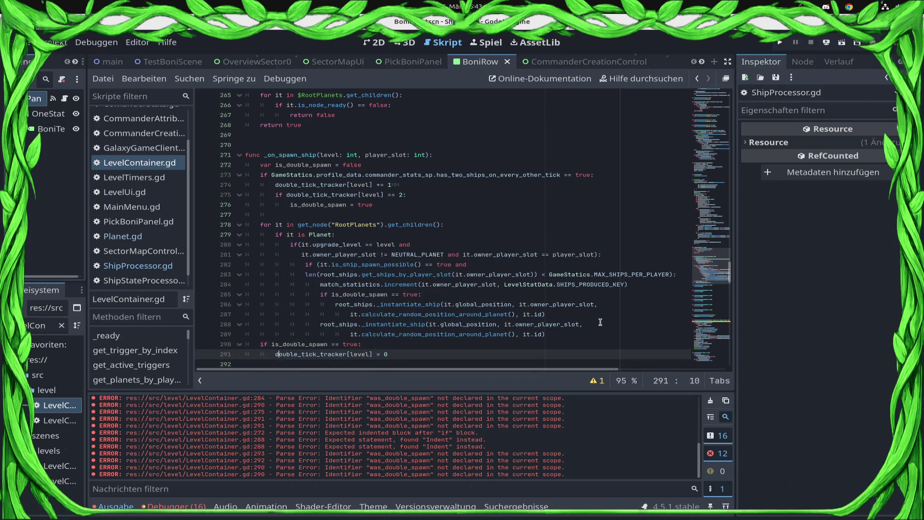
{"action": "key", "text": "End"}
{"action": "key", "text": "shift+Home"}
{"action": "key", "text": "BackSpace"}
{"action": "key", "text": "Up"}
{"action": "key", "text": "Up"}
{"action": "key", "text": "Up"}
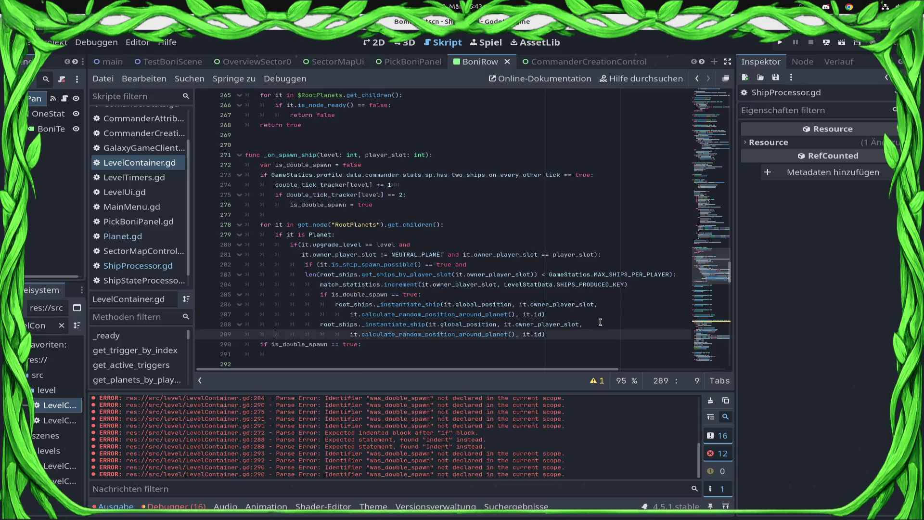
{"action": "key", "text": "ctrl+v"}
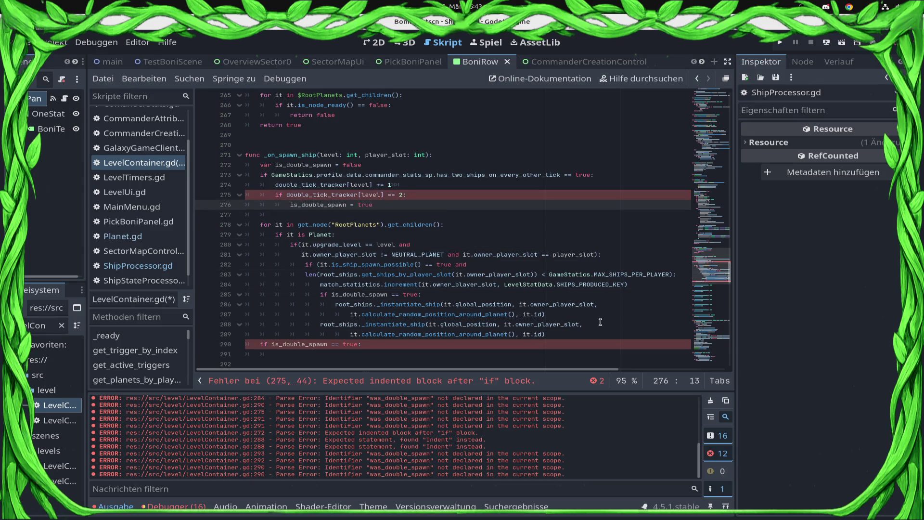
- Remove the leftover trailing check, save the script, and run the project
{"action": "key", "text": "ctrl+s"}
{"action": "key", "text": "Down"}
{"action": "key", "text": "Down"}
{"action": "key", "text": "Down"}
{"action": "key", "text": "ctrl+shift+k"}
{"action": "key", "text": "ctrl+s"}
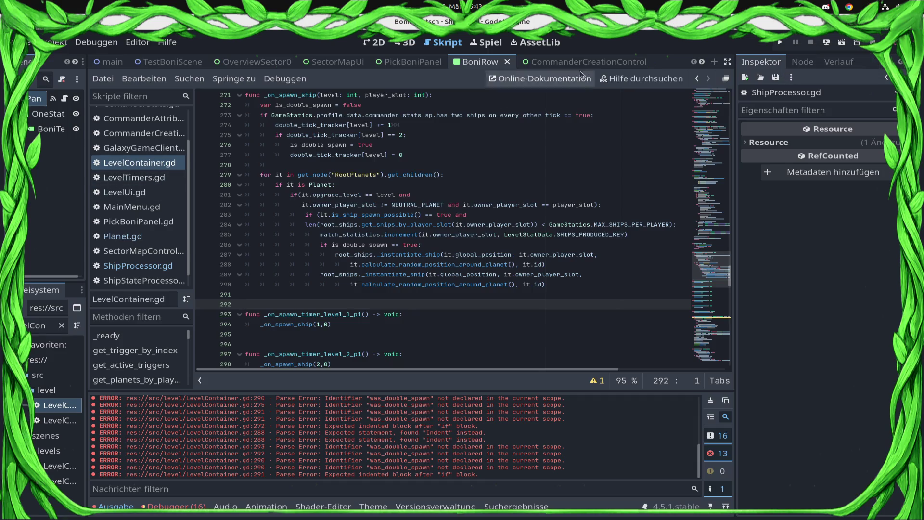
{"action": "left_click", "coordinate": [781, 44]}
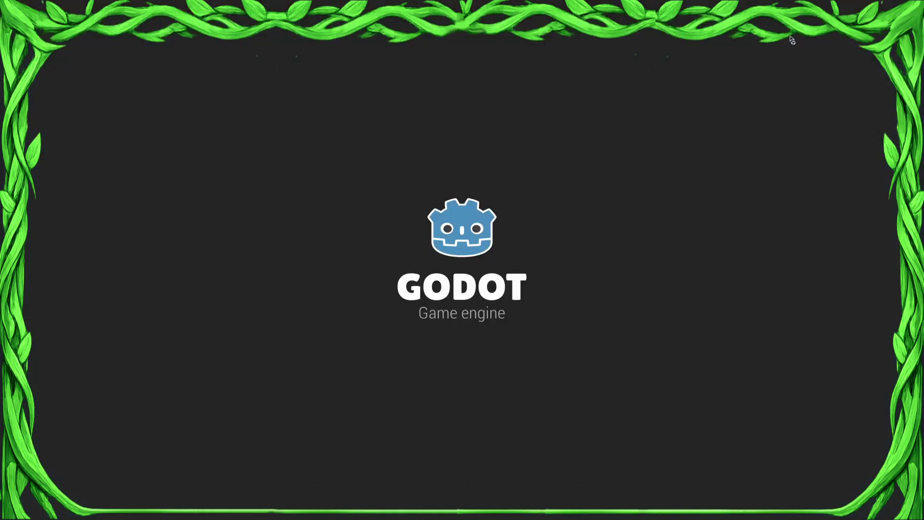
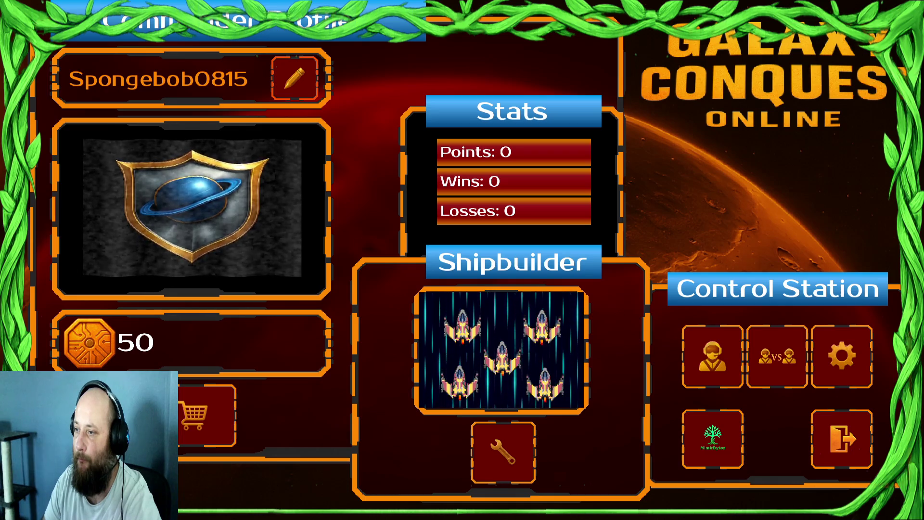
- Start the Draxal Homesector mission from its briefing and enter the level
{"action": "key", "text": "alt+Tab"}
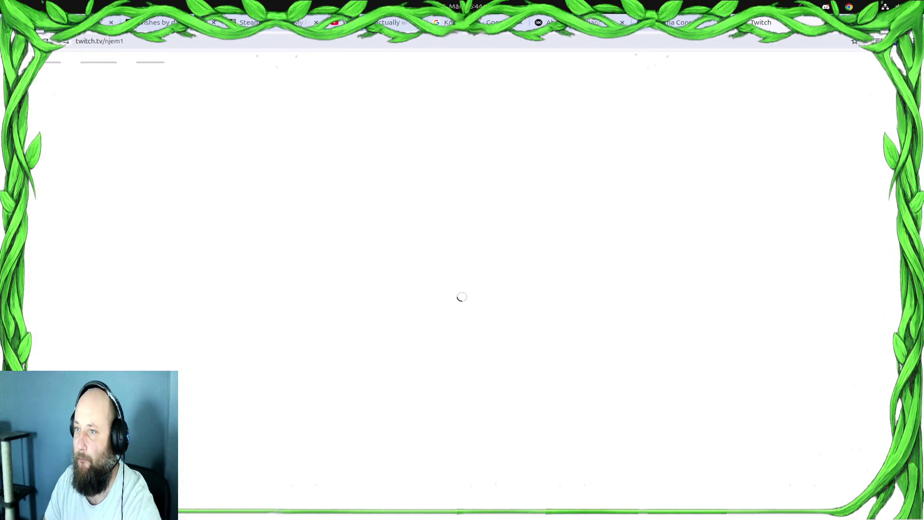
{"action": "key", "text": "alt+Tab"}
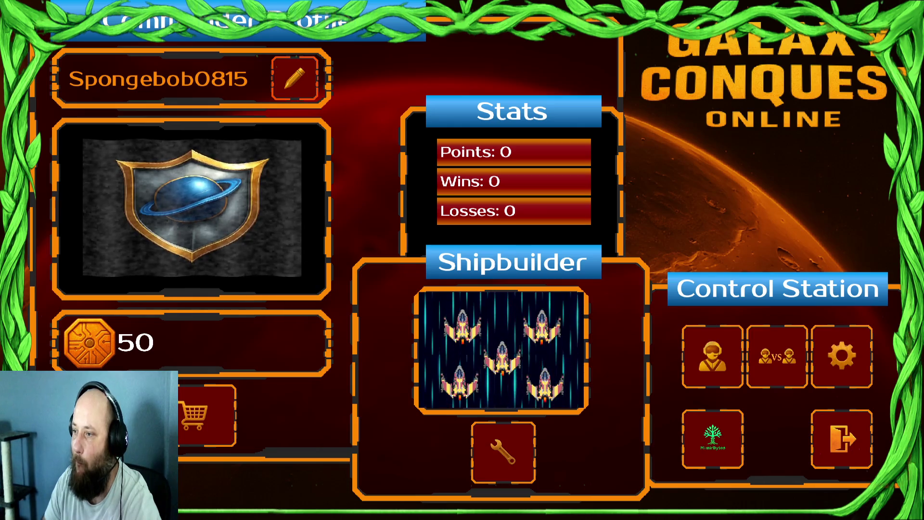
{"action": "left_click", "coordinate": [700, 348]}
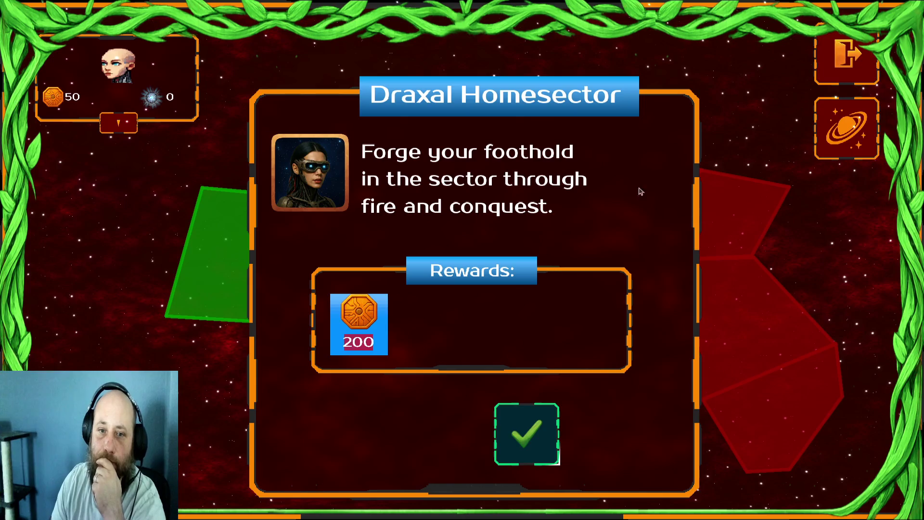
{"action": "left_click", "coordinate": [508, 453]}
{"action": "left_click", "coordinate": [492, 454]}
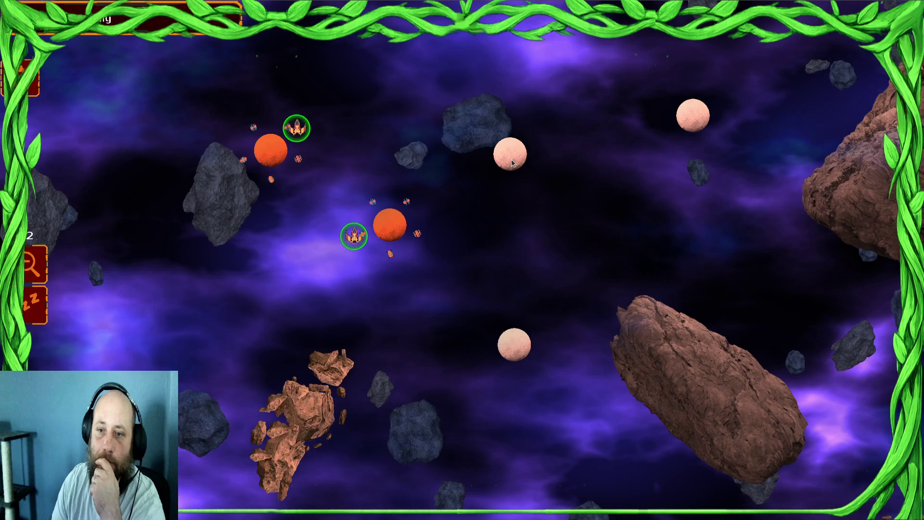
- Surrender the match from the pause menu and continue past the defeat screen
{"action": "key", "text": "Escape"}
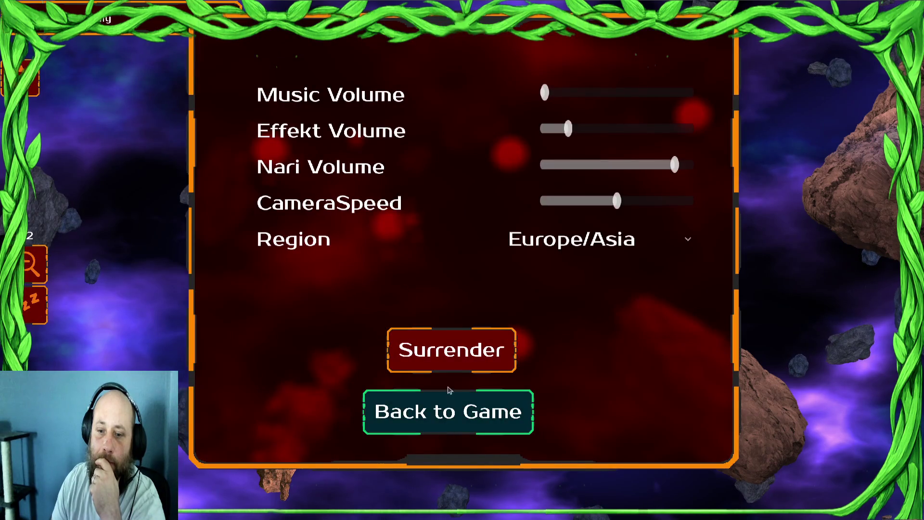
{"action": "left_click", "coordinate": [438, 360]}
{"action": "left_click", "coordinate": [611, 443]}
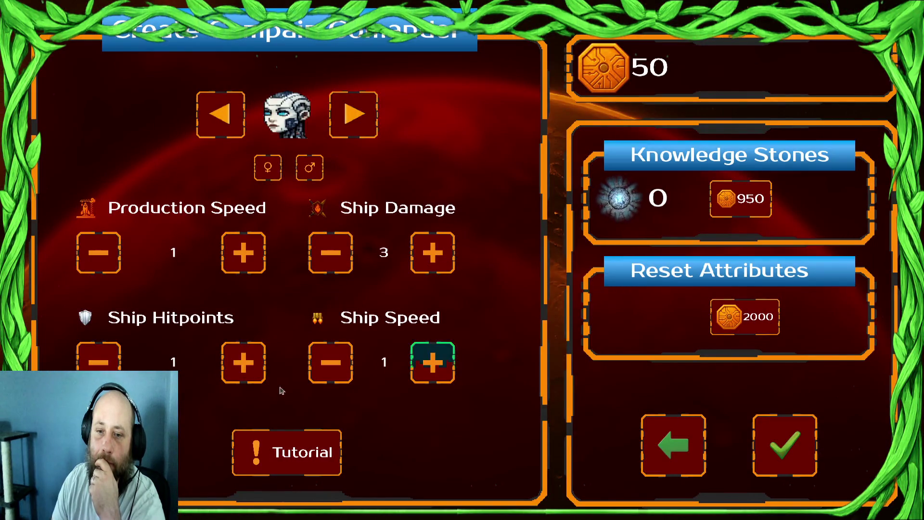
- Confirm the commander, pick the +1 extra ship bonus, and enter the Draxal Homesector sector
{"action": "left_click", "coordinate": [789, 453]}
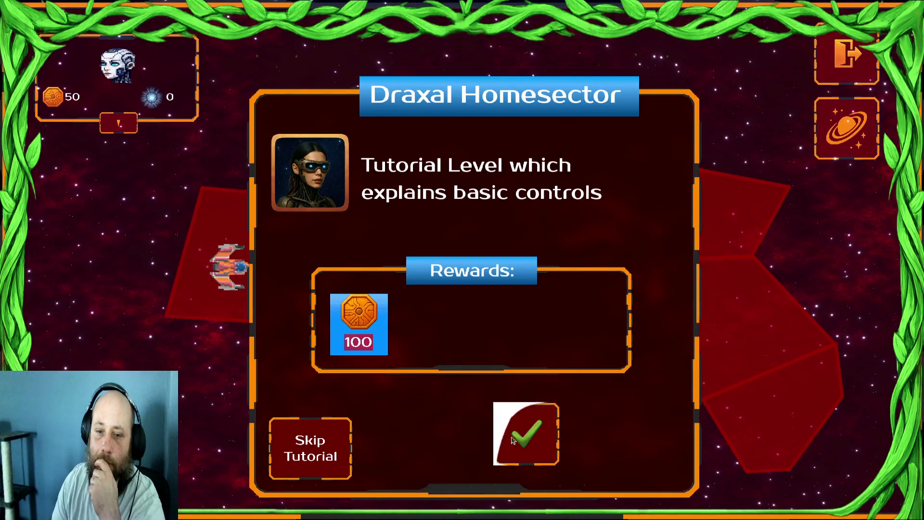
{"action": "left_click", "coordinate": [349, 448]}
{"action": "left_click", "coordinate": [347, 349]}
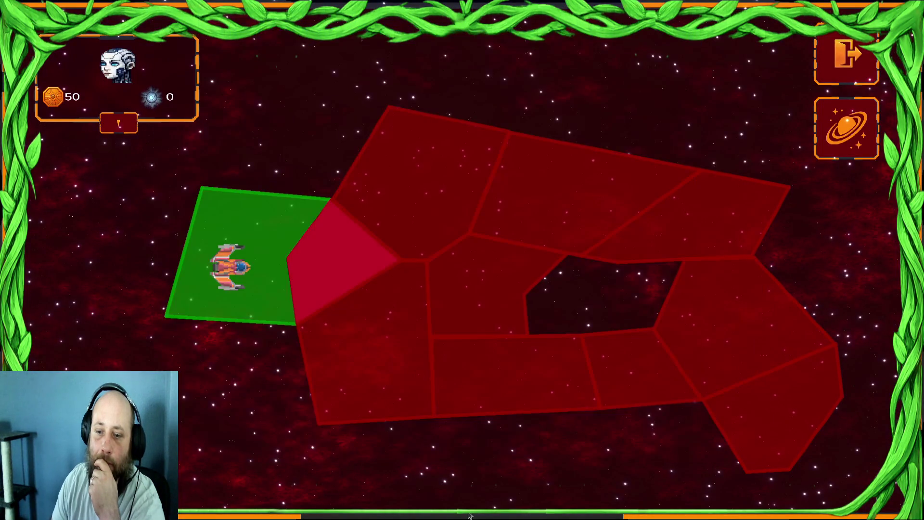
{"action": "left_click", "coordinate": [345, 247]}
{"action": "left_click", "coordinate": [528, 450]}
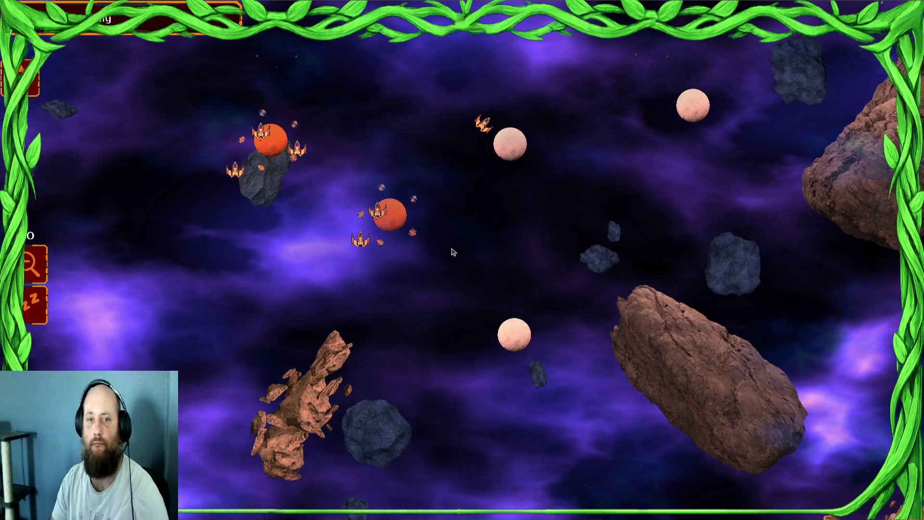
{"action": "key", "text": "super"}
- Set a breakpoint on line 274 of LevelContainer.gd, step past it, and inspect double_tick_tracker
{"action": "left_click", "coordinate": [553, 409]}
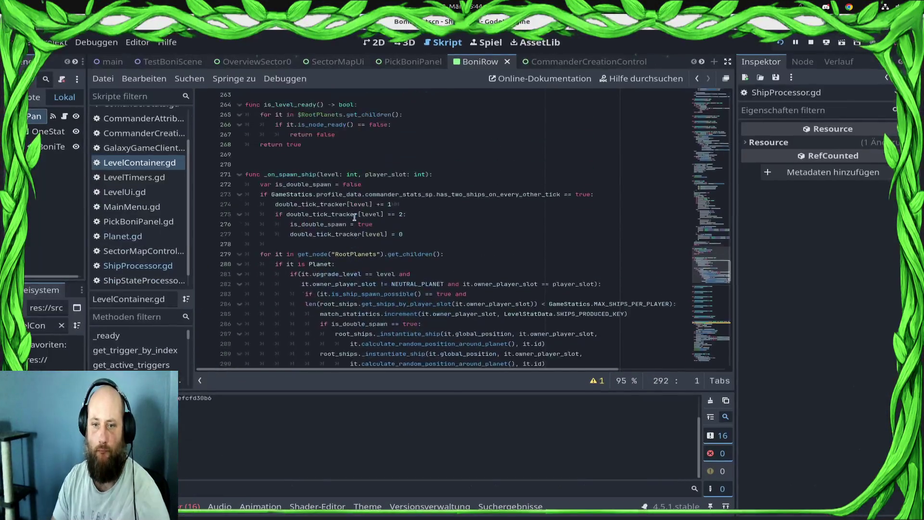
{"action": "scroll", "coordinate": [337, 265], "scroll_direction": "up", "scroll_amount": 3}
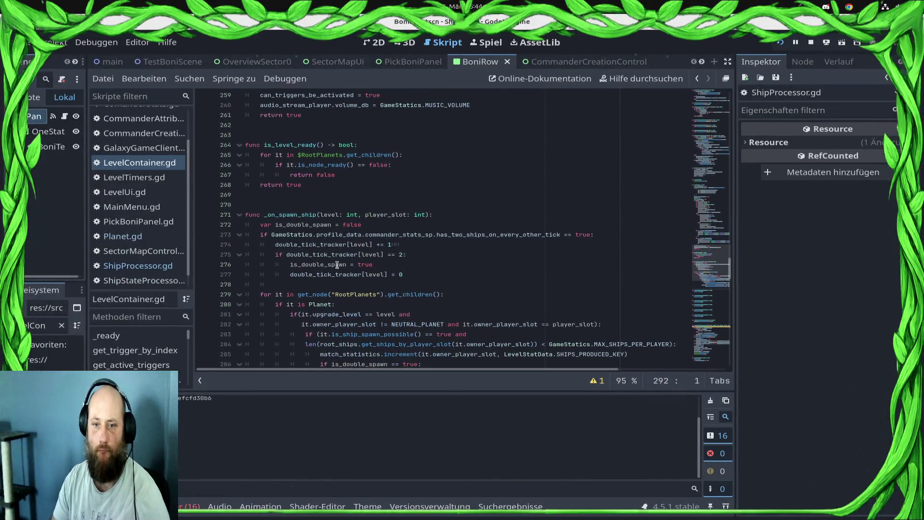
{"action": "left_click", "coordinate": [204, 246]}
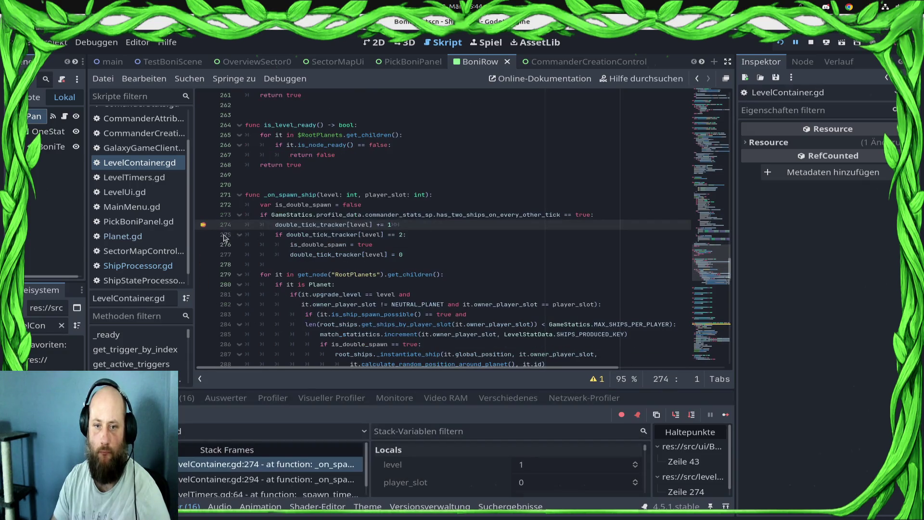
{"action": "left_click", "coordinate": [691, 415]}
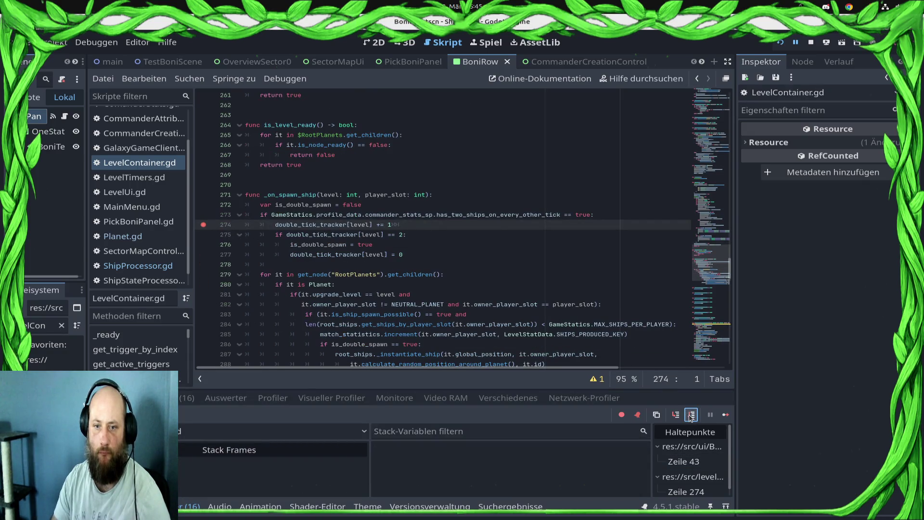
{"action": "mouse_move", "coordinate": [320, 221]}
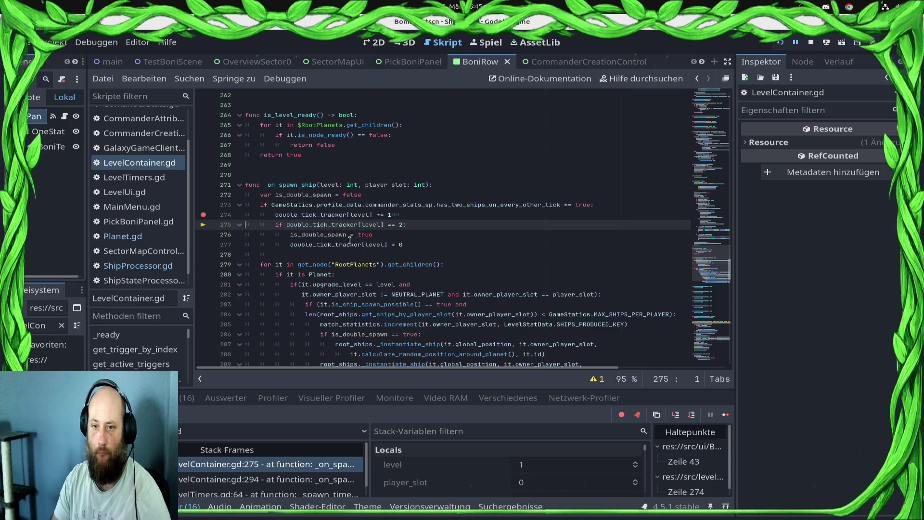
{"action": "mouse_move", "coordinate": [326, 188]}
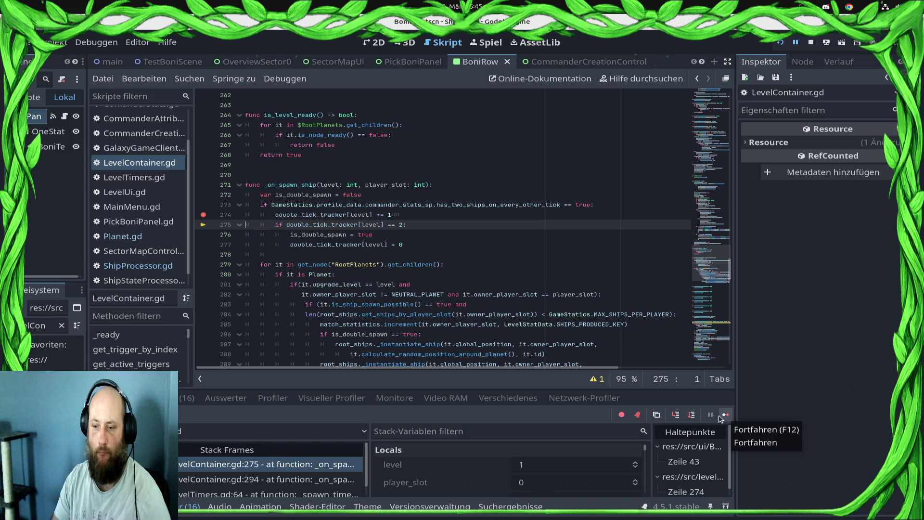
- Step to line 279, continue to the breakpoint again, step through, then remove the line-274 breakpoint
{"action": "key", "text": "F10"}
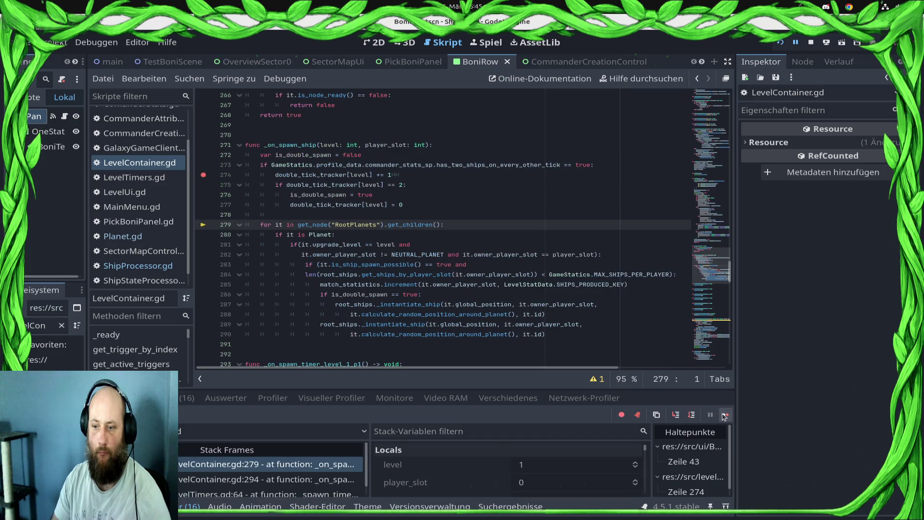
{"action": "left_click", "coordinate": [726, 415]}
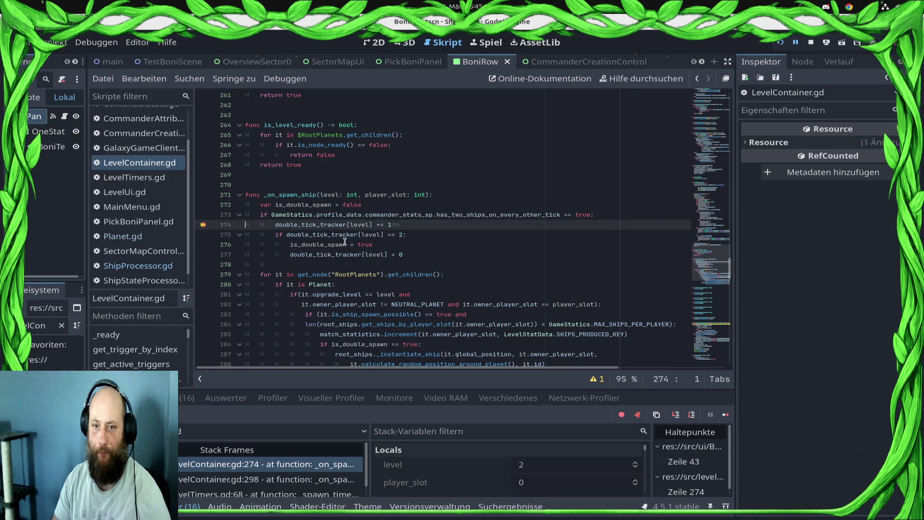
{"action": "left_click", "coordinate": [691, 415]}
{"action": "left_click", "coordinate": [692, 415]}
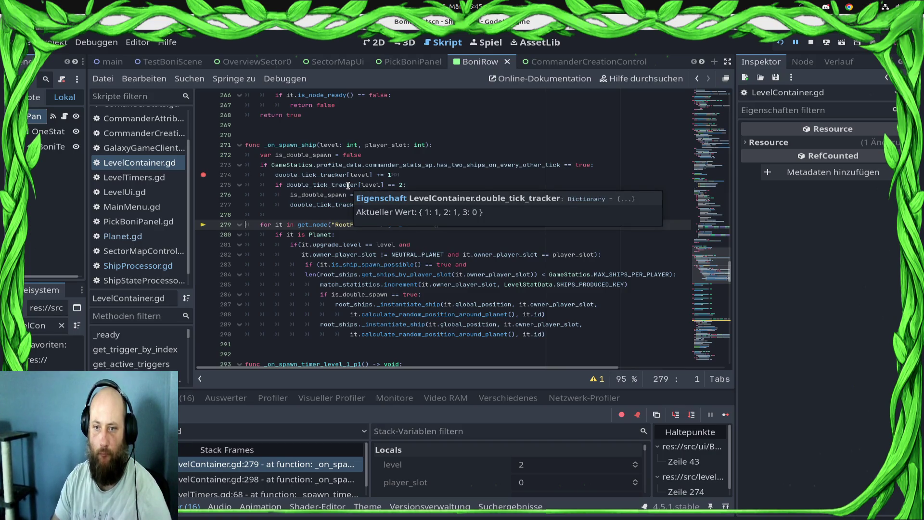
{"action": "left_click", "coordinate": [203, 175]}
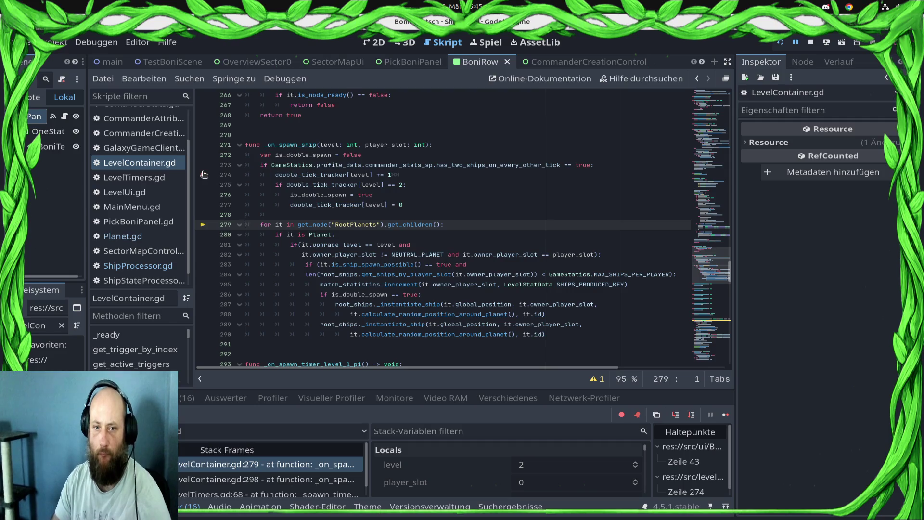
- Add breakpoints on lines 276 and 287, resuming the game after each
{"action": "left_click", "coordinate": [203, 194]}
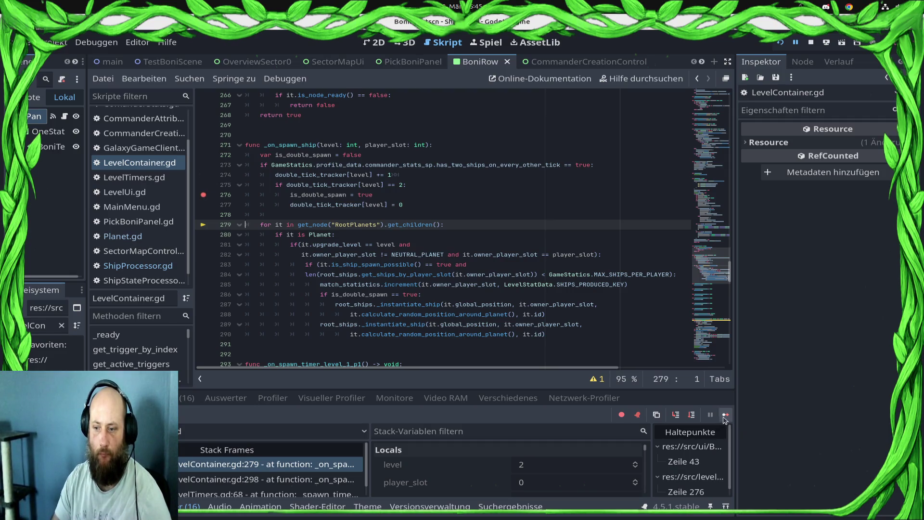
{"action": "left_click", "coordinate": [726, 414]}
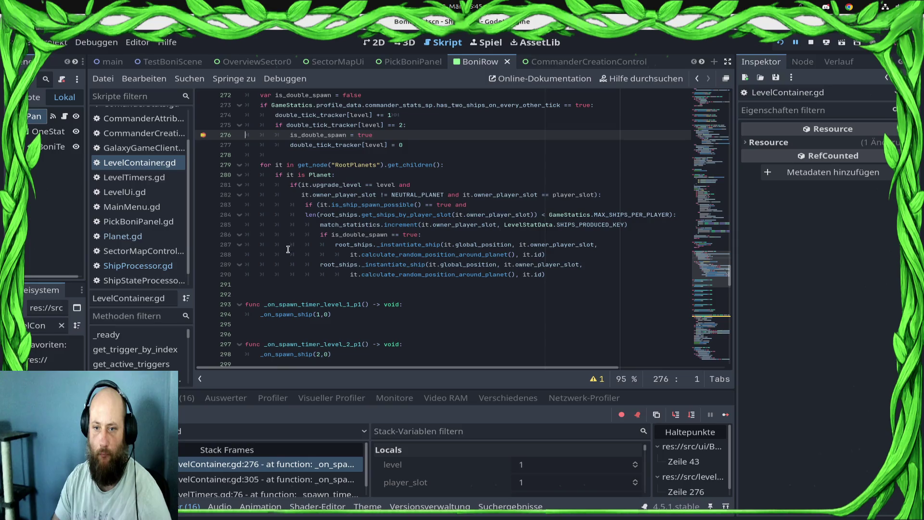
{"action": "left_click", "coordinate": [204, 245]}
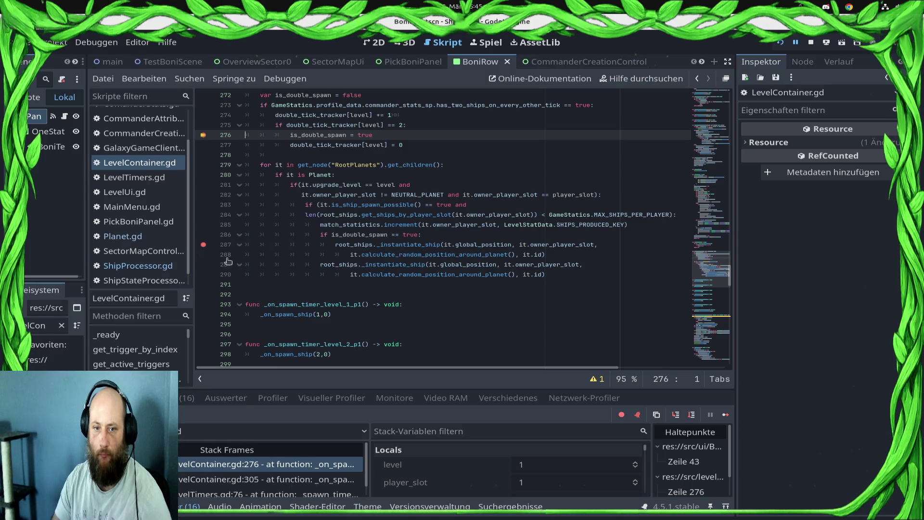
{"action": "left_click", "coordinate": [726, 415]}
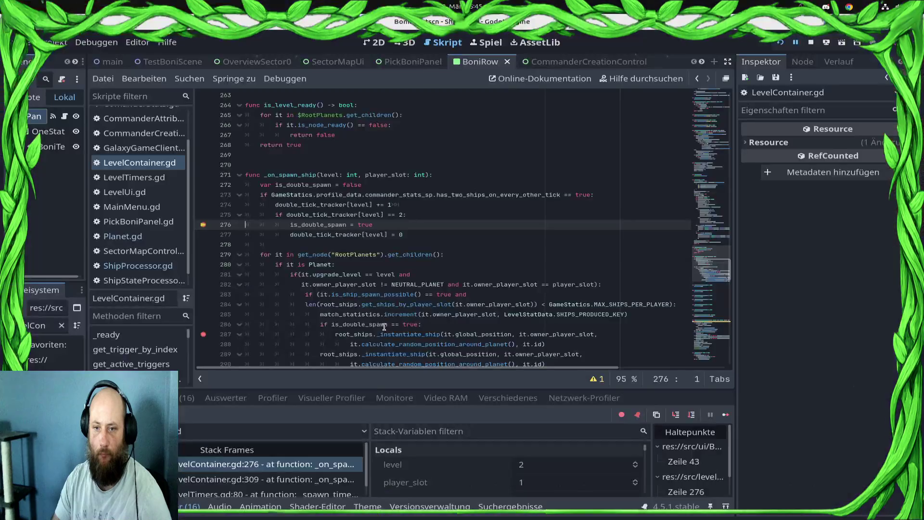
- Inspect is_double_spawn, continue to line 287, remove the line-276 breakpoint, and resume
{"action": "left_click", "coordinate": [370, 324]}
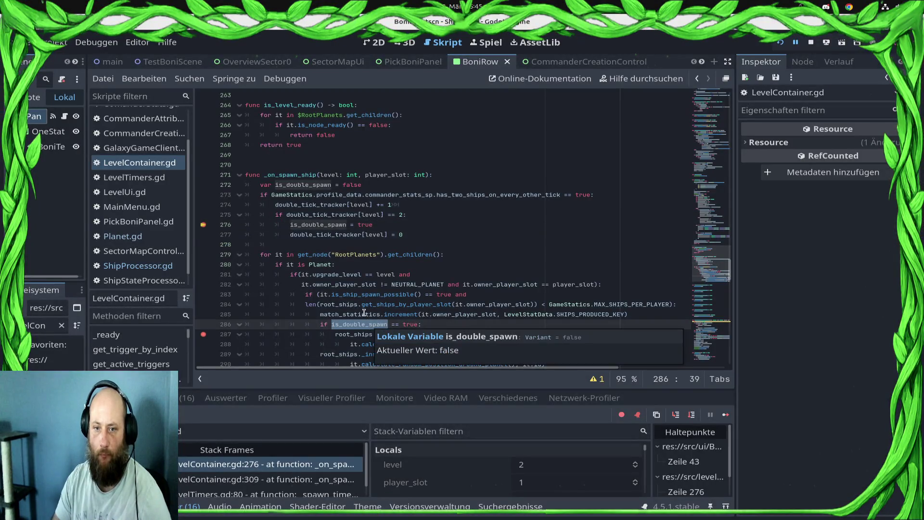
{"action": "double_click", "coordinate": [325, 223]}
{"action": "left_click", "coordinate": [723, 415]}
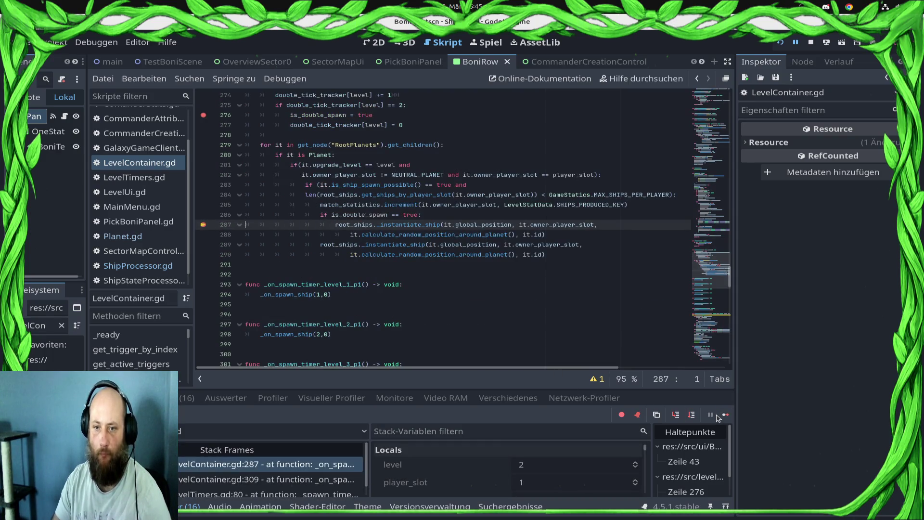
{"action": "left_click", "coordinate": [204, 116]}
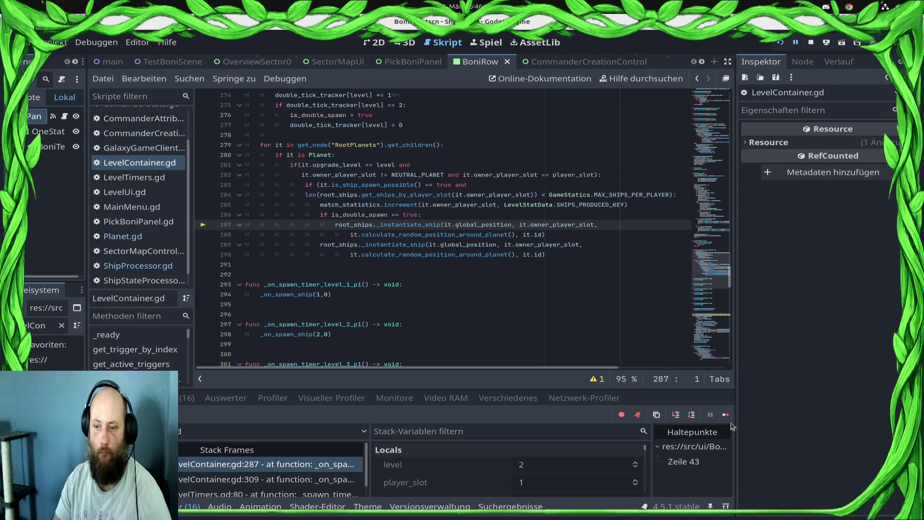
{"action": "left_click", "coordinate": [725, 414]}
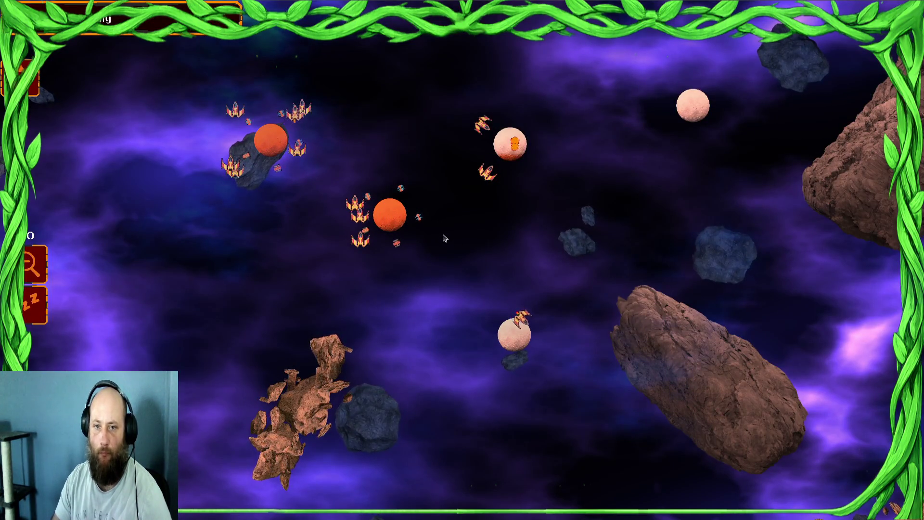
- Box-select the ships around the central orange planet, pause the game, and return to Godot
{"action": "left_click_drag", "start_coordinate": [444, 226], "coordinate": [263, 208]}
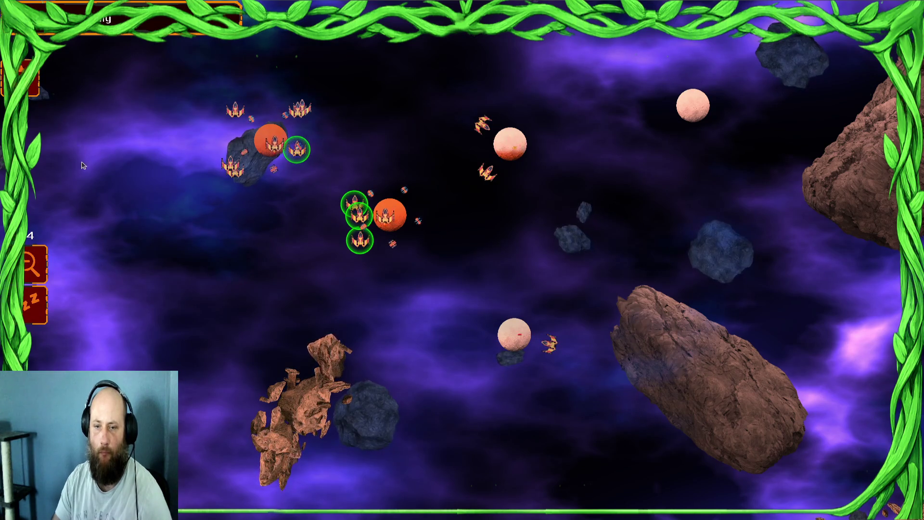
{"action": "key", "text": "Escape"}
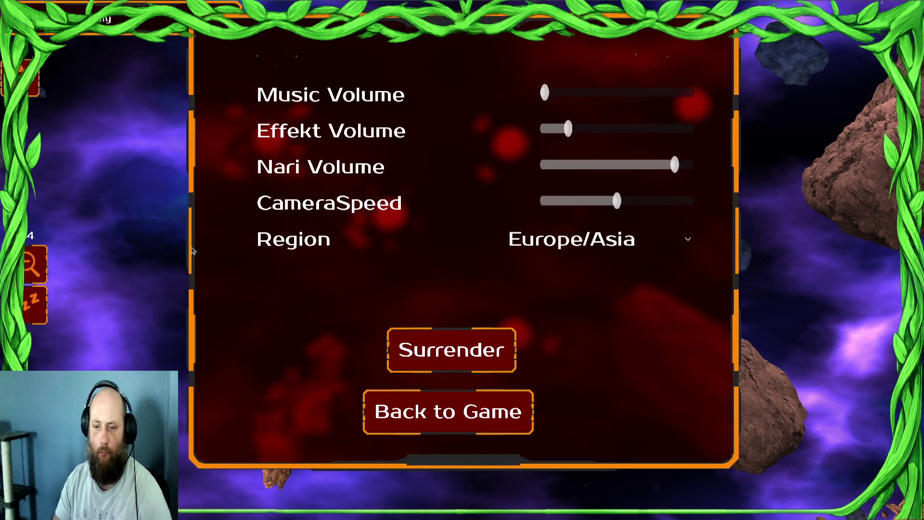
{"action": "key", "text": "alt+Tab"}
{"action": "key", "text": "super"}
{"action": "key", "text": "super"}
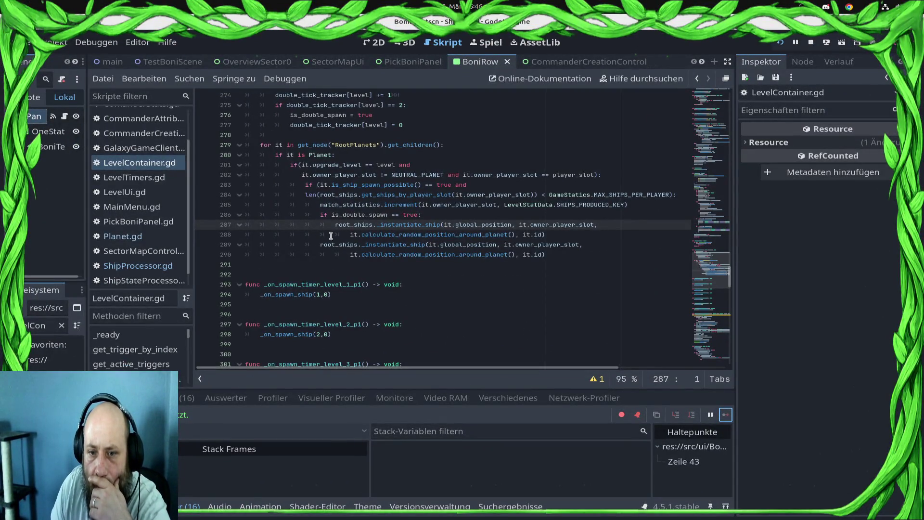
- Move the is_double_spawn block below the spawn call, remove the empty line, and save
{"action": "left_click", "coordinate": [318, 244]}
{"action": "mouse_move", "coordinate": [337, 244]}
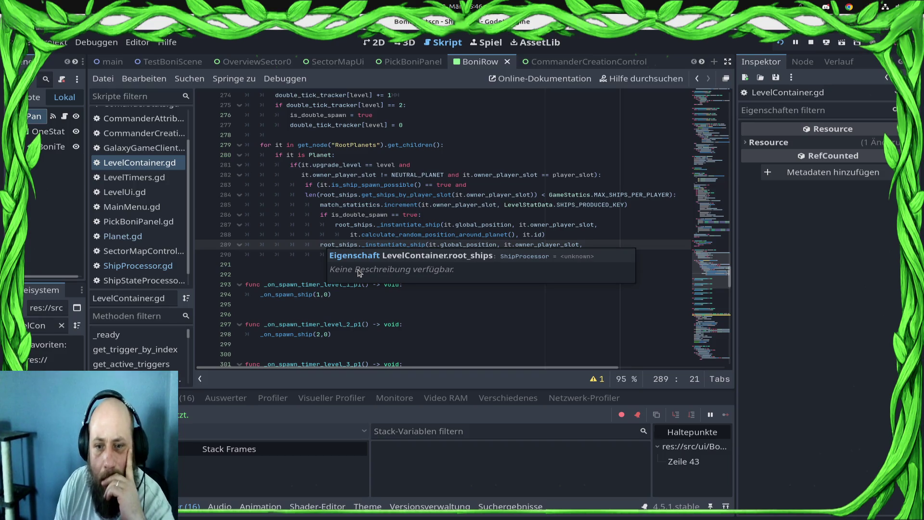
{"action": "mouse_move", "coordinate": [320, 215]}
{"action": "left_mouse_down"}
{"action": "mouse_move", "coordinate": [577, 245]}
{"action": "mouse_move", "coordinate": [579, 236]}
{"action": "left_mouse_up"}
{"action": "key", "text": "ctrl+c"}
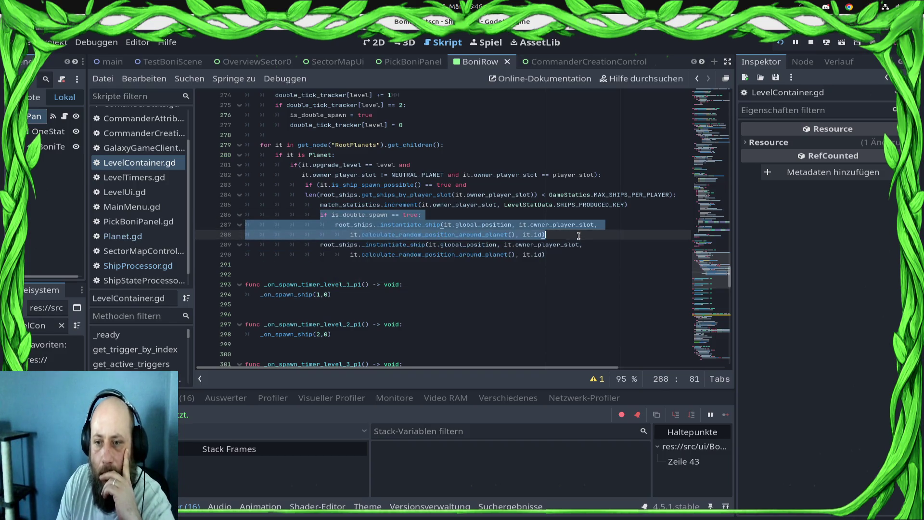
{"action": "key", "text": "Delete"}
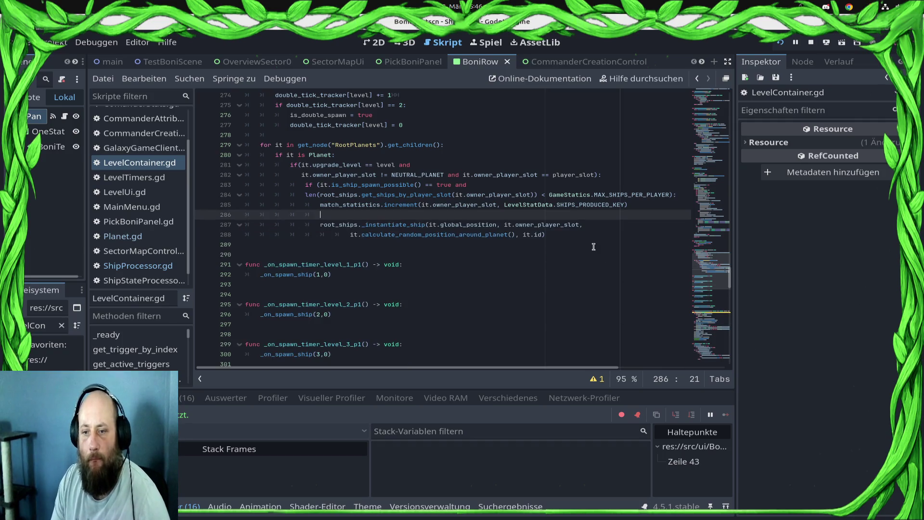
{"action": "left_click", "coordinate": [584, 244]}
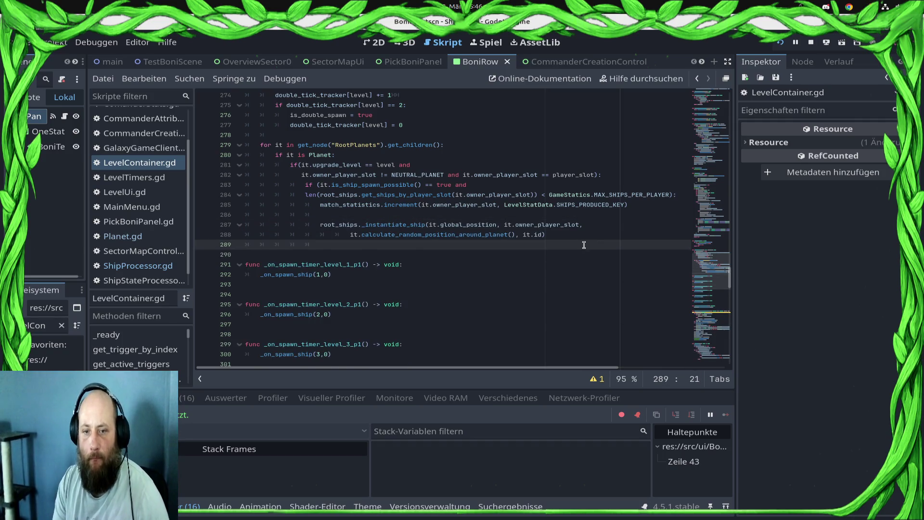
{"action": "key", "text": "ctrl+v"}
{"action": "key", "text": "Up"}
{"action": "key", "text": "Up"}
{"action": "key", "text": "Up"}
{"action": "key", "text": "Up"}
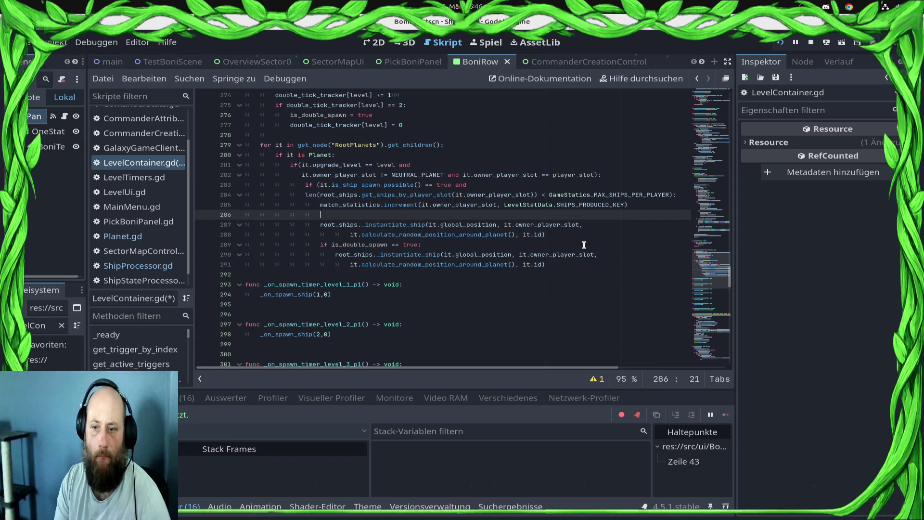
{"action": "key", "text": "BackSpace"}
{"action": "key", "text": "BackSpace"}
{"action": "key", "text": "BackSpace"}
{"action": "key", "text": "ctrl+s"}
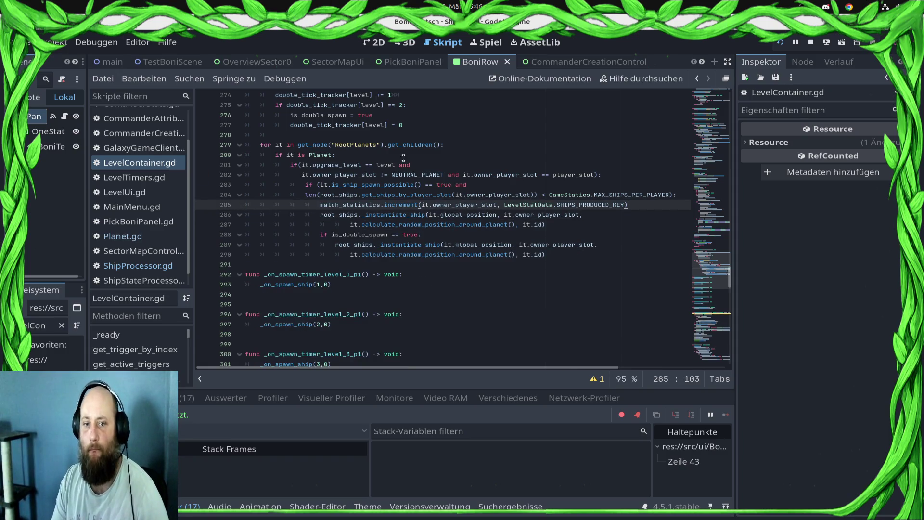
- Stop the running game and go to the tracker increment line
{"action": "left_click", "coordinate": [811, 41]}
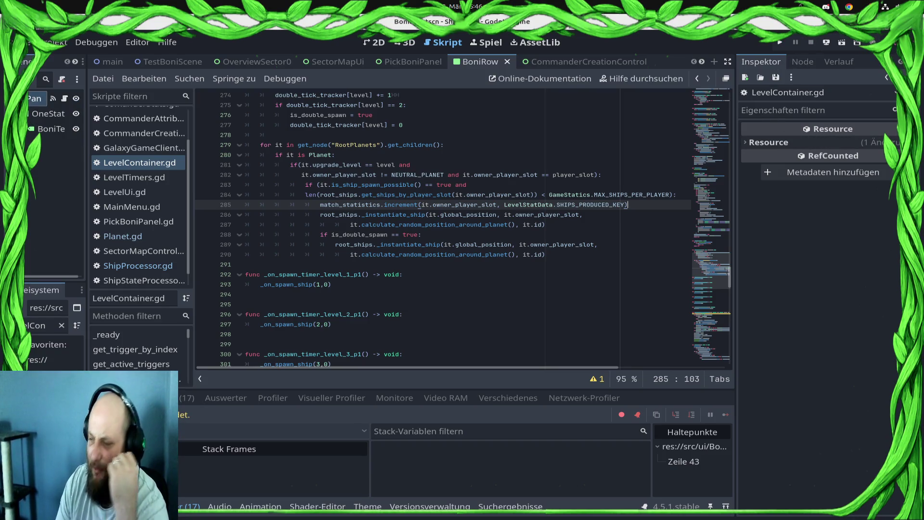
{"action": "key", "text": "XF86AudioLowerVolume"}
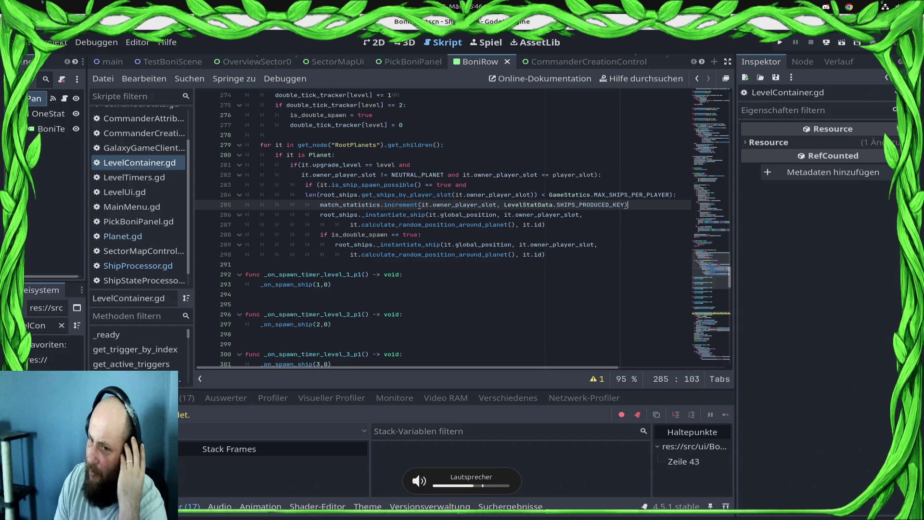
{"action": "scroll", "coordinate": [513, 197], "scroll_direction": "up", "scroll_amount": 3}
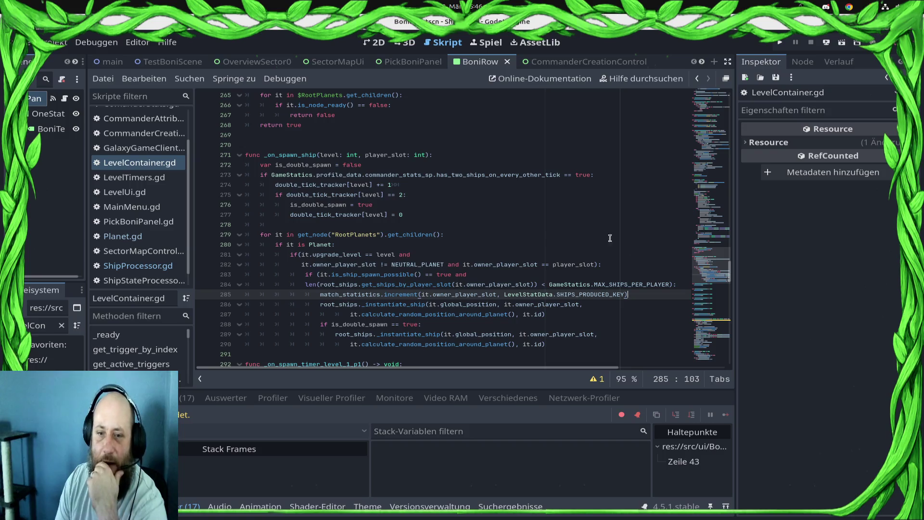
{"action": "left_click", "coordinate": [412, 183]}
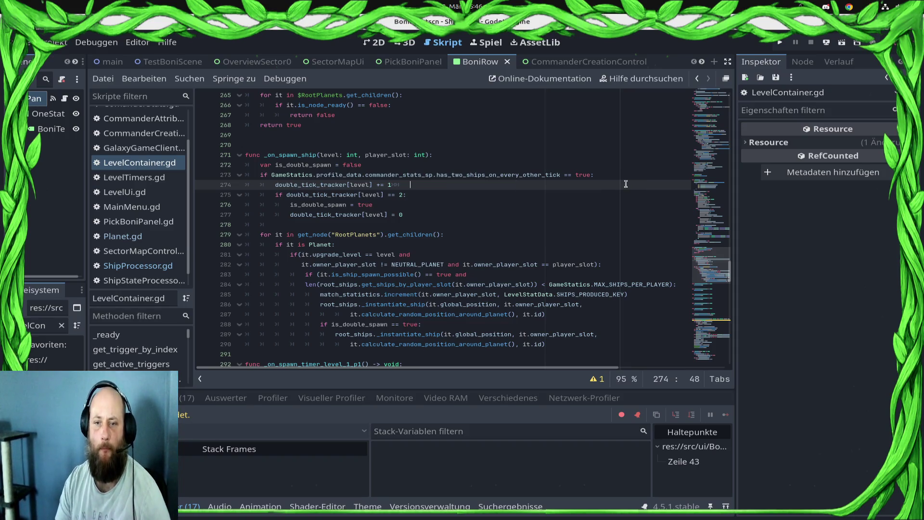
- Change the tracker comparison on line 275 to '>= 1' and save
{"action": "left_click", "coordinate": [394, 195]}
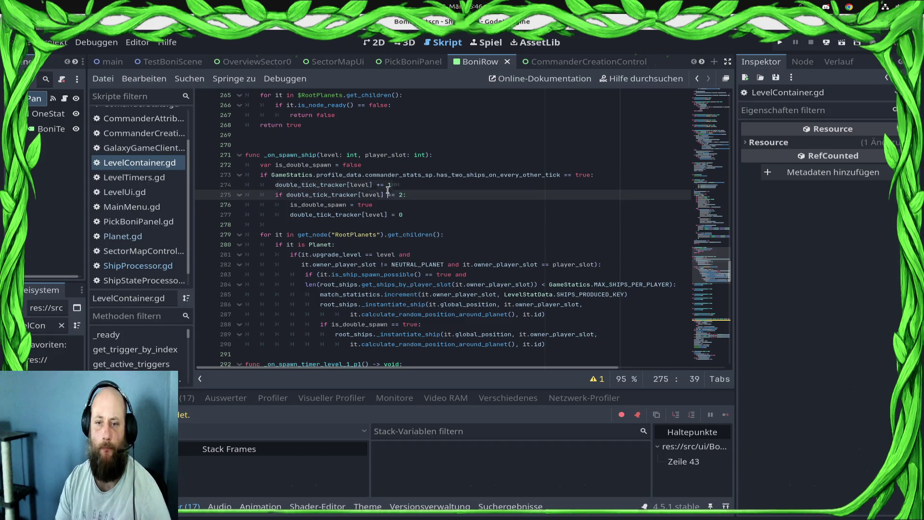
{"action": "key", "text": "BackSpace"}
{"action": "key", "text": "BackSpace"}
{"action": "key", "text": "BackSpace"}
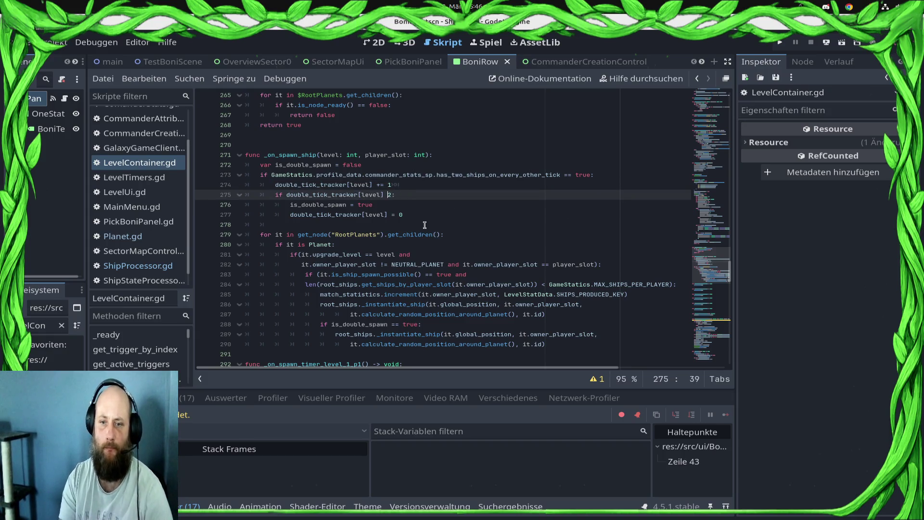
{"action": "type", "text": ">= "}
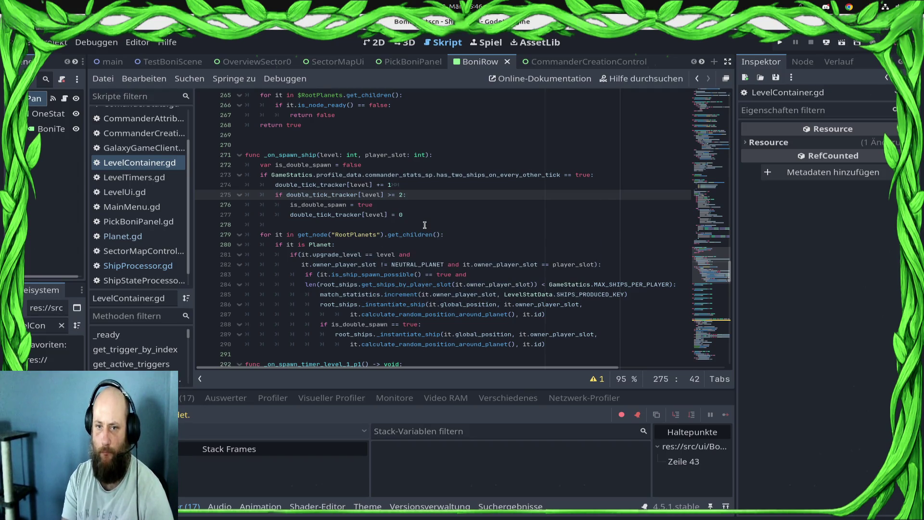
{"action": "type", "text": "1"}
{"action": "key", "text": "ctrl+s"}
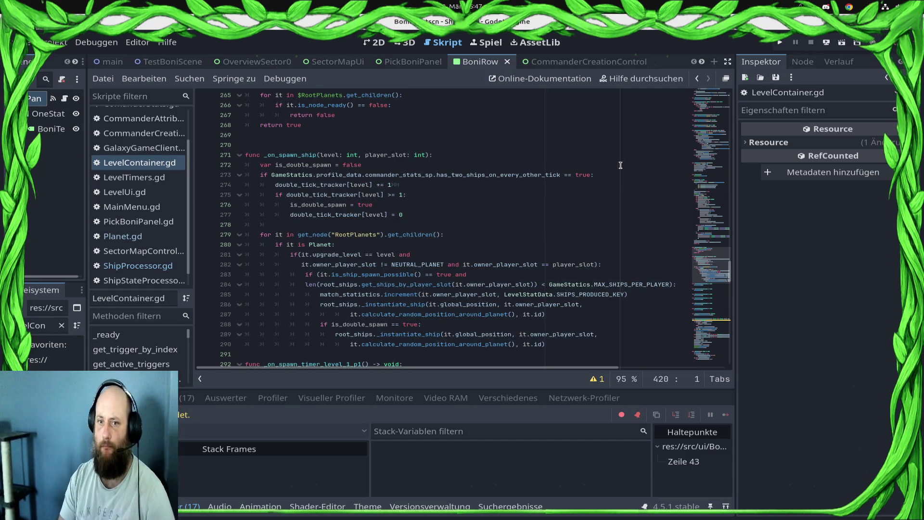
- Delete the double_tick_tracker increment line 274 above the if block
{"action": "left_click", "coordinate": [422, 187]}
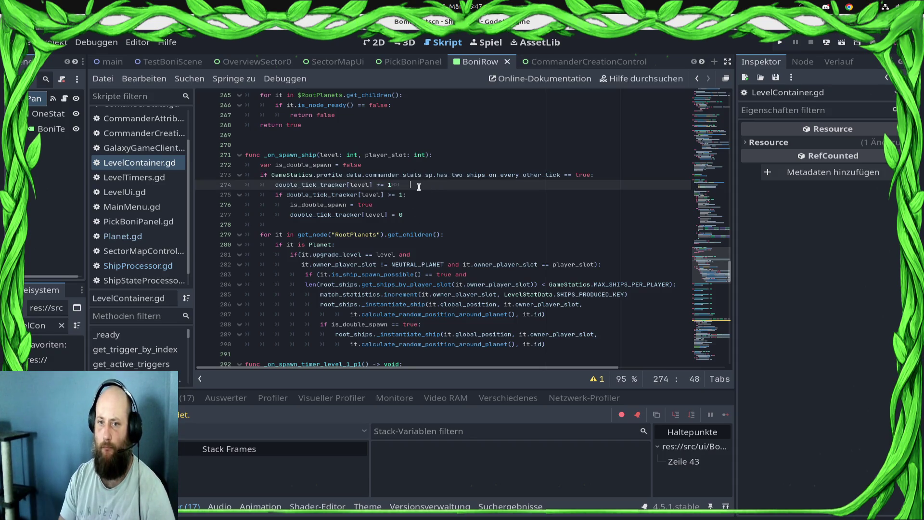
{"action": "key", "text": "shift+Home"}
{"action": "key", "text": "BackSpace"}
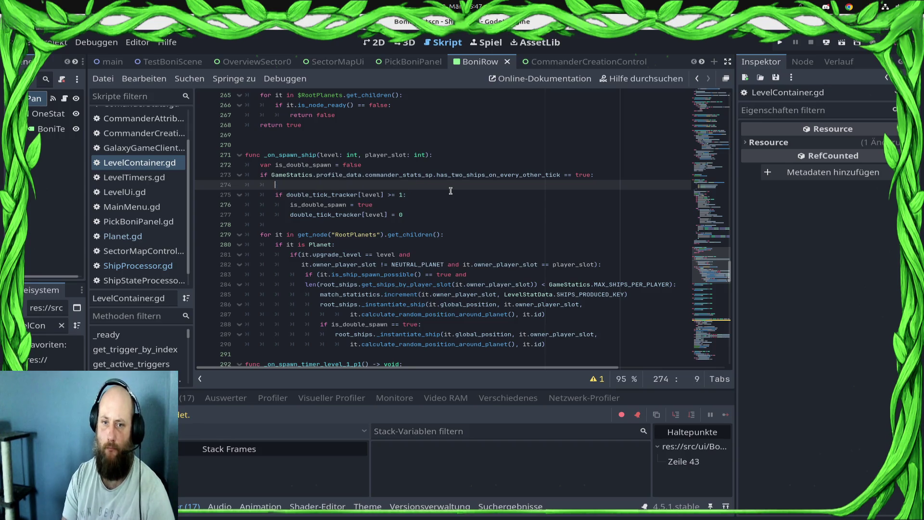
{"action": "key", "text": "Down"}
{"action": "key", "text": "shift+Home"}
{"action": "key", "text": "BackSpace"}
{"action": "key", "text": "BackSpace"}
{"action": "key", "text": "Down"}
{"action": "key", "text": "Down"}
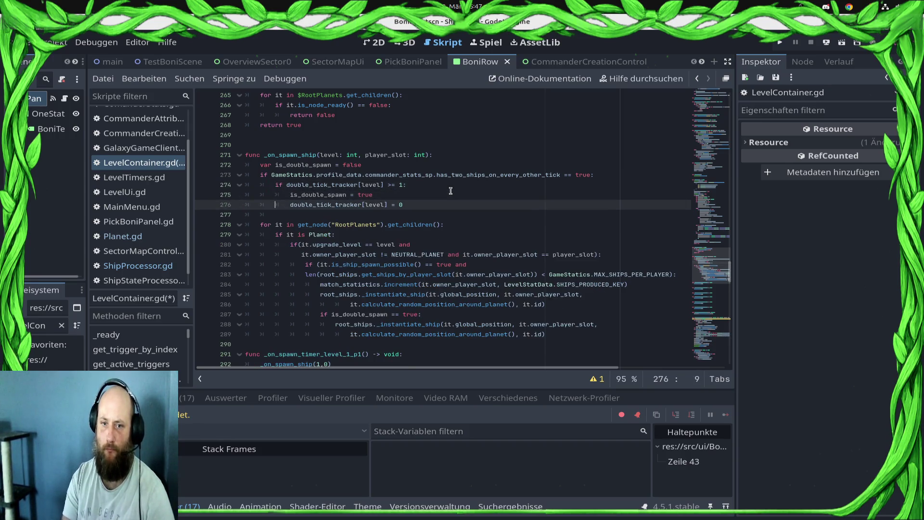
- Add an else: branch containing 'double_tick_tracker[level] += 1' and save the script
{"action": "key", "text": "End"}
{"action": "key", "text": "Return"}
{"action": "type", "text": "lse:"}
{"action": "key", "text": "Return"}
{"action": "type", "text": "double_tick_tracker[level] += 1"}
{"action": "key", "text": "ctrl+s"}
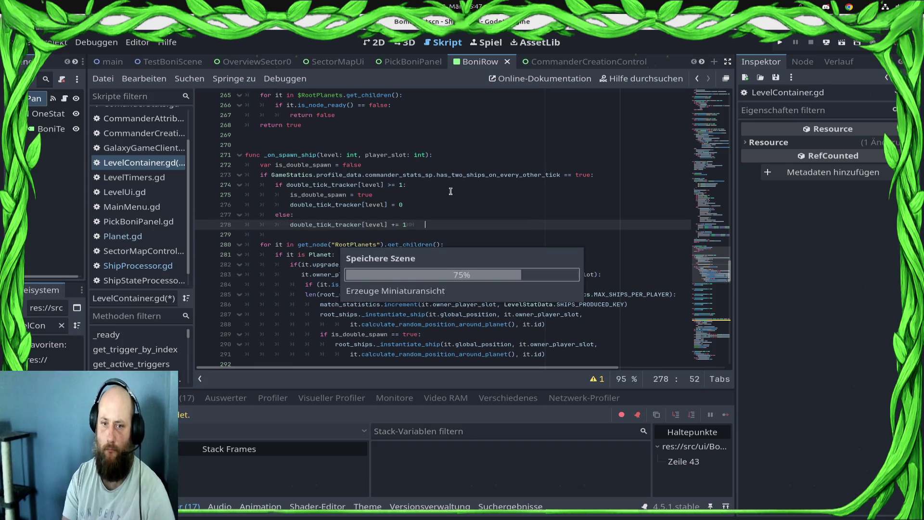
{"action": "scroll", "coordinate": [679, 236], "scroll_direction": "down", "scroll_amount": 5}
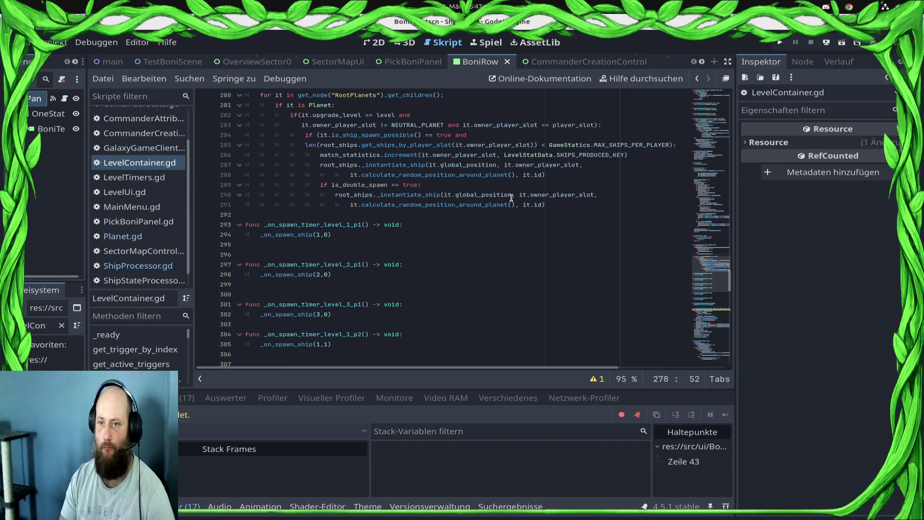
{"action": "mouse_move", "coordinate": [511, 198]}
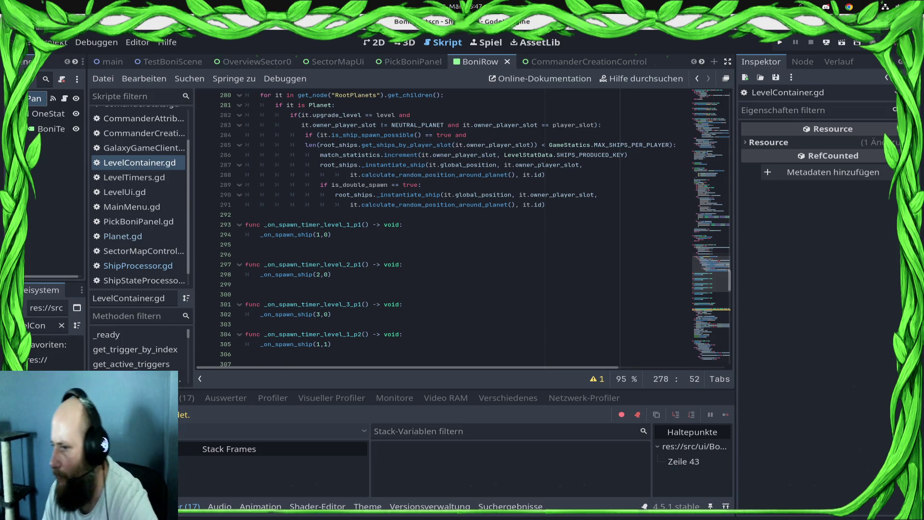
- Launch the game, start the single-player Draxal Homesector mission, and return to the Godot editor
{"action": "left_click", "coordinate": [782, 43]}
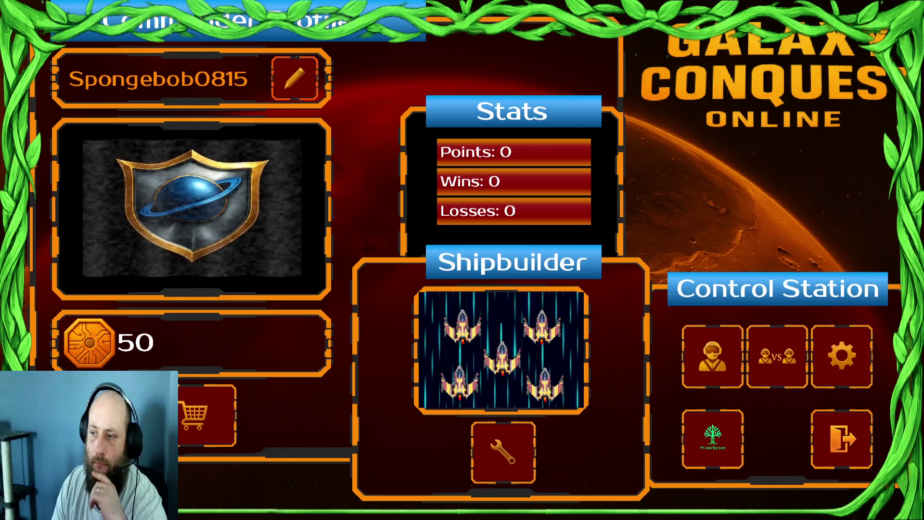
{"action": "left_click", "coordinate": [720, 359]}
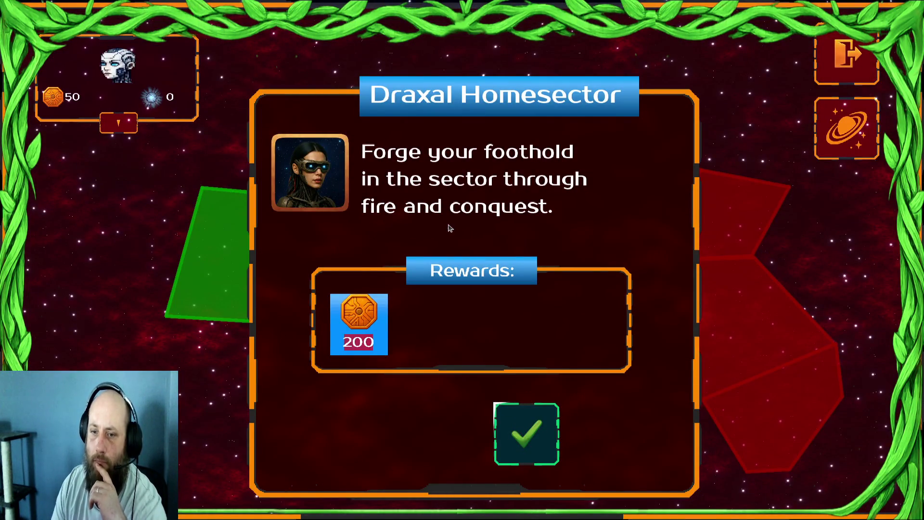
{"action": "key", "text": "Return"}
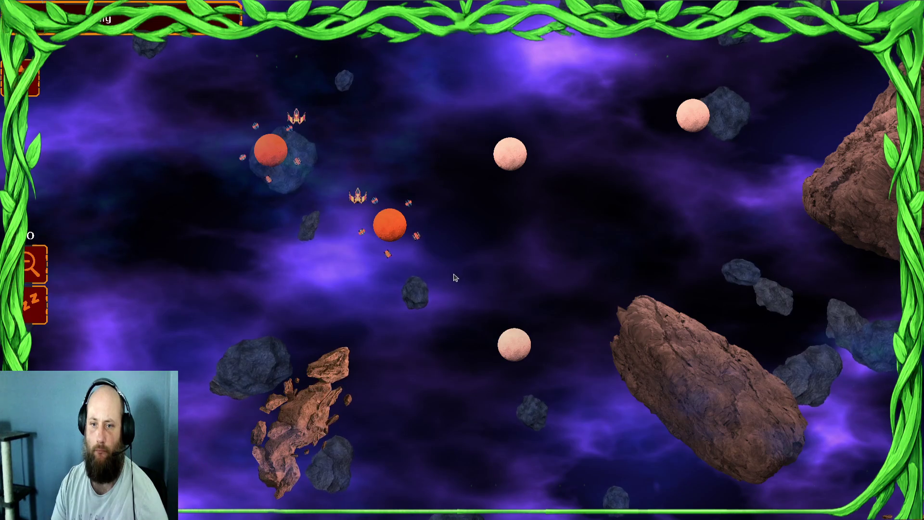
{"action": "key", "text": "super"}
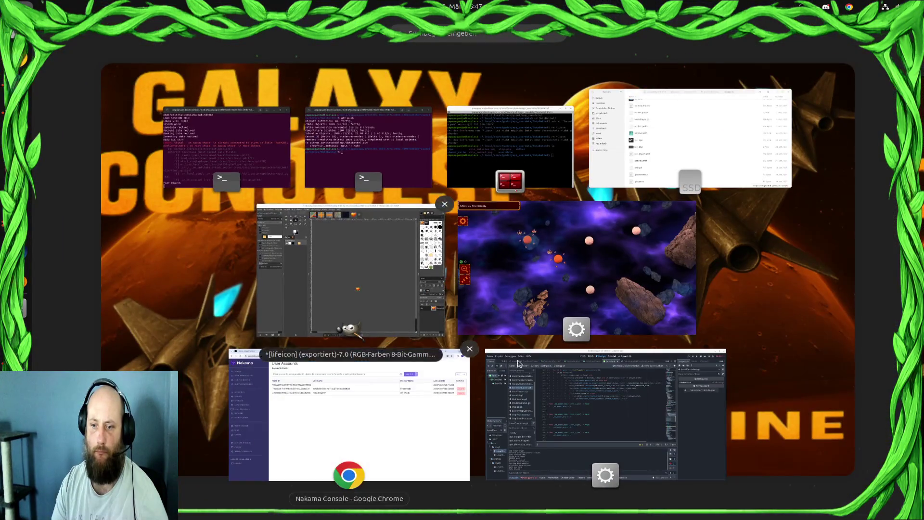
{"action": "left_click", "coordinate": [633, 396]}
{"action": "scroll", "coordinate": [343, 254], "scroll_direction": "up", "scroll_amount": 3}
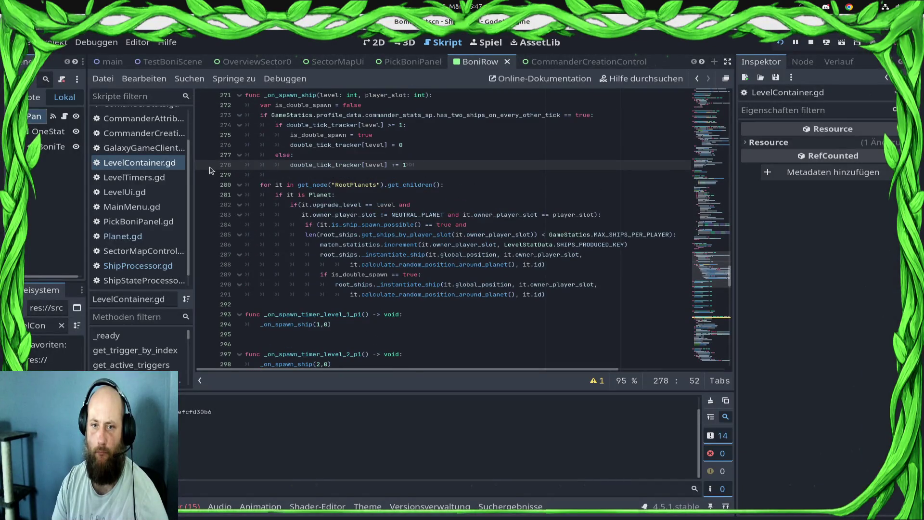
- Add breakpoints on the is_double_spawn assignment and line 289, resume, and inspect is_double_spawn
{"action": "left_click", "coordinate": [204, 135]}
{"action": "scroll", "coordinate": [397, 270], "scroll_direction": "down", "scroll_amount": 3}
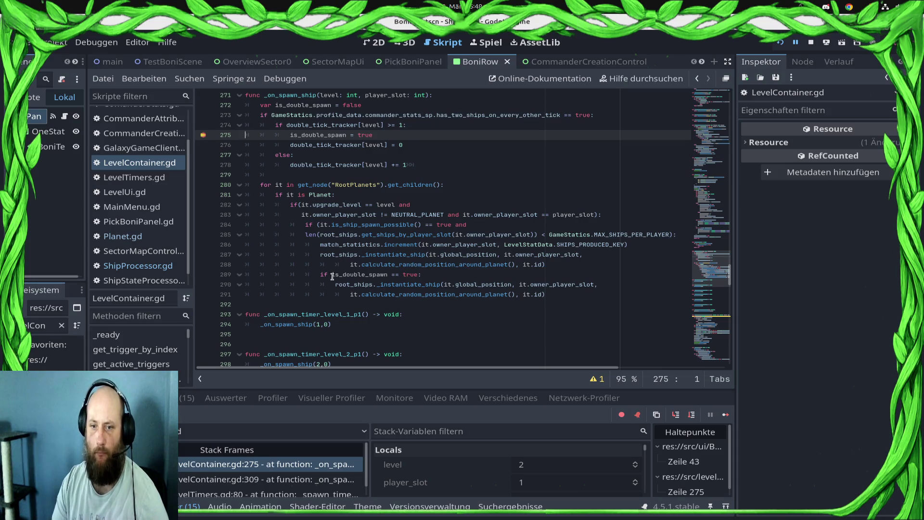
{"action": "left_click", "coordinate": [203, 275]}
{"action": "left_click", "coordinate": [726, 414]}
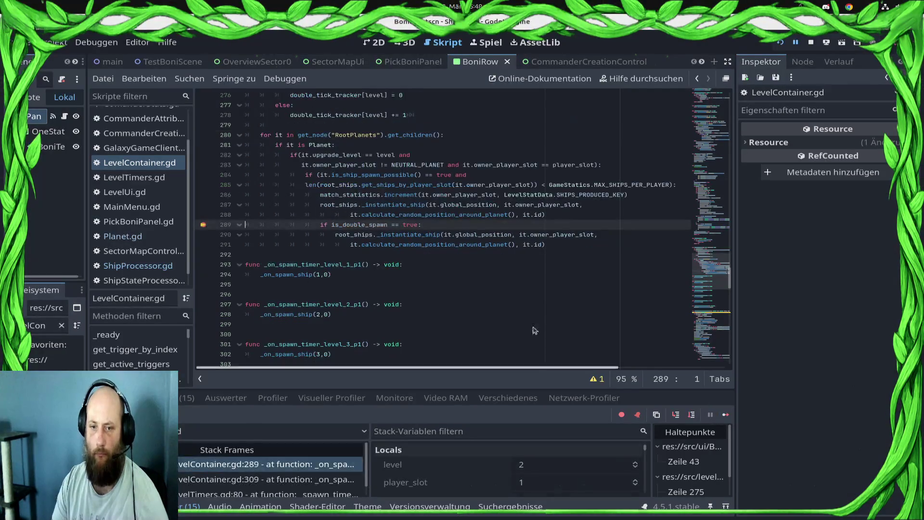
{"action": "mouse_move", "coordinate": [359, 223]}
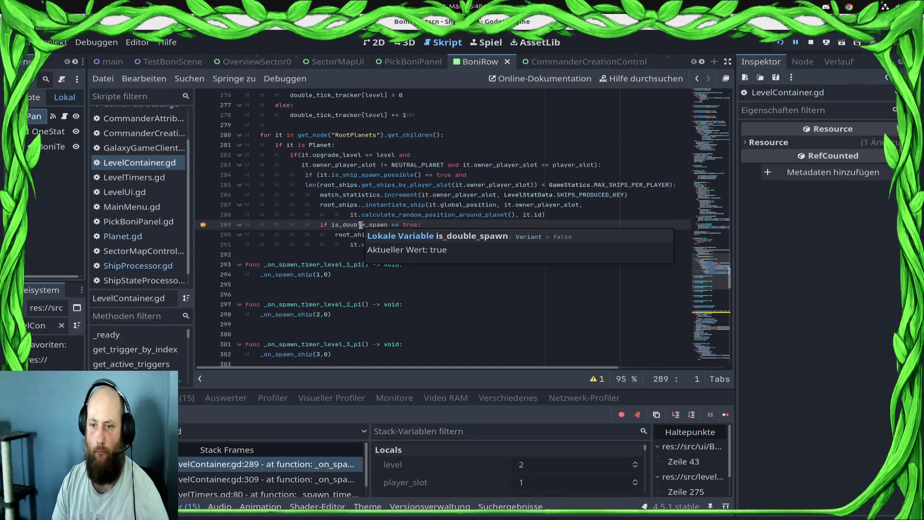
{"action": "double_click", "coordinate": [369, 225]}
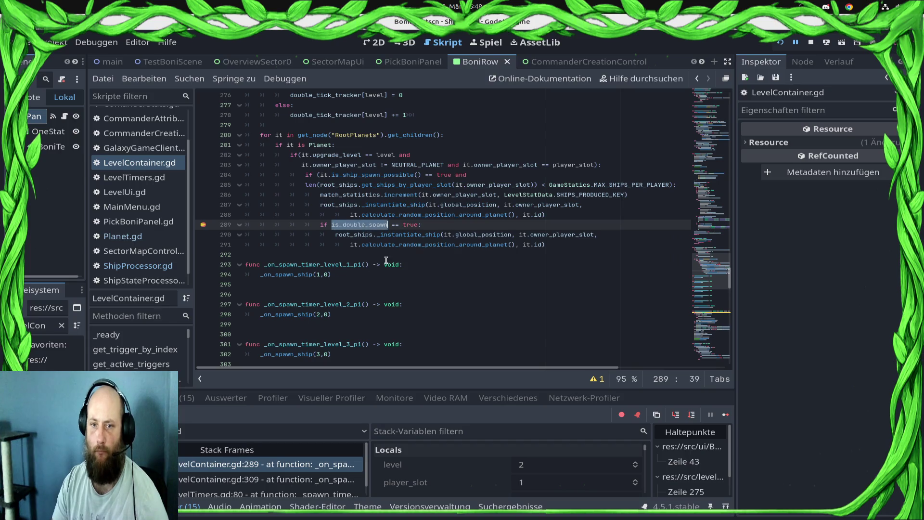
{"action": "scroll", "coordinate": [385, 260], "scroll_direction": "up", "scroll_amount": 3}
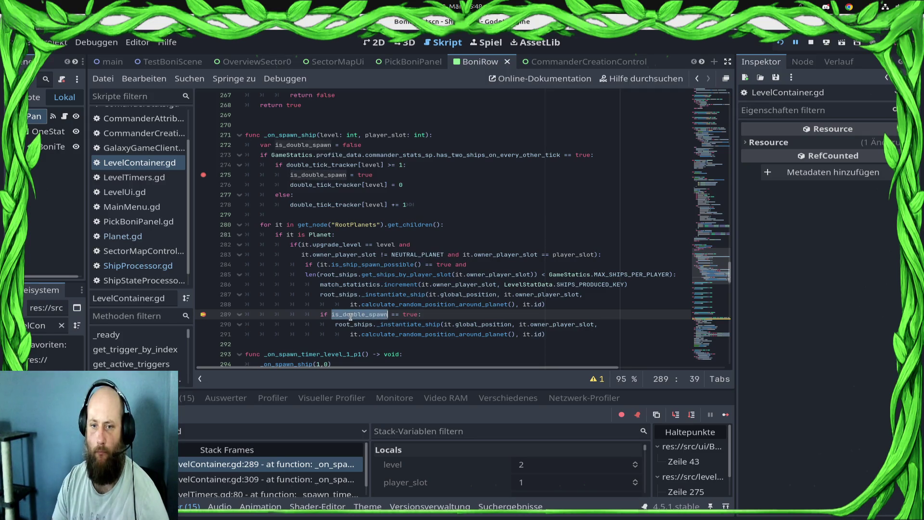
{"action": "mouse_move", "coordinate": [351, 316]}
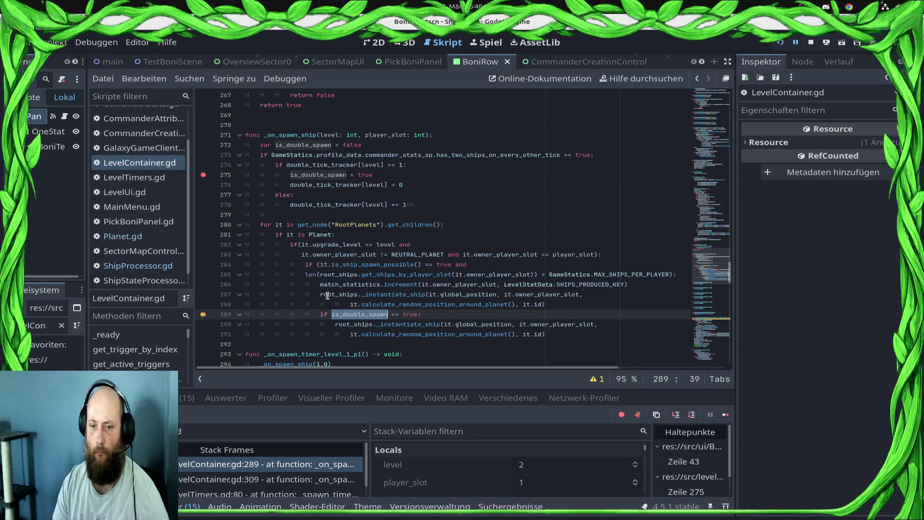
{"action": "mouse_move", "coordinate": [321, 296]}
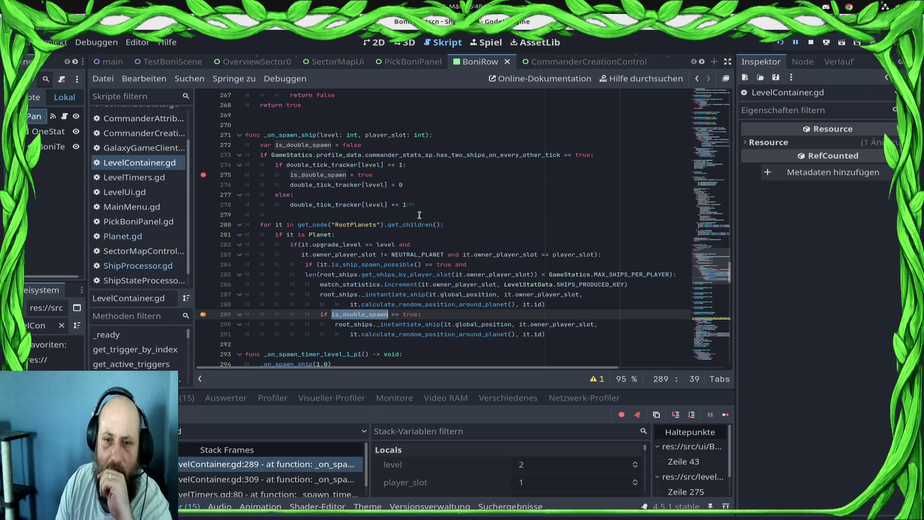
- Set a breakpoint on line 290, step and resume until execution halts again at line 275
{"action": "left_click", "coordinate": [480, 183]}
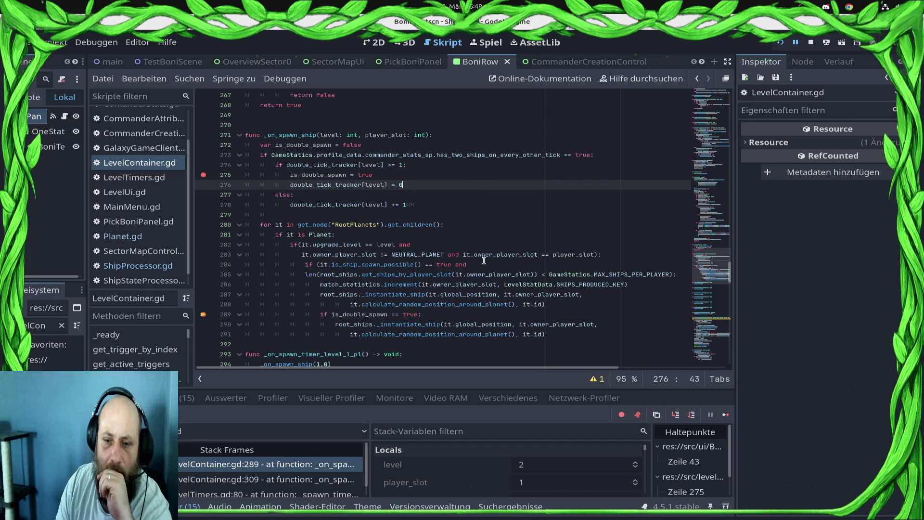
{"action": "left_click", "coordinate": [202, 324]}
{"action": "left_click", "coordinate": [726, 414]}
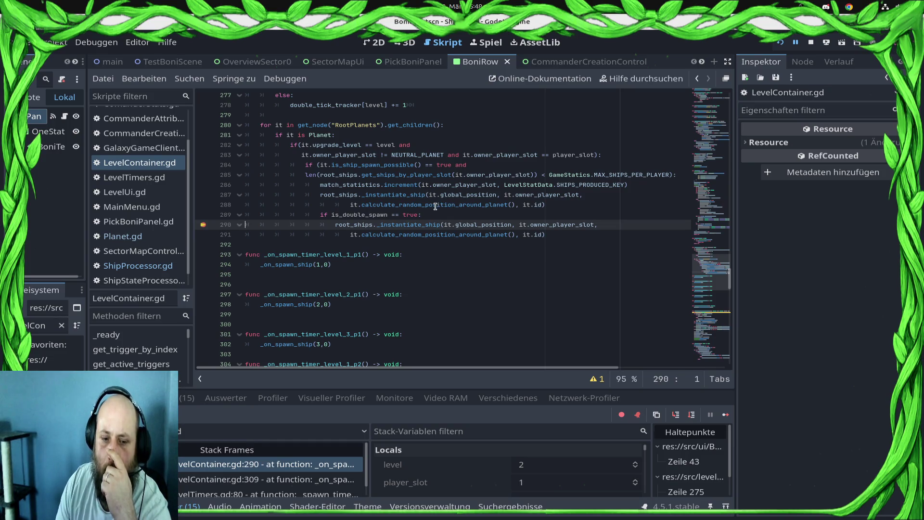
{"action": "left_click", "coordinate": [726, 415]}
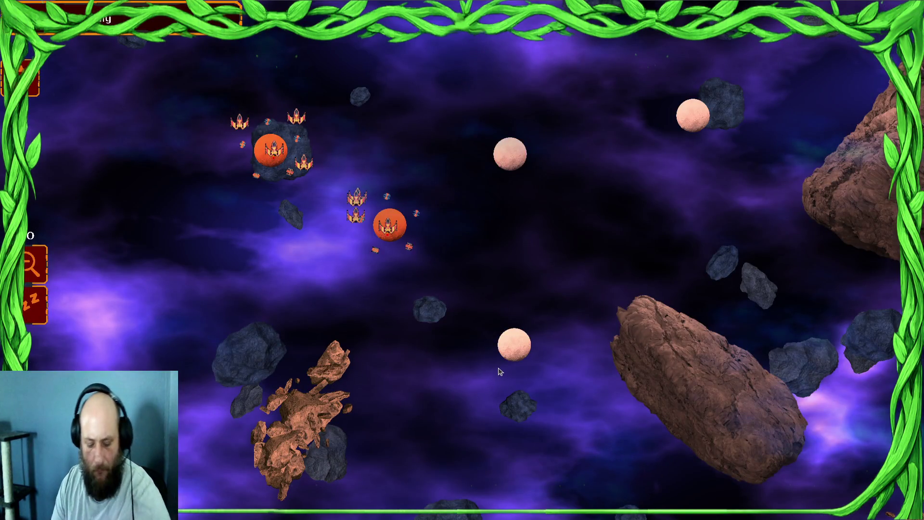
{"action": "key", "text": "super"}
{"action": "left_click", "coordinate": [537, 436]}
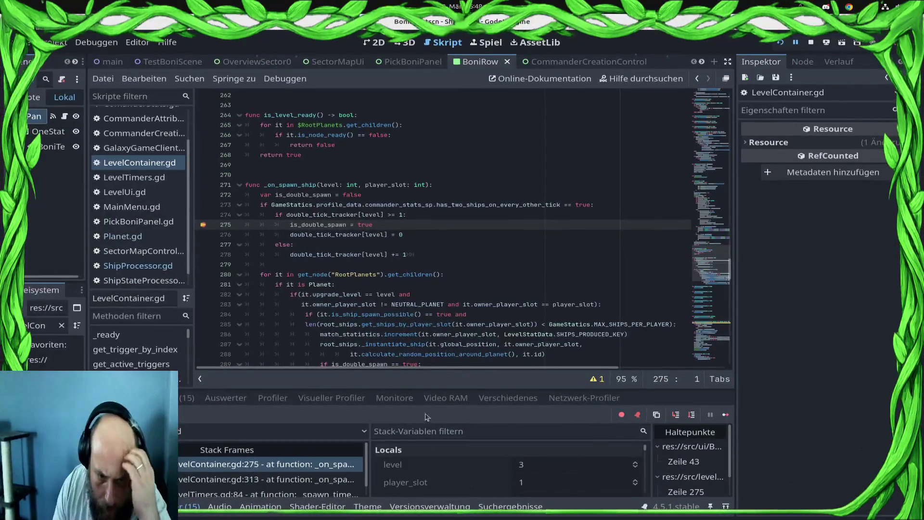
{"action": "left_click", "coordinate": [188, 398]}
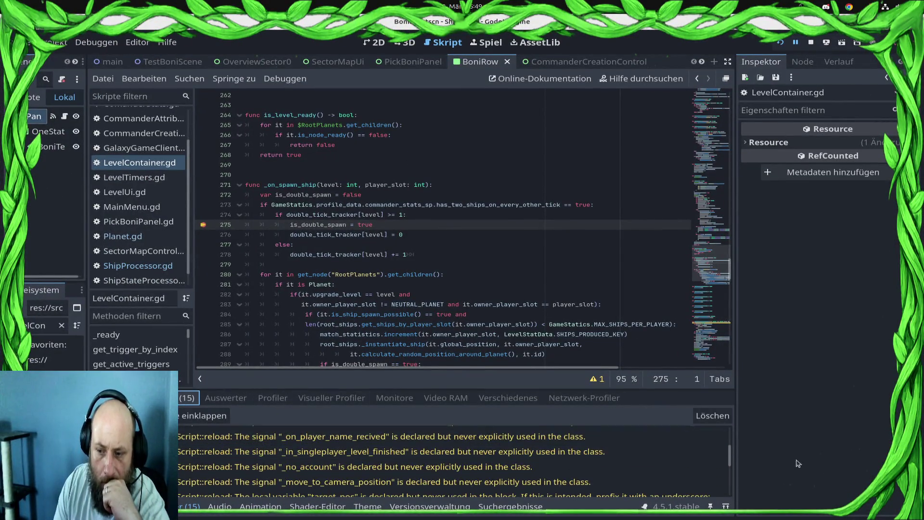
- Jump from the 'already connected' error to the connect call in LevelContainer.gd
{"action": "scroll", "coordinate": [729, 457], "scroll_direction": "down", "scroll_amount": 5}
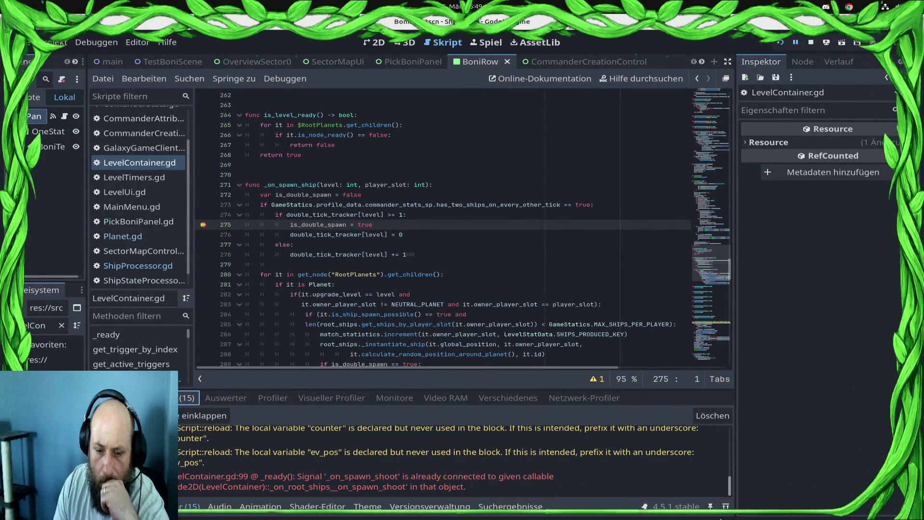
{"action": "double_click", "coordinate": [322, 485]}
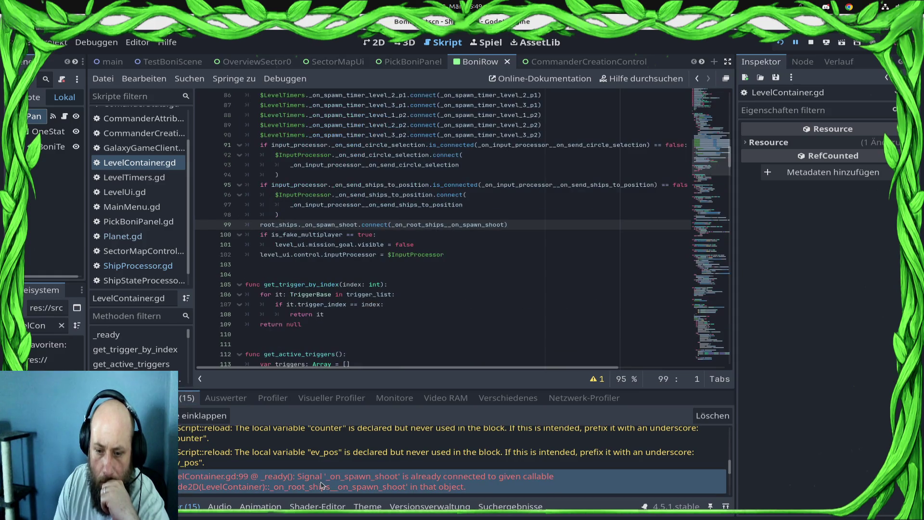
{"action": "left_click", "coordinate": [309, 216]}
{"action": "left_click", "coordinate": [340, 230]}
{"action": "left_click", "coordinate": [331, 217]}
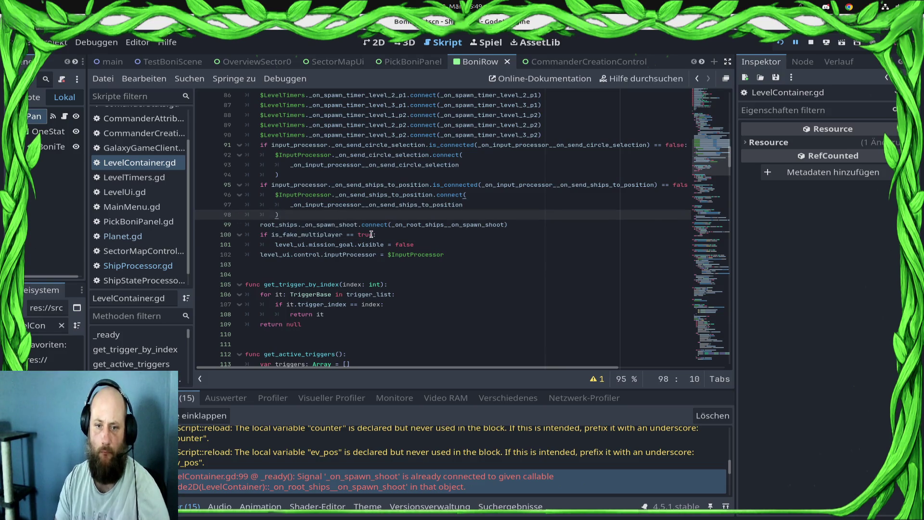
- Insert a line above the connect call with 'root_ships._on_spawn_shoot.is_connected' via autocompletion
{"action": "key", "text": "Return"}
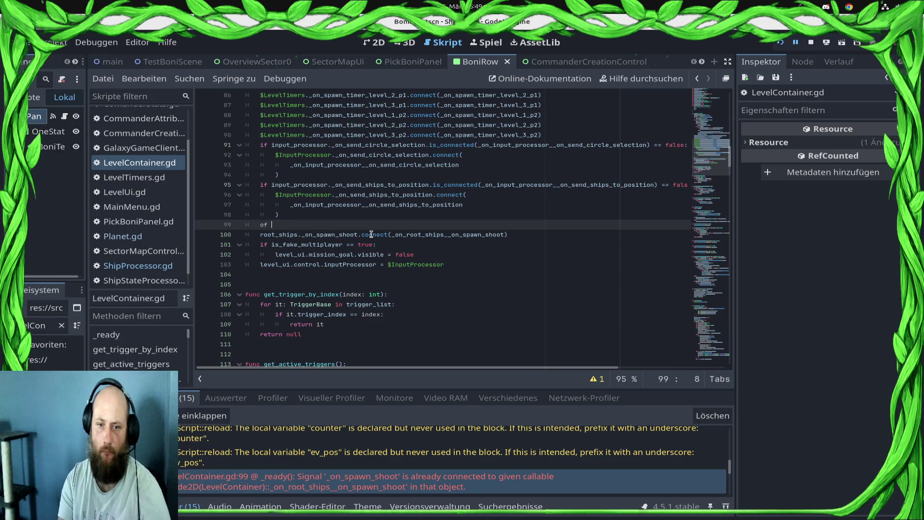
{"action": "type", "text": "root"}
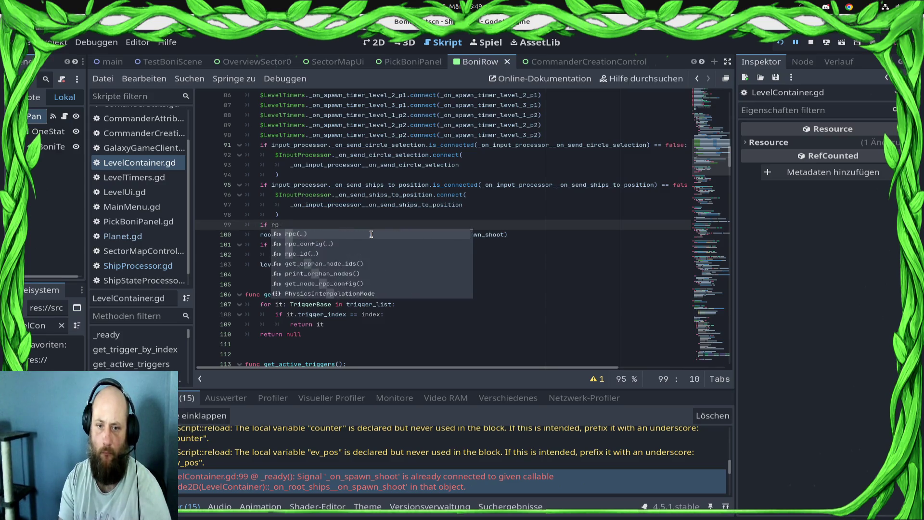
{"action": "key", "text": "Down"}
{"action": "key", "text": "Return"}
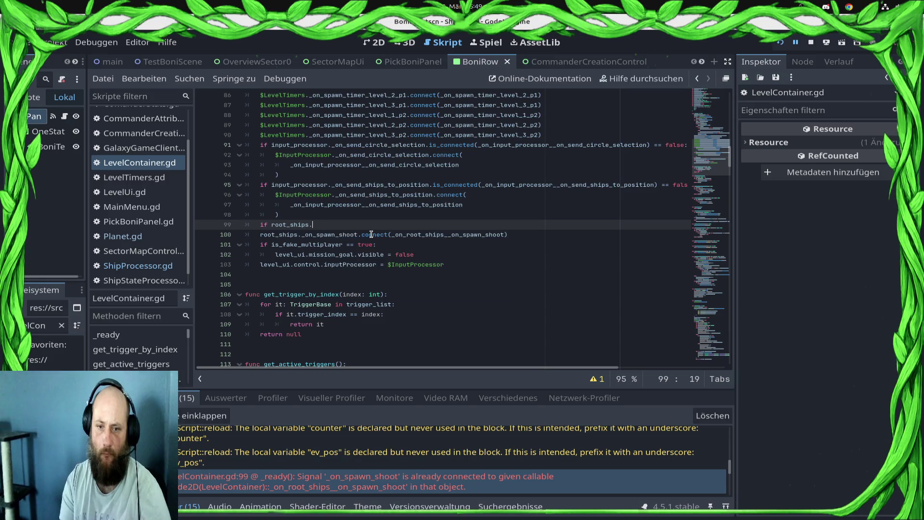
{"action": "type", "text": "_on_sp"}
{"action": "key", "text": "Return"}
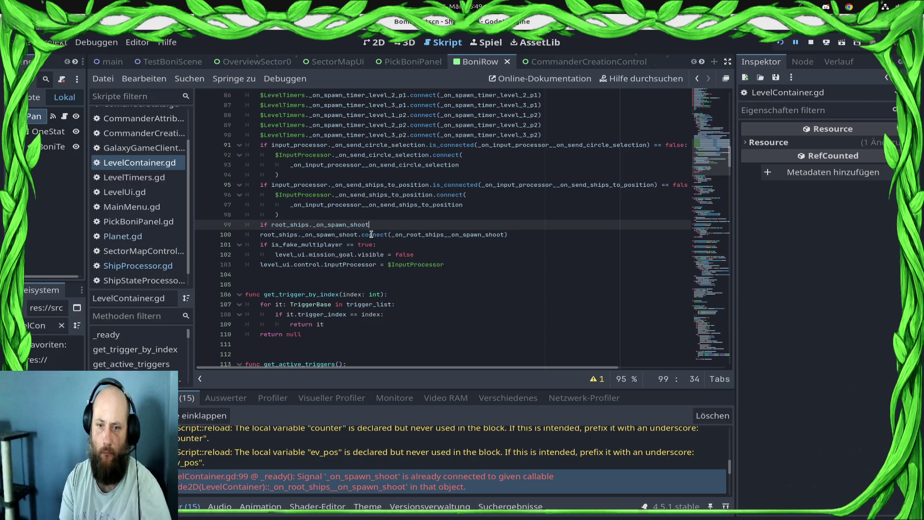
{"action": "type", "text": ".is_c"}
{"action": "key", "text": "Return"}
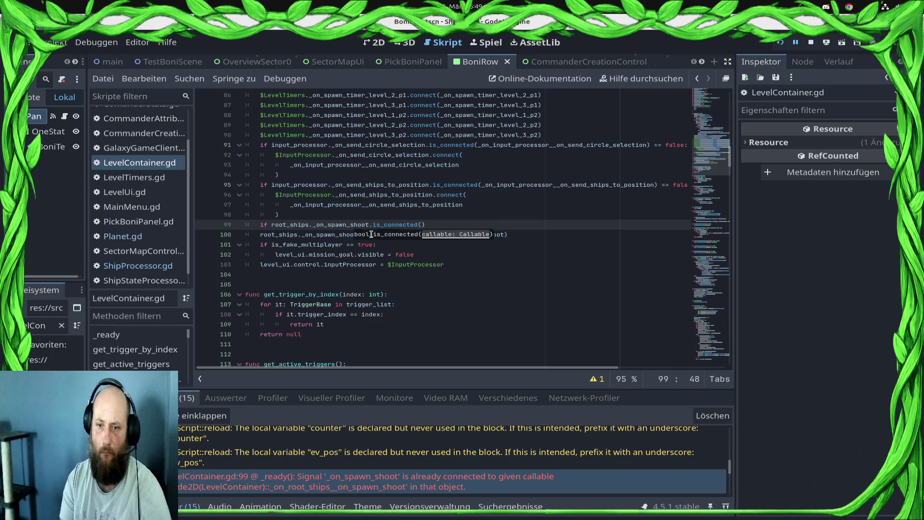
- Paste the handler into is_connected(), finish the '== false:' condition, indent the connect line, and save
{"action": "key", "text": "Down"}
{"action": "key", "text": "shift+End"}
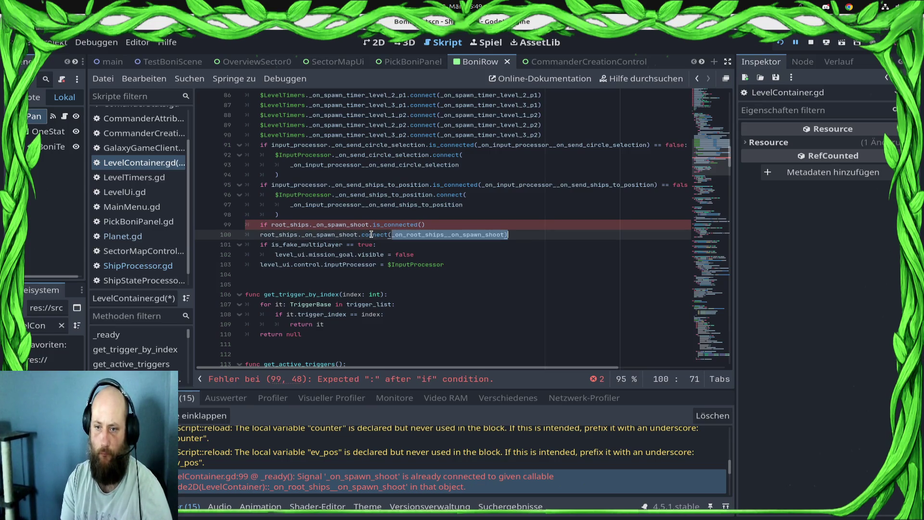
{"action": "key", "text": "ctrl+c"}
{"action": "key", "text": "Up"}
{"action": "key", "text": "Left"}
{"action": "key", "text": "ctrl+v"}
{"action": "key", "text": "End"}
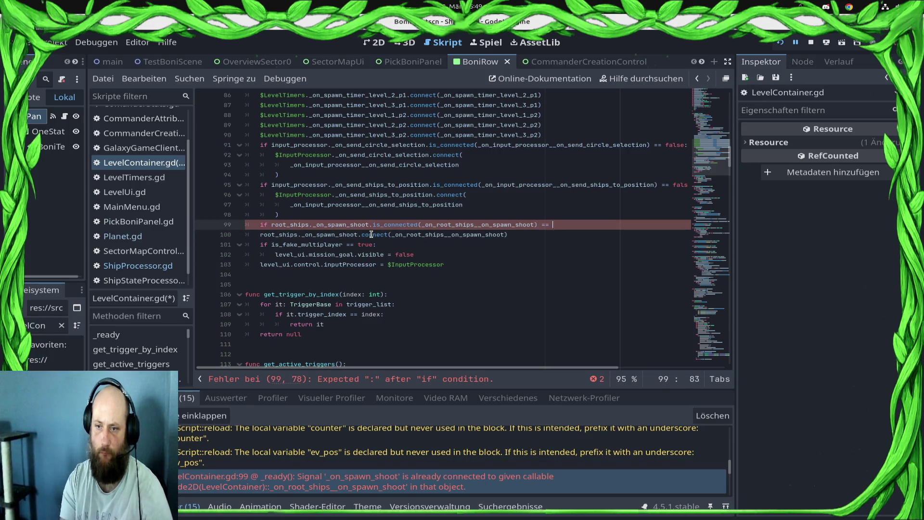
{"action": "type", "text": "e:"}
{"action": "key", "text": "Down"}
{"action": "key", "text": "Home"}
{"action": "key", "text": "Tab"}
{"action": "key", "text": "ctrl+s"}
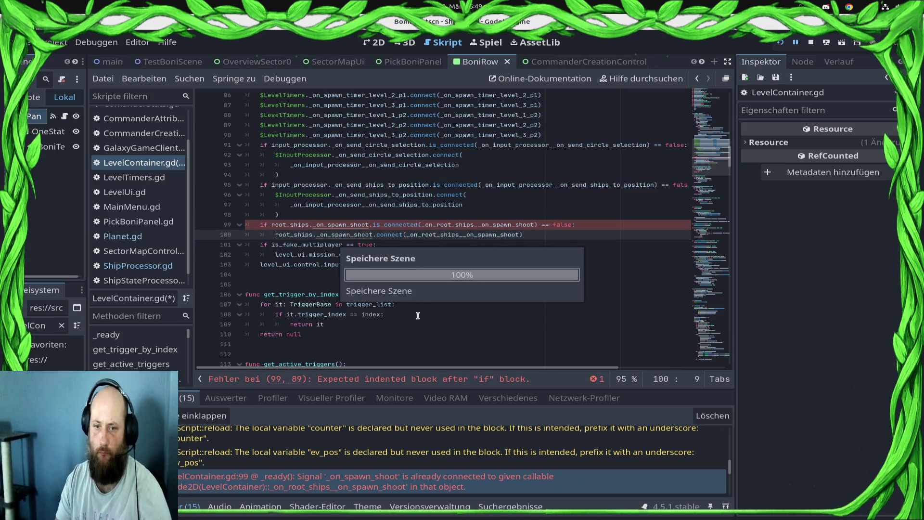
{"action": "left_click", "coordinate": [437, 315]}
- Inspect the values of is_double_spawn and NEUTRAL_PLANET in the paused script
{"action": "scroll", "coordinate": [437, 327], "scroll_direction": "down", "scroll_amount": 20}
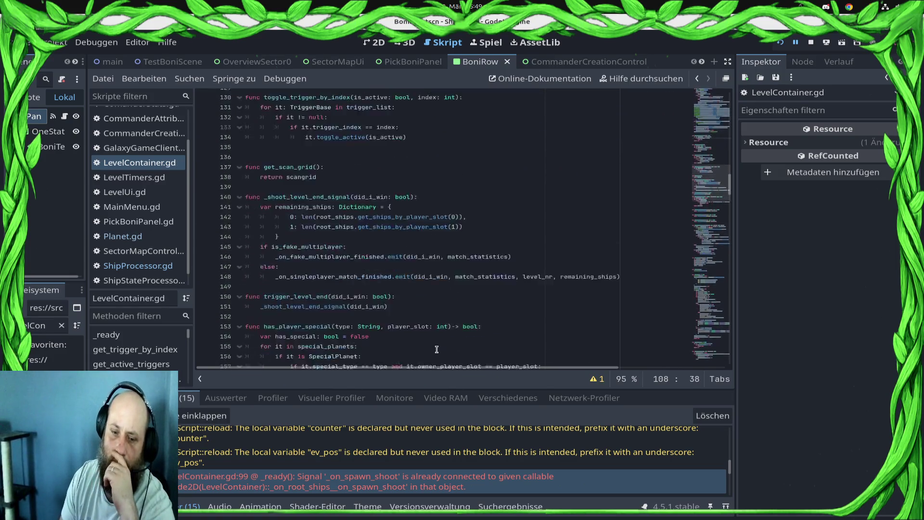
{"action": "scroll", "coordinate": [437, 339], "scroll_direction": "down", "scroll_amount": 20}
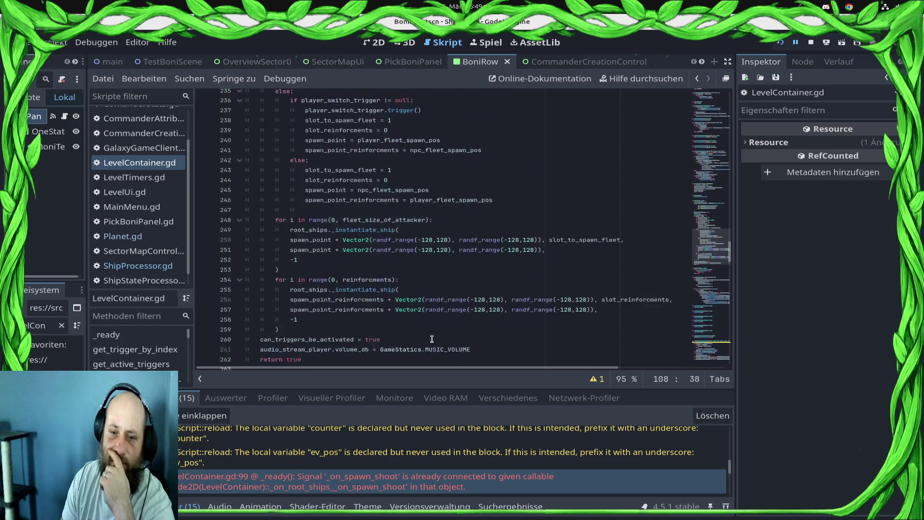
{"action": "scroll", "coordinate": [429, 345], "scroll_direction": "down", "scroll_amount": 13}
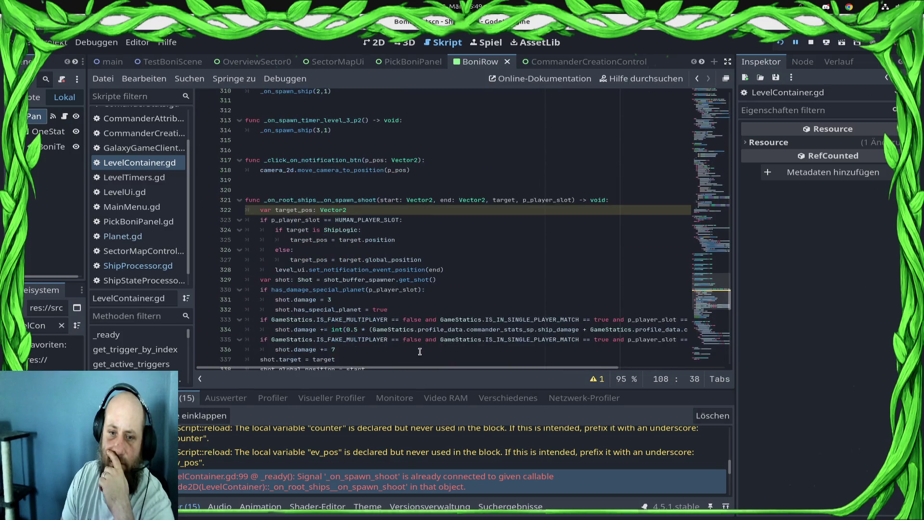
{"action": "scroll", "coordinate": [422, 314], "scroll_direction": "up", "scroll_amount": 10}
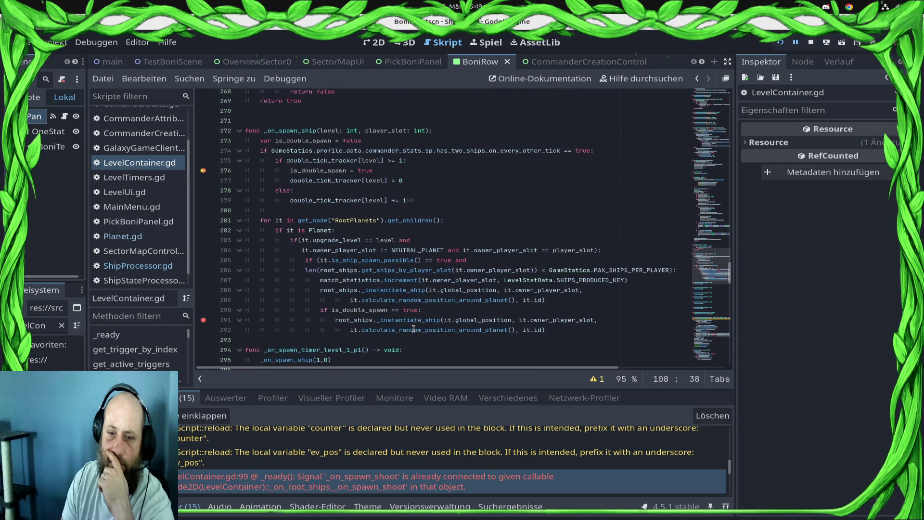
{"action": "mouse_move", "coordinate": [413, 329]}
{"action": "double_click", "coordinate": [321, 170]}
{"action": "mouse_move", "coordinate": [364, 187]}
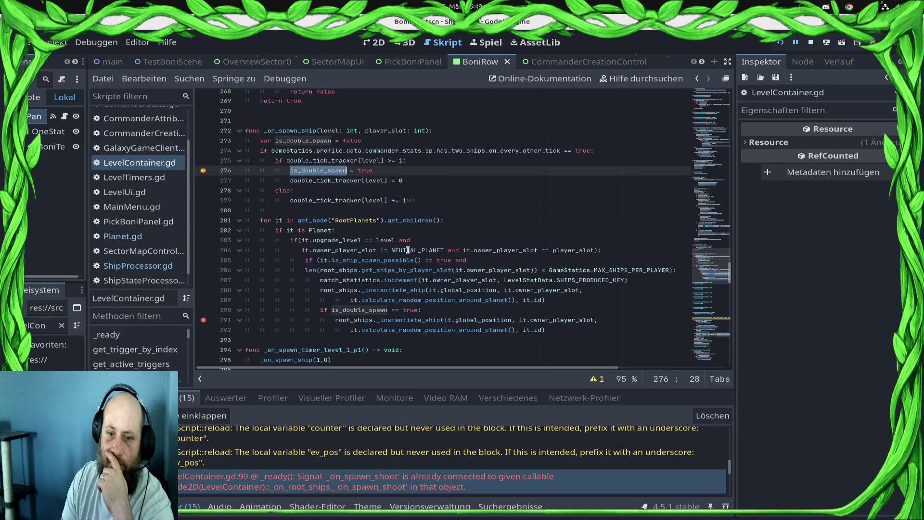
{"action": "mouse_move", "coordinate": [410, 251]}
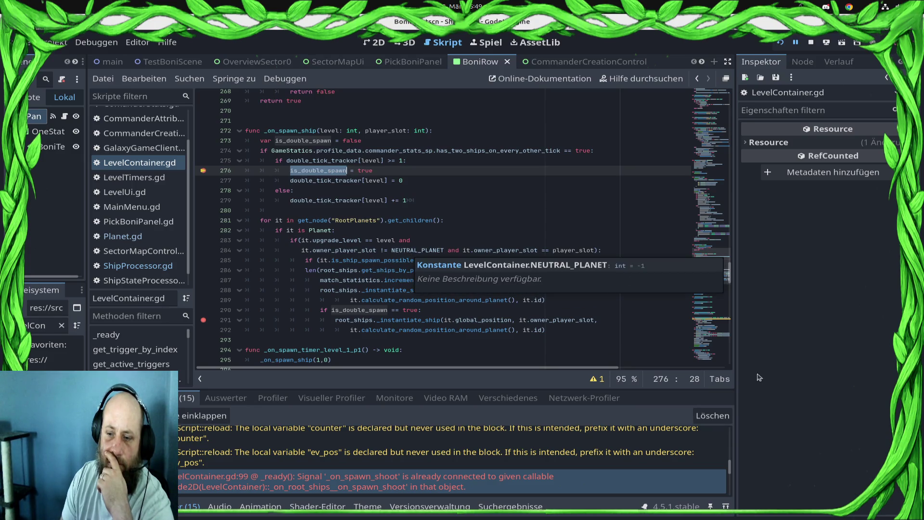
- Step and continue in the debugger until line 276 breaks again for level 1
{"action": "left_click", "coordinate": [591, 295]}
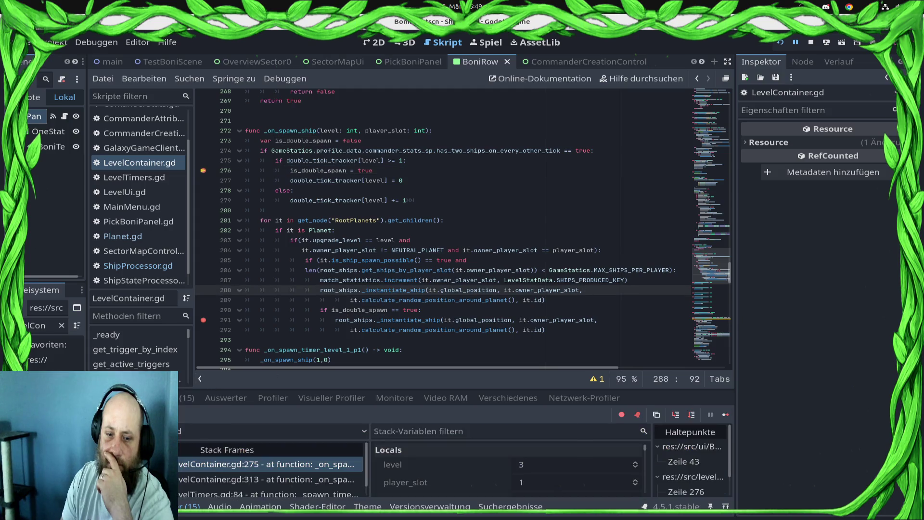
{"action": "left_click", "coordinate": [724, 417]}
{"action": "left_click", "coordinate": [724, 417]}
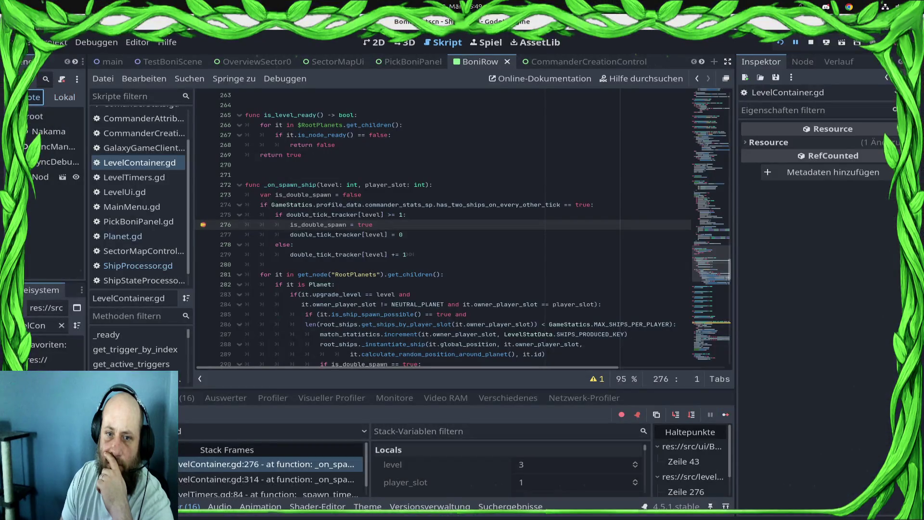
{"action": "left_click", "coordinate": [629, 306]}
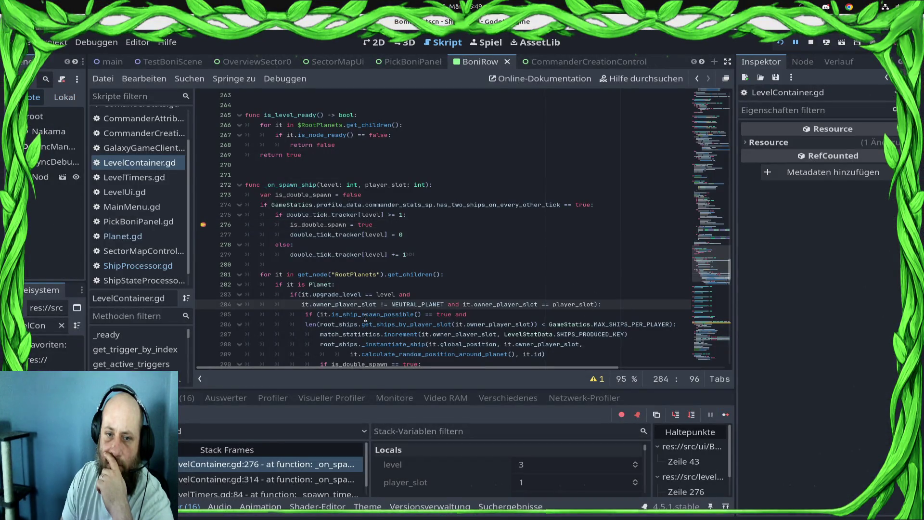
{"action": "left_click", "coordinate": [726, 415]}
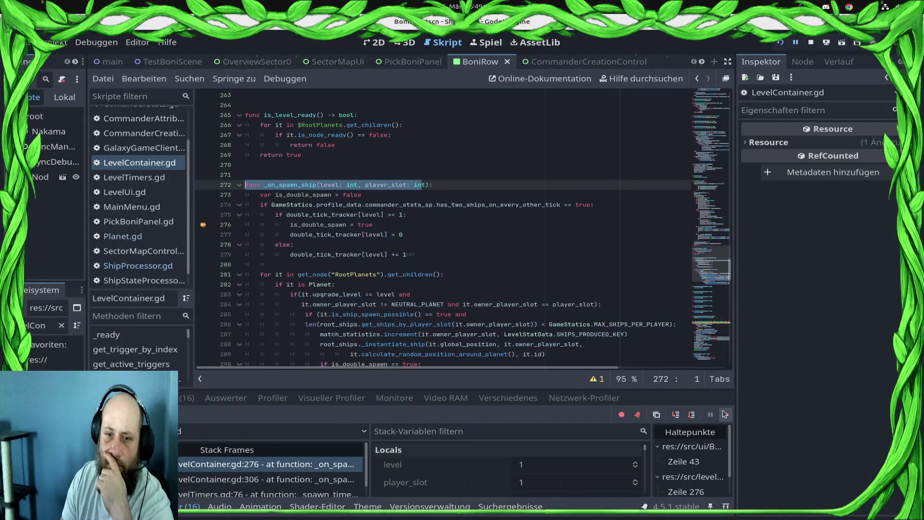
{"action": "scroll", "coordinate": [373, 265], "scroll_direction": "down", "scroll_amount": 1}
{"action": "scroll", "coordinate": [372, 265], "scroll_direction": "down", "scroll_amount": 3}
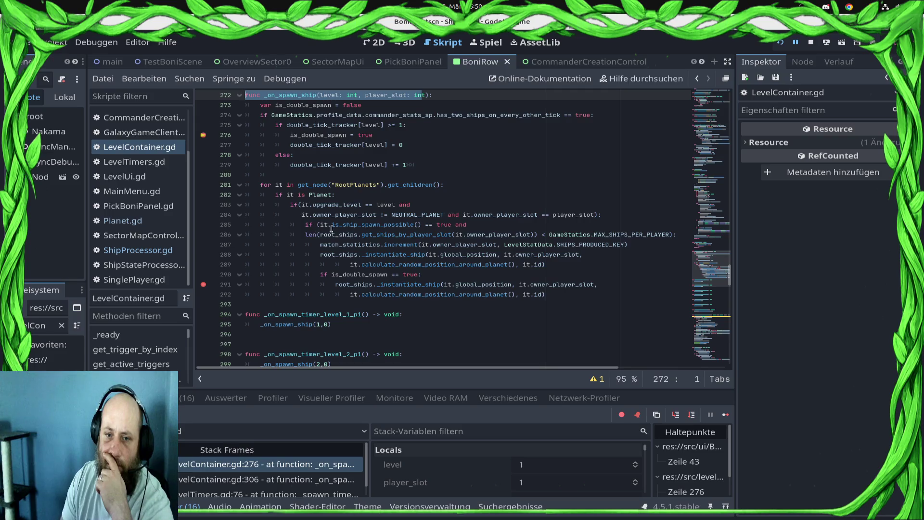
- Delete the double-spawn lines 290–292 and save the script
{"action": "left_click", "coordinate": [557, 285]}
{"action": "left_click_drag", "start_coordinate": [571, 293], "coordinate": [222, 268]}
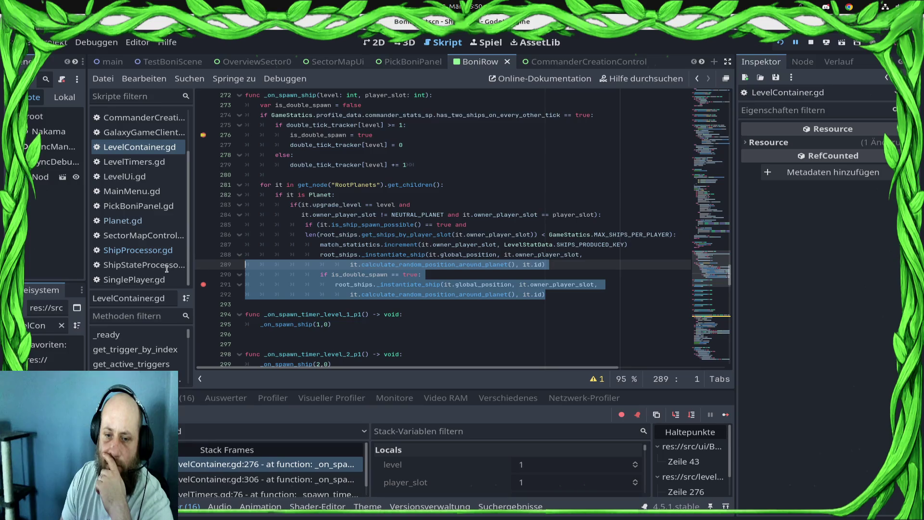
{"action": "key", "text": "shift+Down"}
{"action": "key", "text": "Delete"}
{"action": "key", "text": "ctrl+s"}
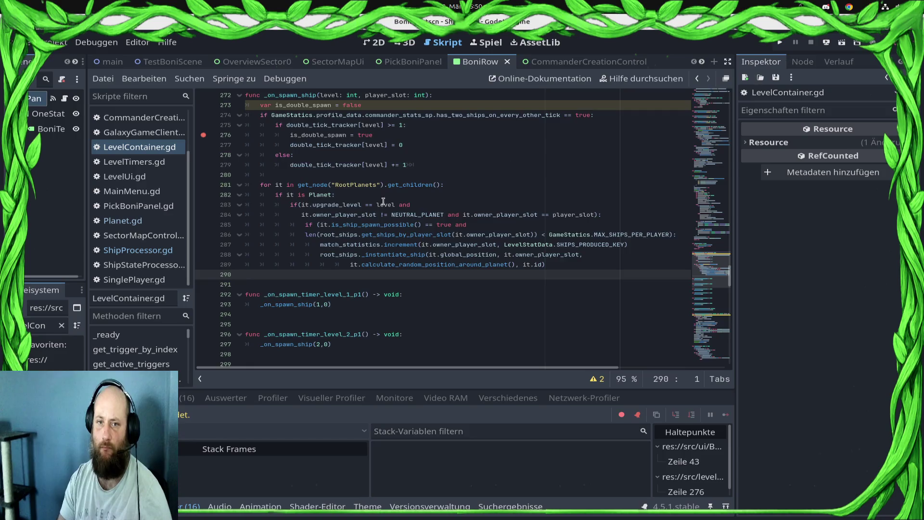
- Declare a new function _on_spawn_ships_by_planets(level, player_slot) above _on_spawn_ship
{"action": "scroll", "coordinate": [383, 201], "scroll_direction": "up", "scroll_amount": 3}
{"action": "left_click", "coordinate": [285, 172]}
{"action": "key", "text": "Return"}
{"action": "key", "text": "Return"}
{"action": "key", "text": "ctrl+space"}
{"action": "key", "text": "Escape"}
{"action": "type", "text": "c "}
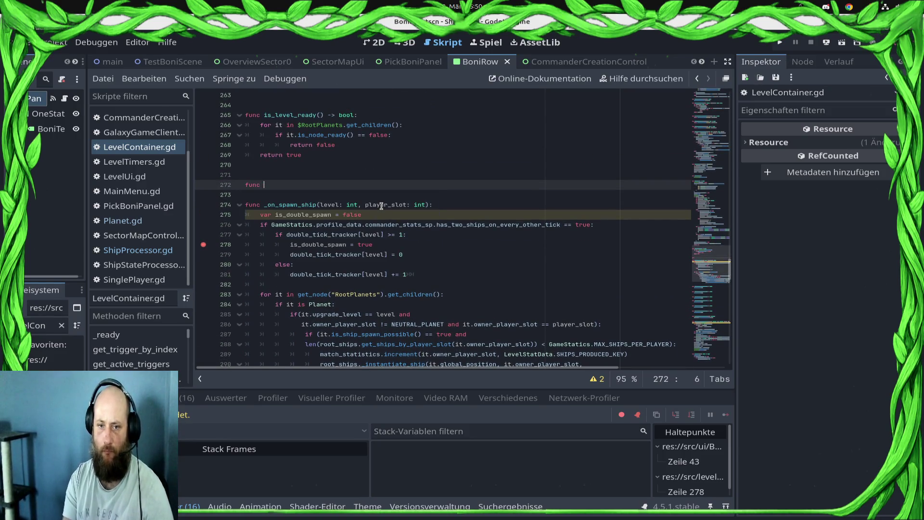
{"action": "type", "text": "_on_spawn_ships_"}
{"action": "type", "text": "for"}
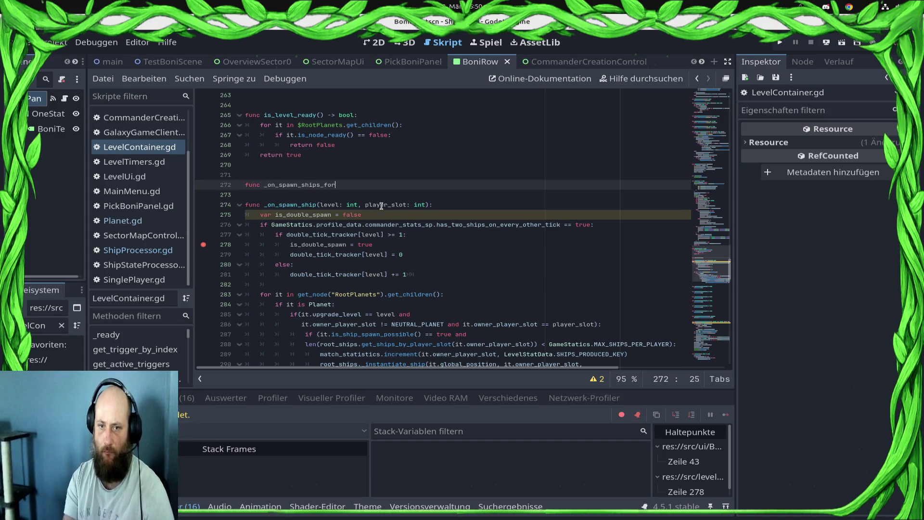
{"action": "key", "text": "BackSpace"}
{"action": "key", "text": "BackSpace"}
{"action": "key", "text": "BackSpace"}
{"action": "type", "text": "by_plane"}
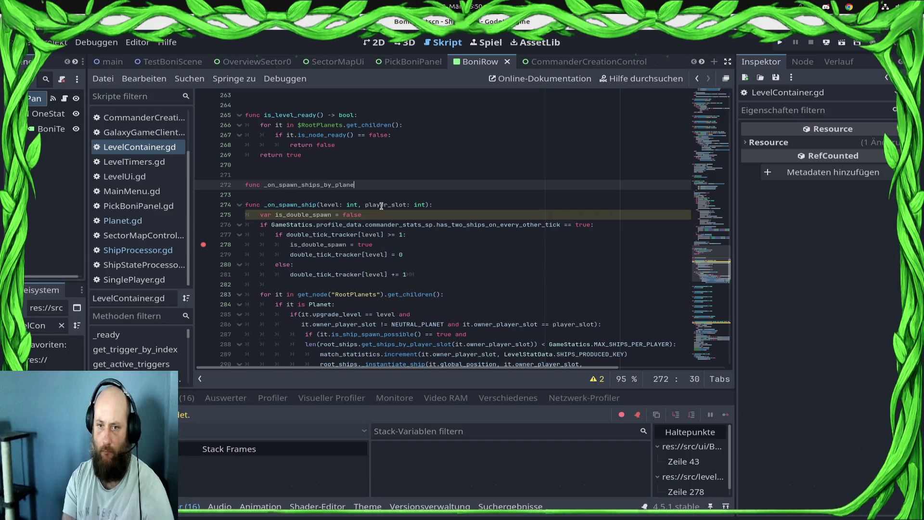
{"action": "type", "text": "ts(level, "}
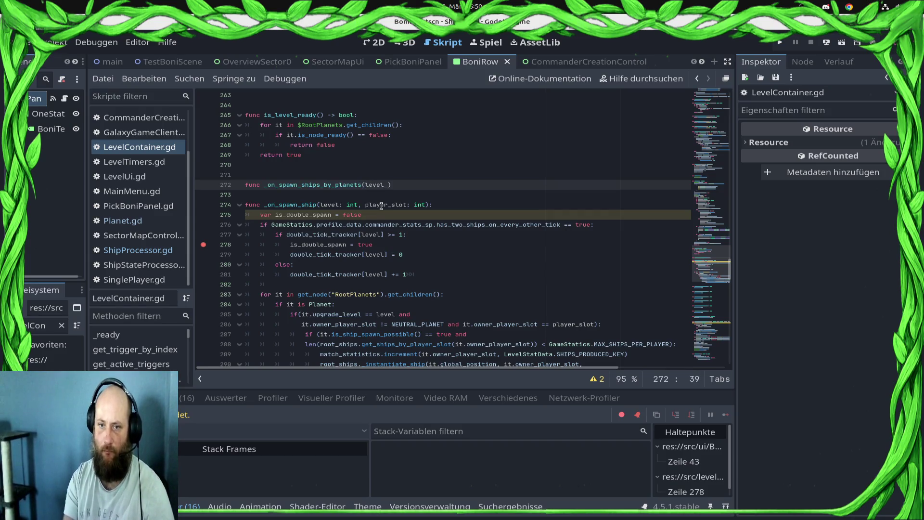
{"action": "type", "text": "player_slot"}
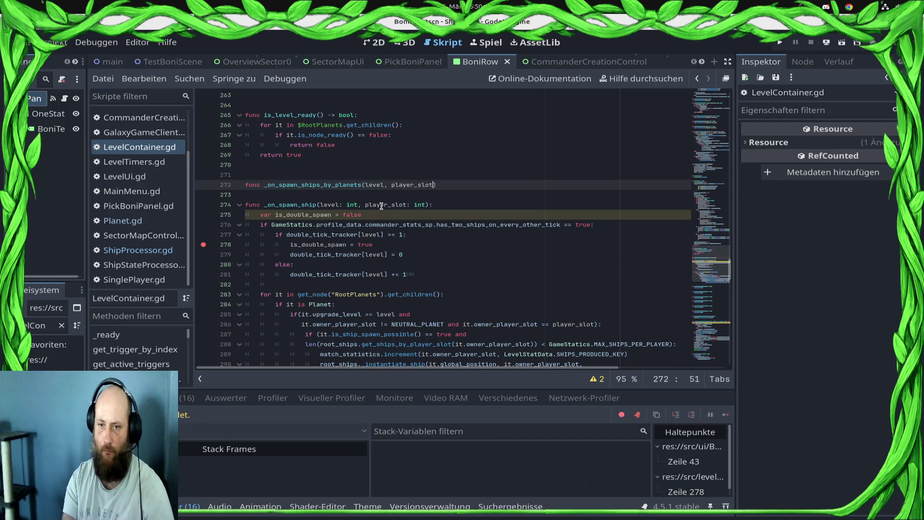
{"action": "key", "text": "Return"}
{"action": "key", "text": "Down"}
{"action": "key", "text": "Down"}
{"action": "key", "text": "Down"}
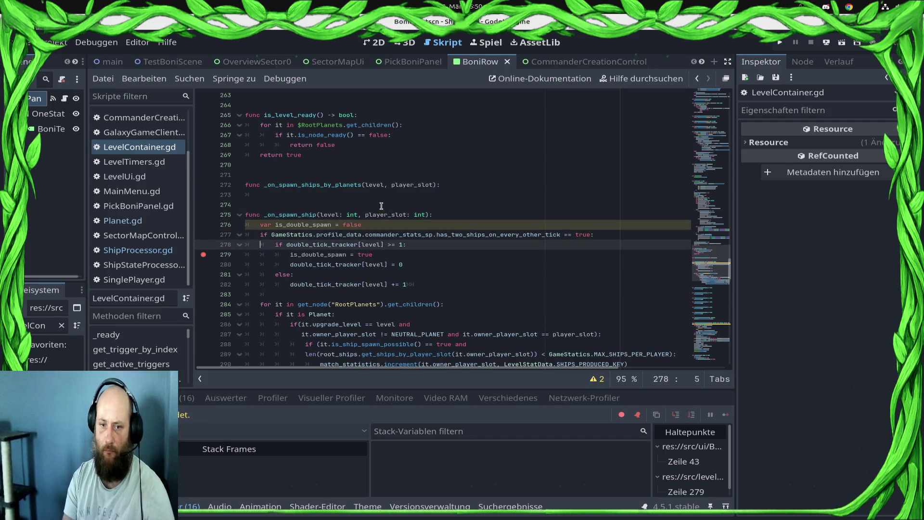
- Cut the planet ship-spawning loop into the new function's body and save
{"action": "key", "text": "shift+Down"}
{"action": "key", "text": "shift+Down"}
{"action": "key", "text": "shift+Down"}
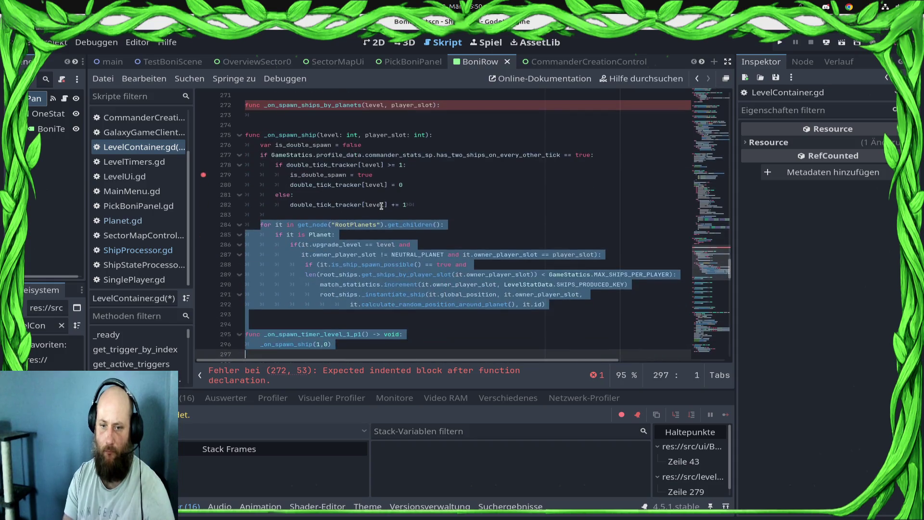
{"action": "key", "text": "shift+Up"}
{"action": "key", "text": "shift+Up"}
{"action": "key", "text": "shift+Down"}
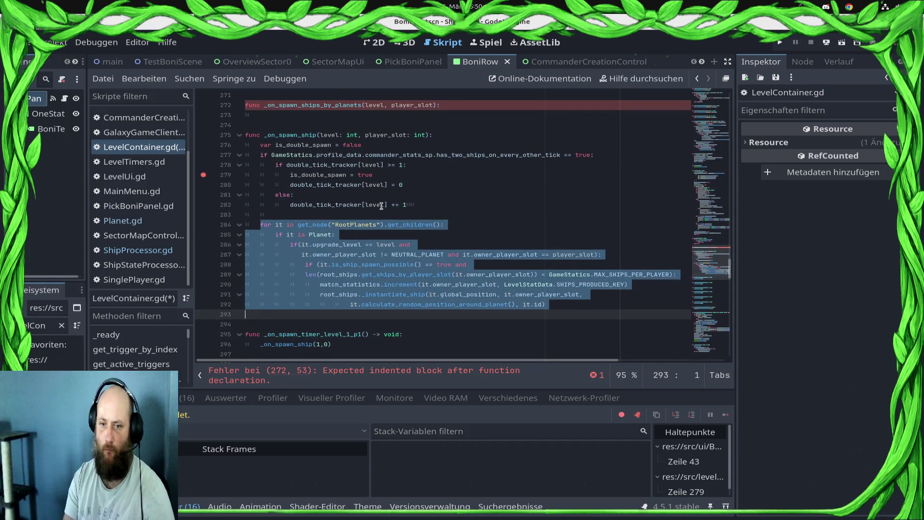
{"action": "key", "text": "ctrl+x"}
{"action": "key", "text": "Up"}
{"action": "key", "text": "Up"}
{"action": "key", "text": "Up"}
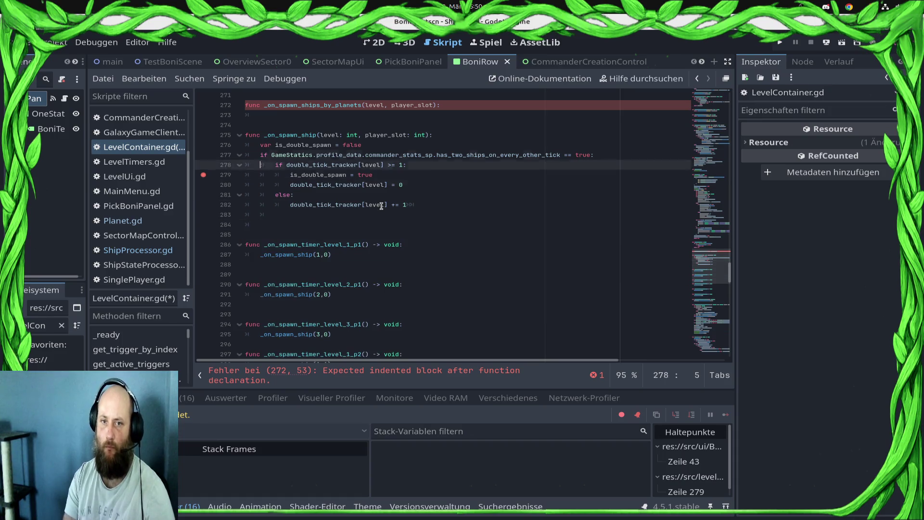
{"action": "key", "text": "ctrl+v"}
{"action": "key", "text": "ctrl+s"}
- Type the parameters as level: int and player_slot: int, then save
{"action": "key", "text": "Up"}
{"action": "key", "text": "Up"}
{"action": "key", "text": "Up"}
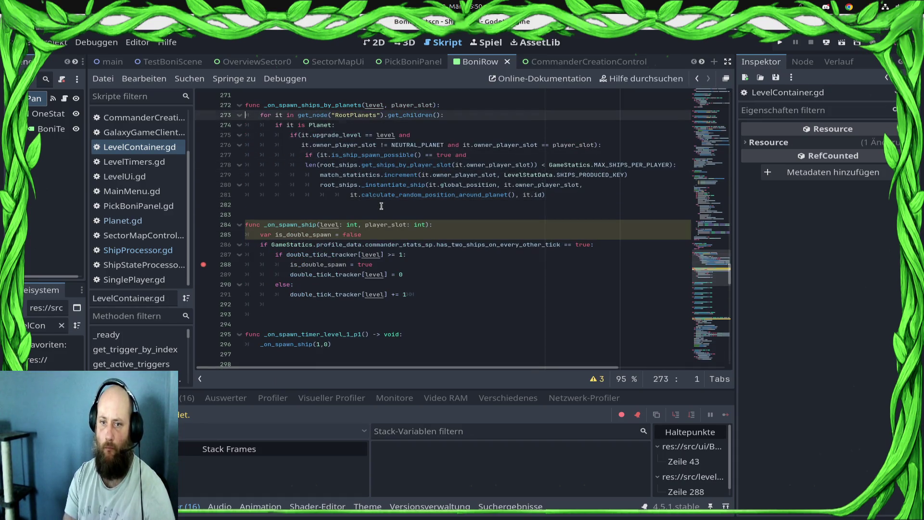
{"action": "key", "text": "Left"}
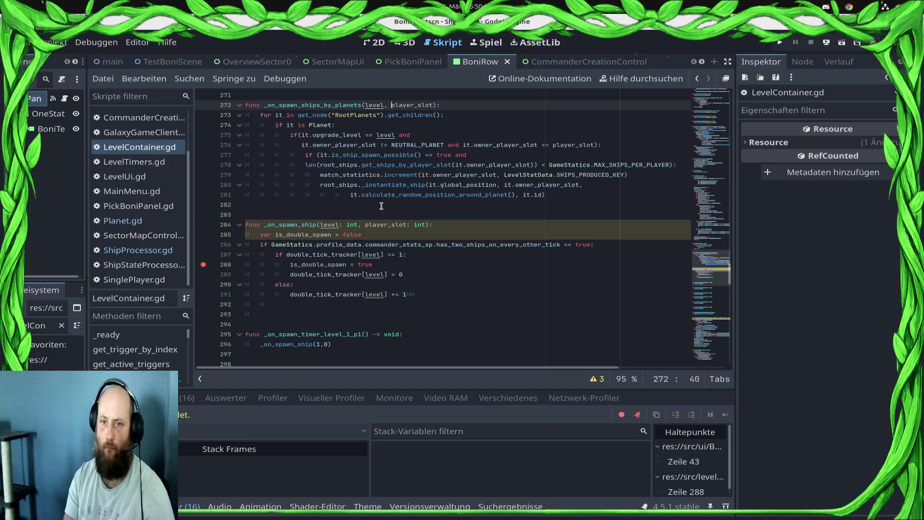
{"action": "type", "text": ": ubt"}
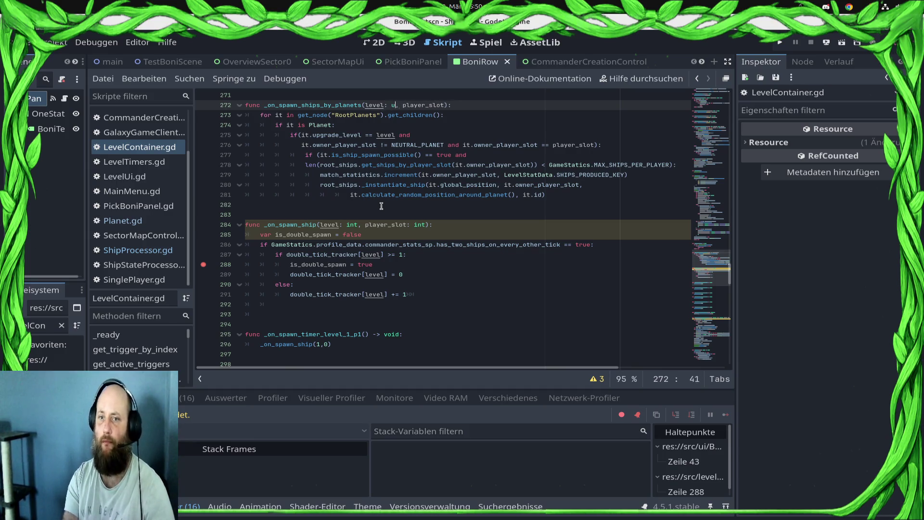
{"action": "key", "text": "Left"}
{"action": "key", "text": "Left"}
{"action": "key", "text": "BackSpace"}
{"action": "type", "text": "in"}
{"action": "key", "text": "Right"}
{"action": "key", "text": "Right"}
{"action": "key", "text": "BackSpace"}
{"action": "key", "text": "BackSpace"}
{"action": "type", "text": "t"}
{"action": "key", "text": "End"}
{"action": "key", "text": "Left"}
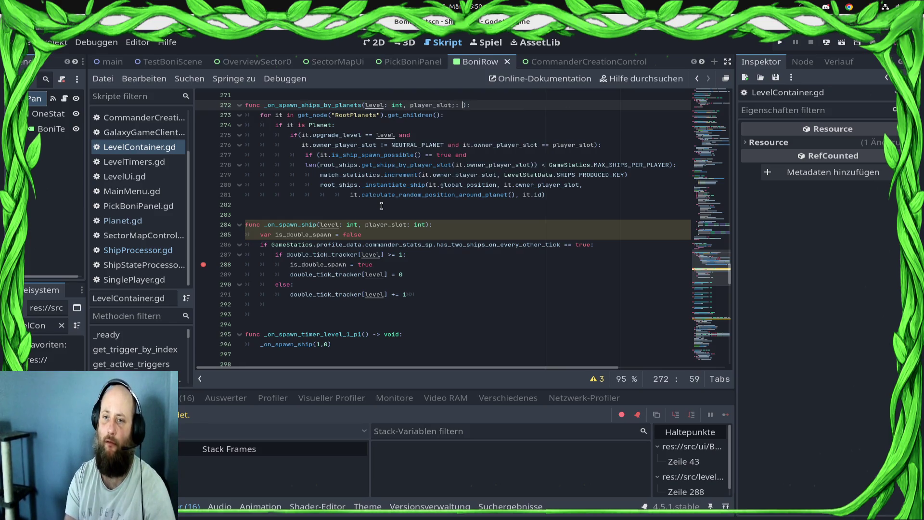
{"action": "key", "text": "BackSpace"}
{"action": "key", "text": "BackSpace"}
{"action": "key", "text": "BackSpace"}
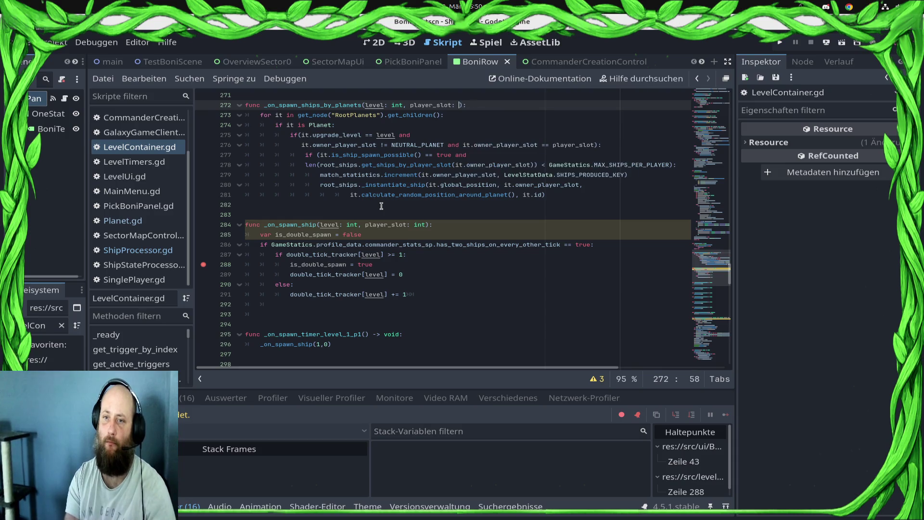
{"action": "type", "text": "iont"}
{"action": "key", "text": "BackSpace"}
{"action": "key", "text": "BackSpace"}
{"action": "key", "text": "BackSpace"}
{"action": "type", "text": "nt"}
{"action": "key", "text": "ctrl+s"}
{"action": "key", "text": "Down"}
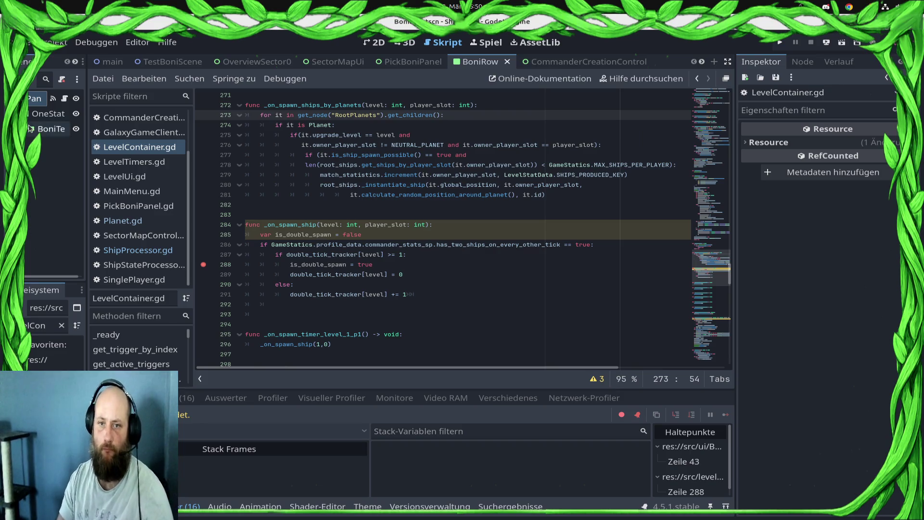
- Replace line 288's is_double_spawn = true with _on_spawn_ships_by_planets(level, player_slot)
{"action": "double_click", "coordinate": [283, 106]}
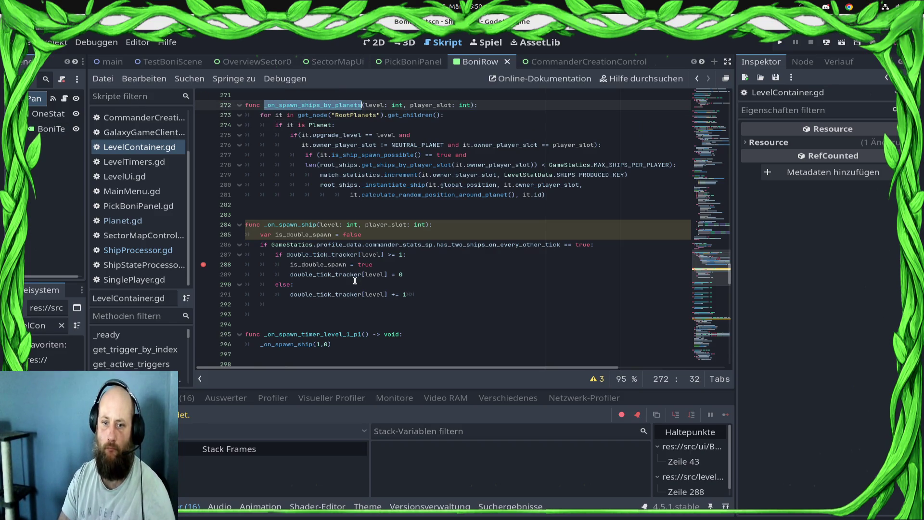
{"action": "left_click_drag", "start_coordinate": [373, 265], "coordinate": [289, 265]}
{"action": "key", "text": "ctrl+v"}
{"action": "key", "text": "ctrl+s"}
{"action": "type", "text": "(level,"}
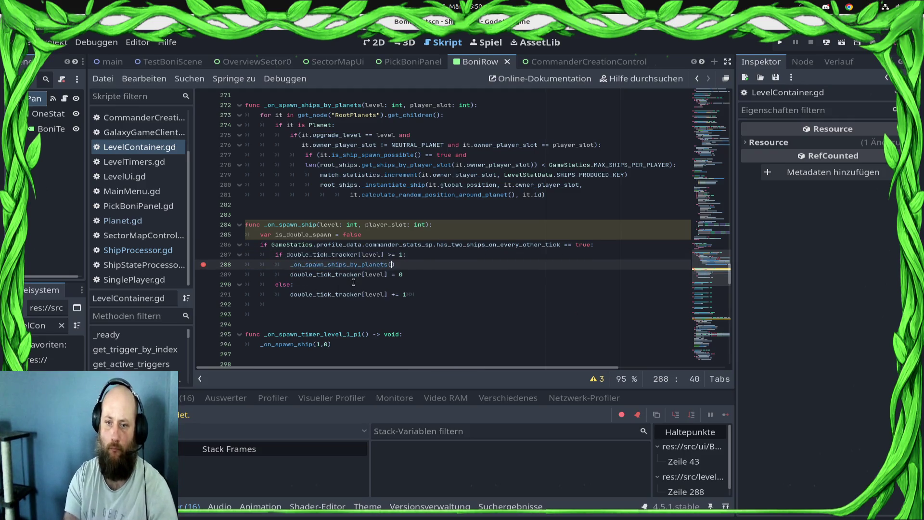
{"action": "type", "text": " play"}
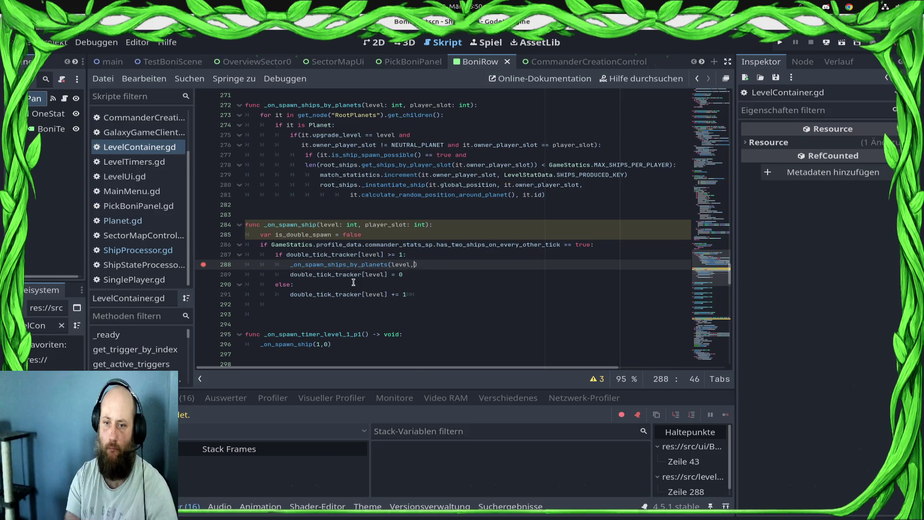
{"action": "key", "text": "Return"}
{"action": "type", "text": "slot_cou"}
{"action": "key", "text": "BackSpace"}
{"action": "key", "text": "BackSpace"}
{"action": "key", "text": "BackSpace"}
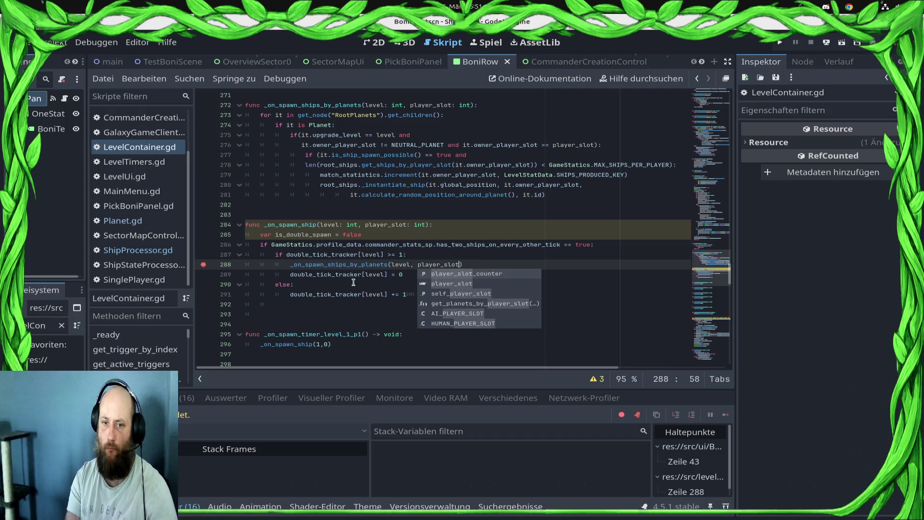
{"action": "key", "text": "Escape"}
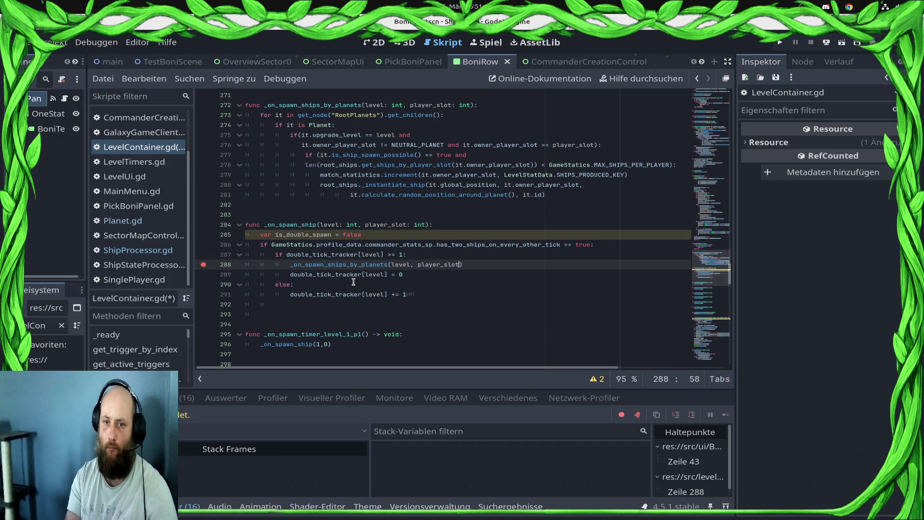
- Add 'and player_slot == HUMAN_PLAYER_SLOT' to the double-spawn condition and save
{"action": "key", "text": "Up"}
{"action": "key", "text": "Up"}
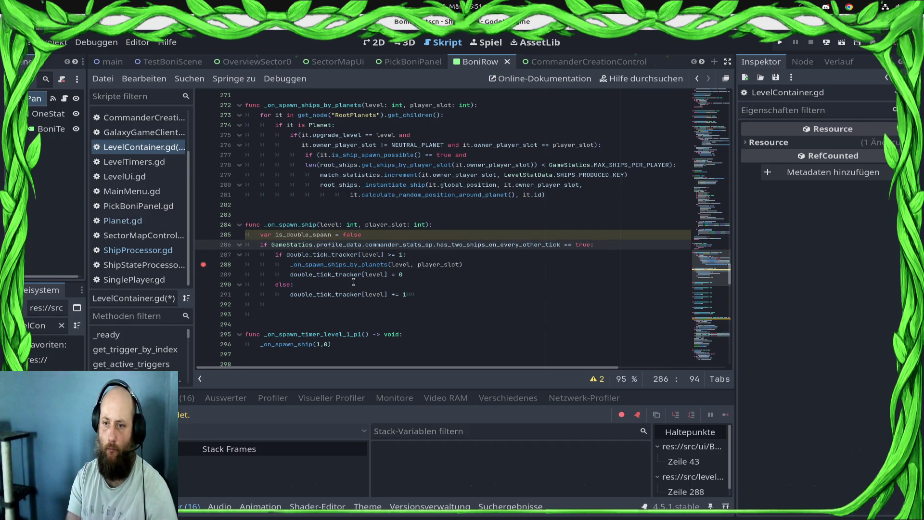
{"action": "type", "text": "lay"}
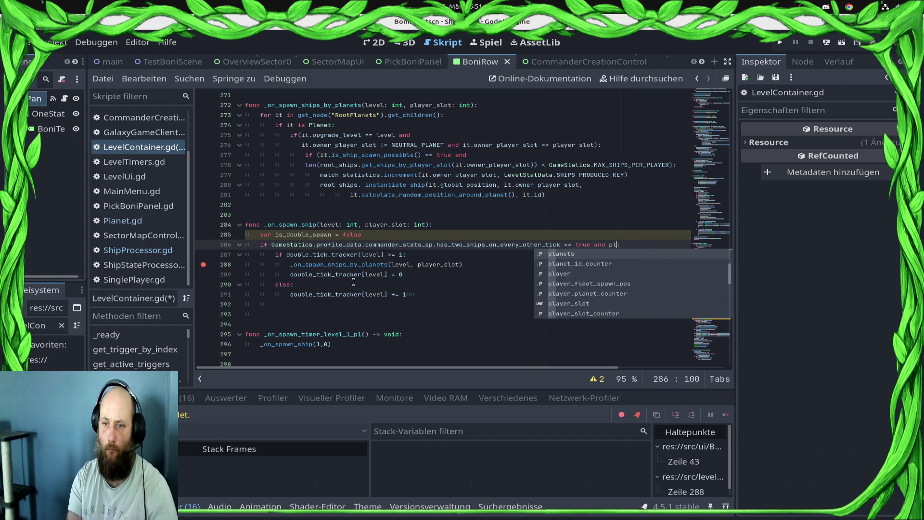
{"action": "key", "text": "Down"}
{"action": "key", "text": "Down"}
{"action": "key", "text": "Down"}
{"action": "key", "text": "Return"}
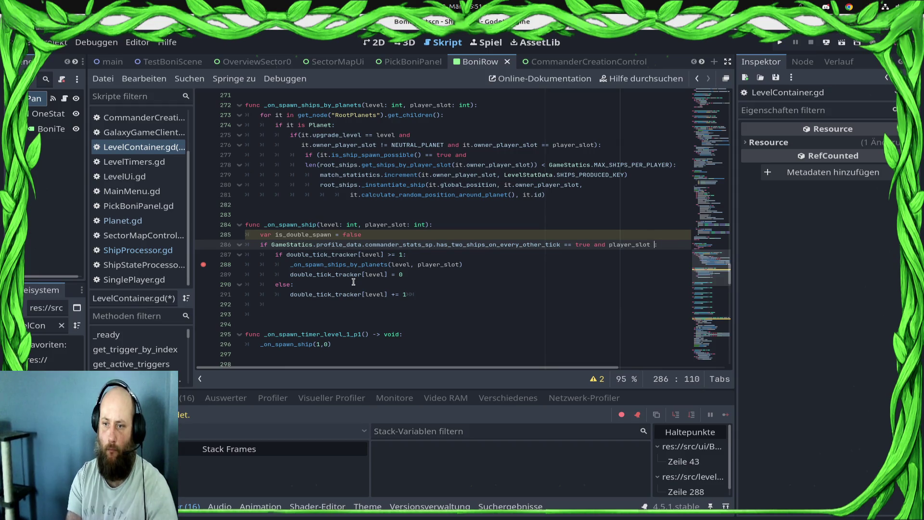
{"action": "type", "text": "== HU"}
{"action": "key", "text": "Return"}
{"action": "key", "text": "ctrl+s"}
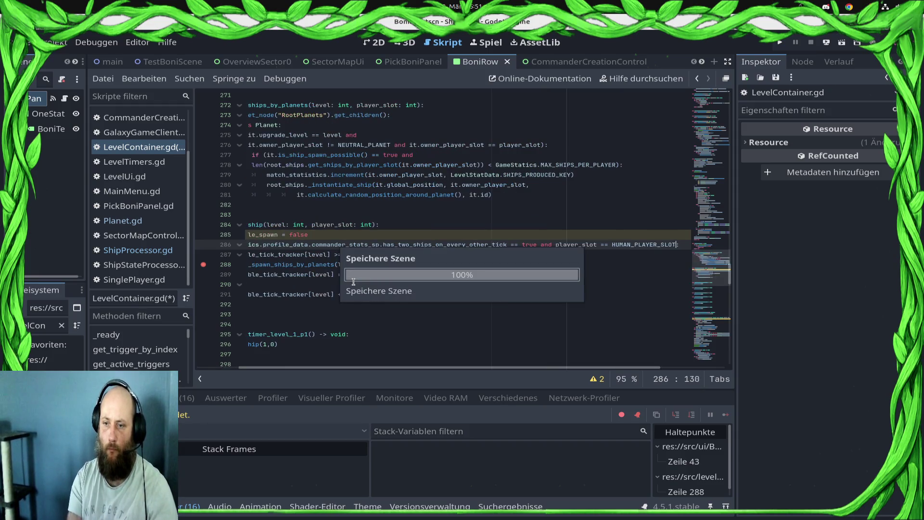
{"action": "key", "text": "Down"}
{"action": "key", "text": "Down"}
{"action": "key", "text": "Down"}
{"action": "key", "text": "Down"}
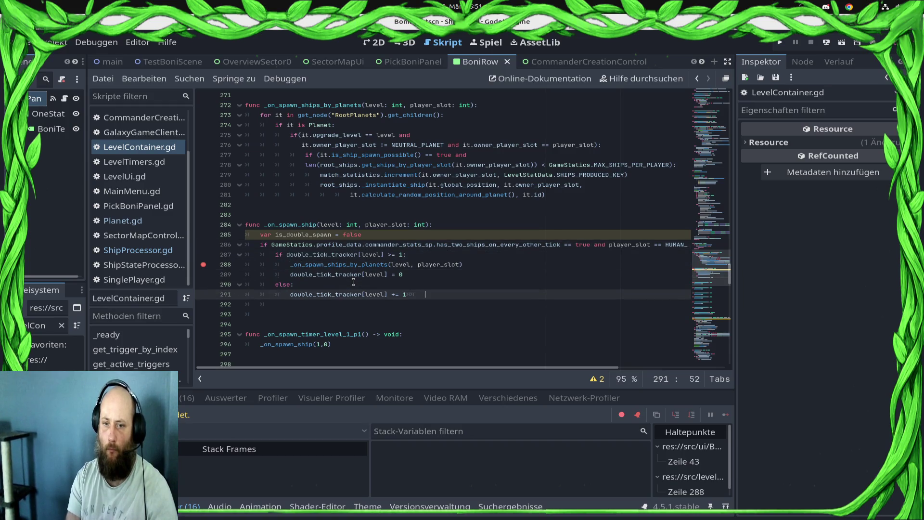
- Add an else branch calling _on_spawn_ships_by_planets(level, player_slot), save, and remove the line-288 breakpoint
{"action": "key", "text": "Return"}
{"action": "key", "text": "Return"}
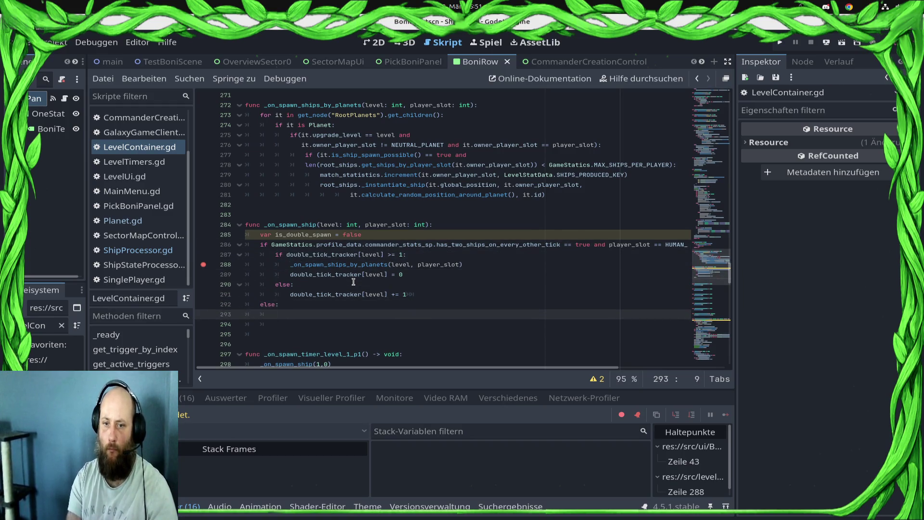
{"action": "type", "text": "_on_spawn_ships_by_planets"}
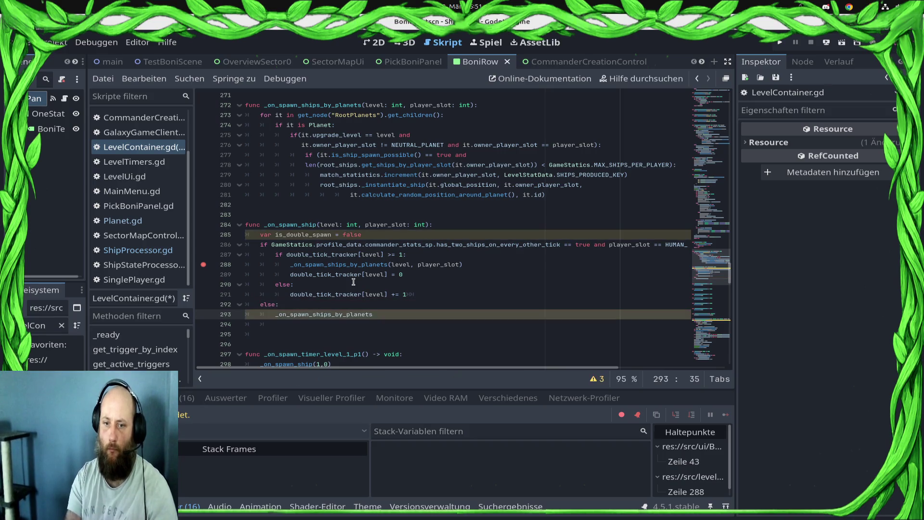
{"action": "type", "text": "(level,"}
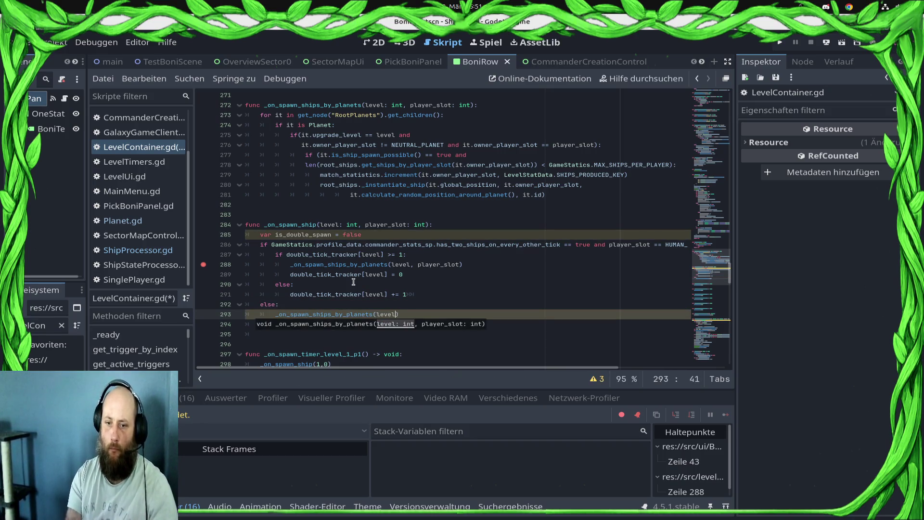
{"action": "type", "text": " player"}
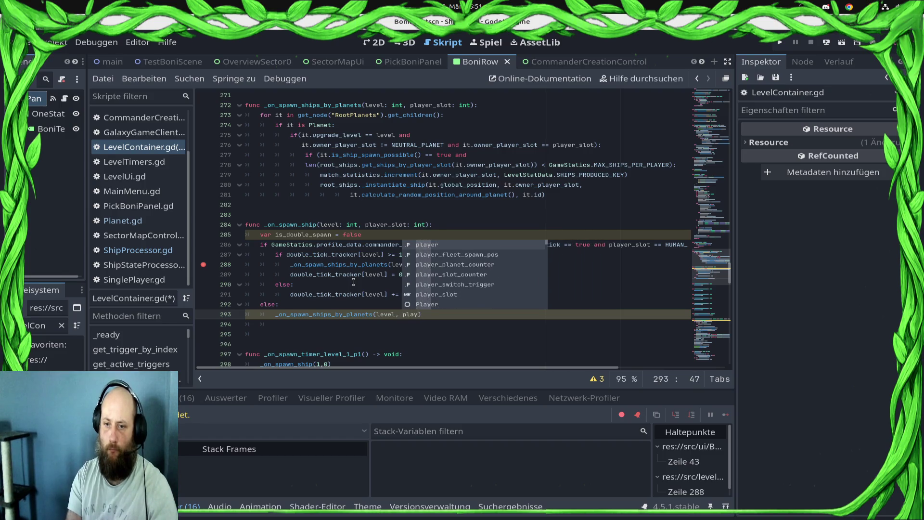
{"action": "key", "text": "ctrl+s"}
{"action": "type", "text": "_s"}
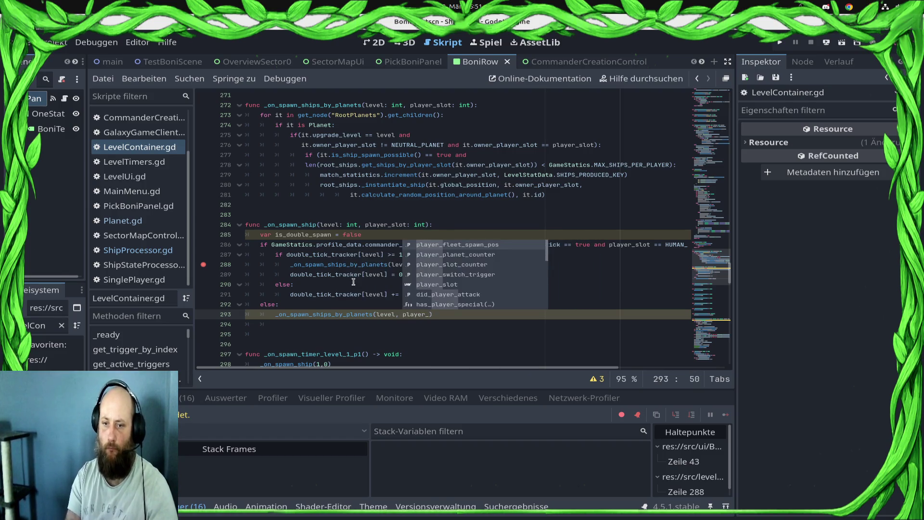
{"action": "type", "text": "lot"}
{"action": "key", "text": "ctrl+s"}
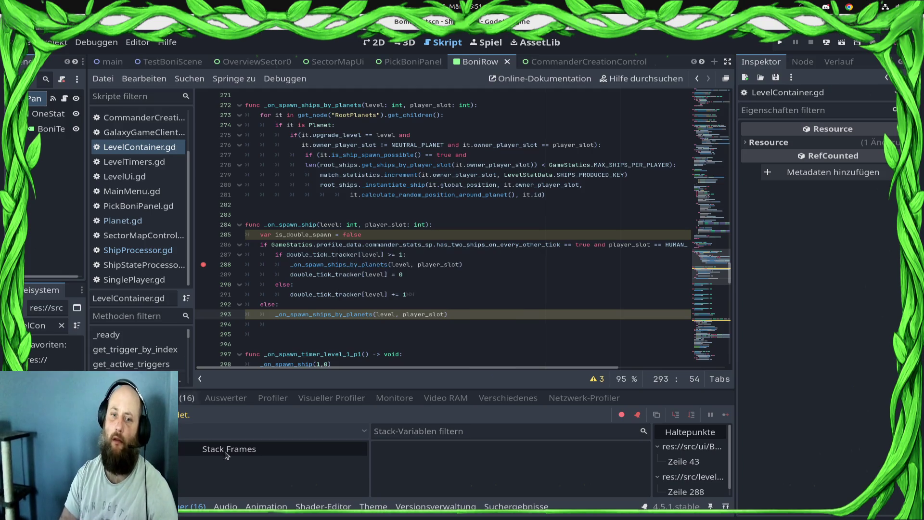
{"action": "left_click", "coordinate": [204, 265]}
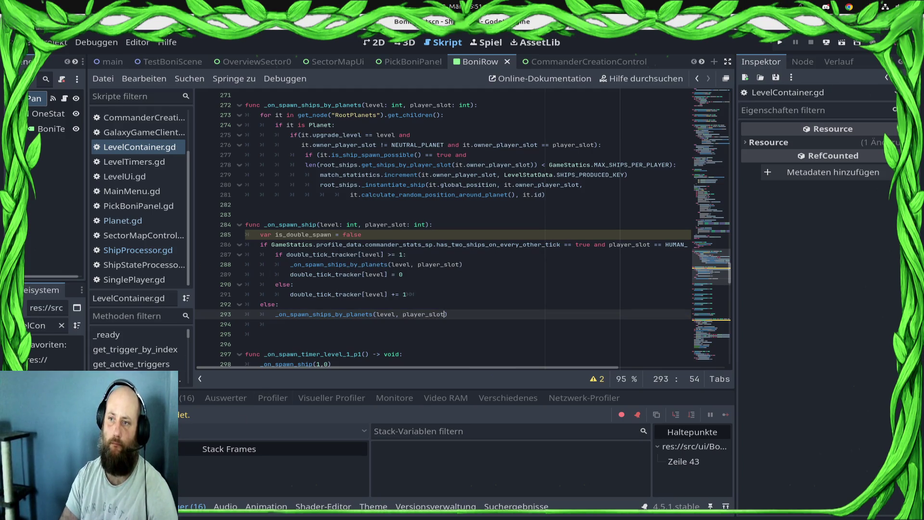
- Run the game, start a battle from the Control Station map, and return to Godot's line-288 breakpoint
{"action": "left_click", "coordinate": [779, 42]}
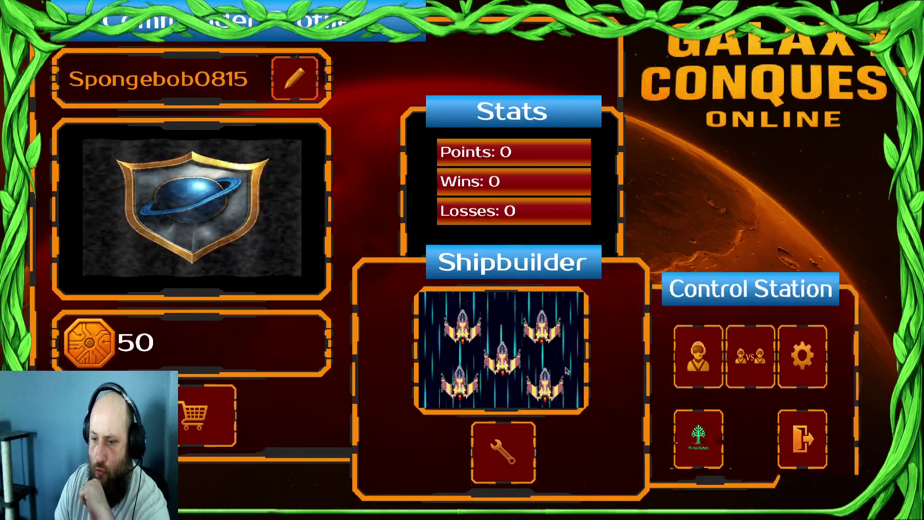
{"action": "left_click", "coordinate": [714, 363]}
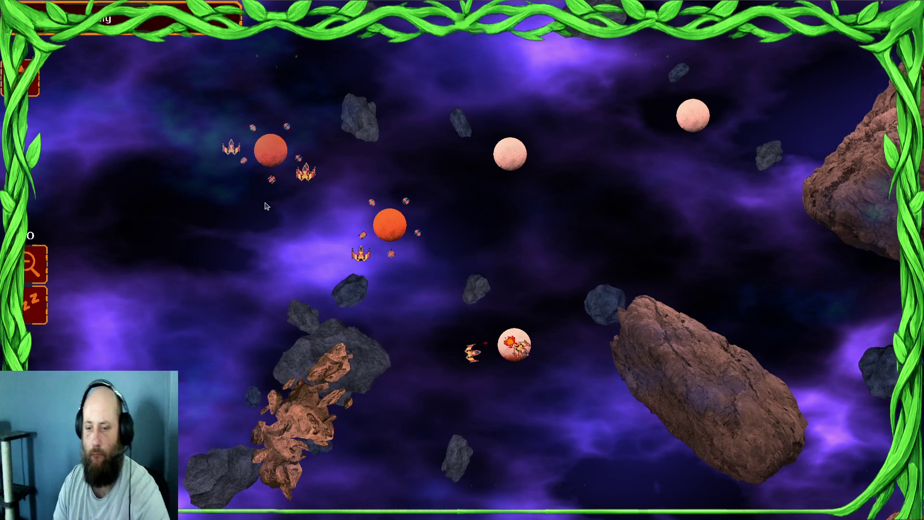
{"action": "key", "text": "super"}
{"action": "left_click", "coordinate": [530, 416]}
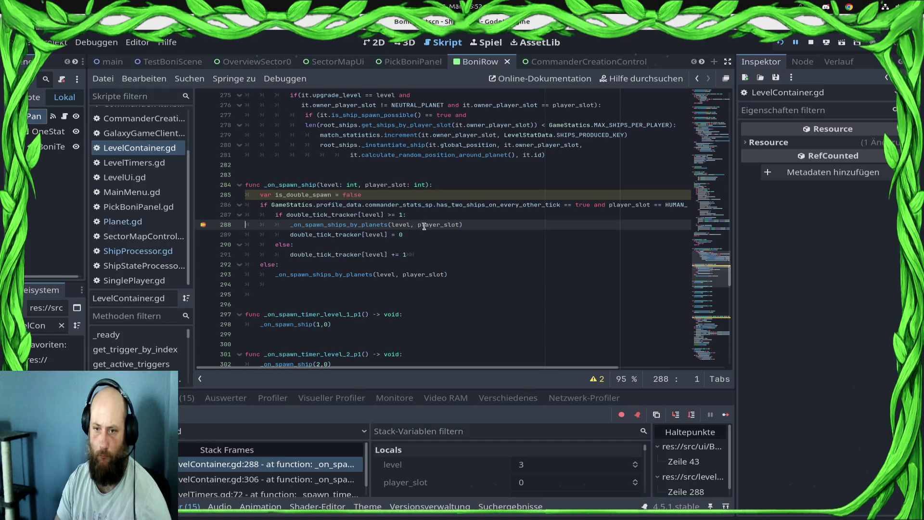
- Inspect the paused variable values around the double-tick branch
{"action": "mouse_move", "coordinate": [406, 226]}
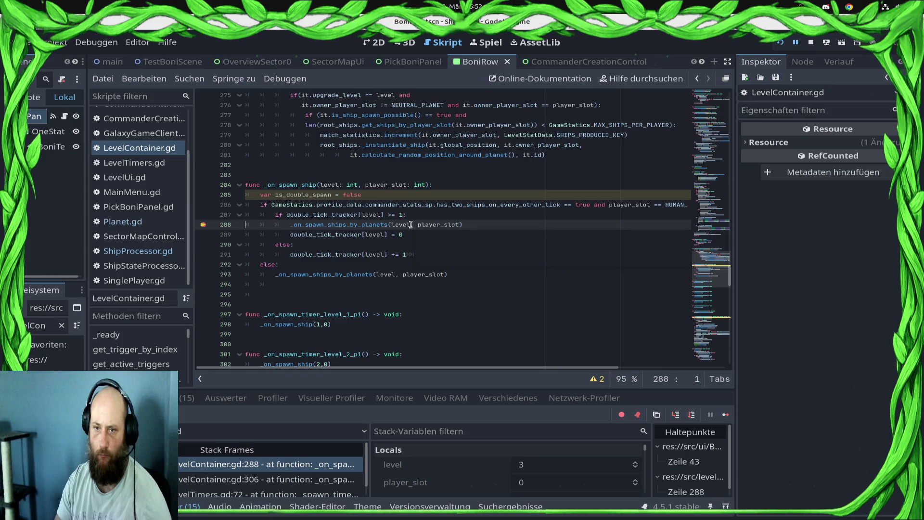
{"action": "scroll", "coordinate": [411, 224], "scroll_direction": "up", "scroll_amount": 2}
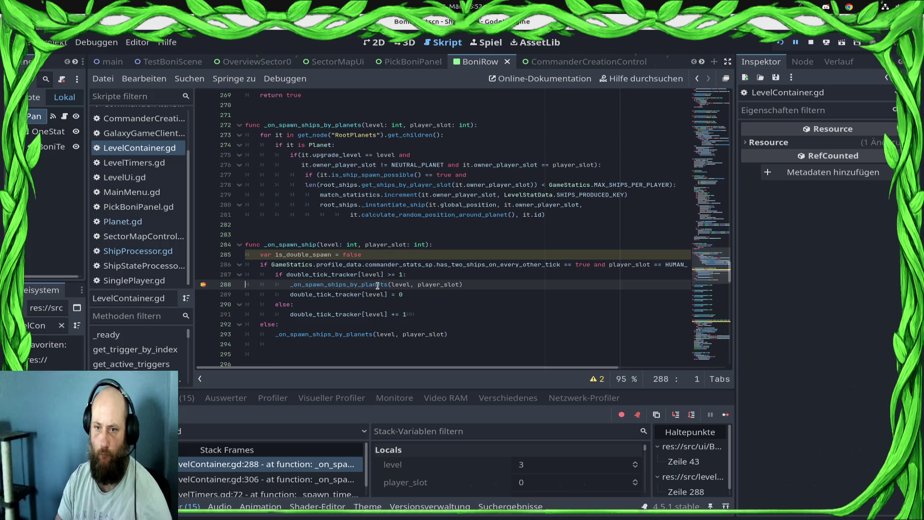
{"action": "mouse_move", "coordinate": [378, 285]}
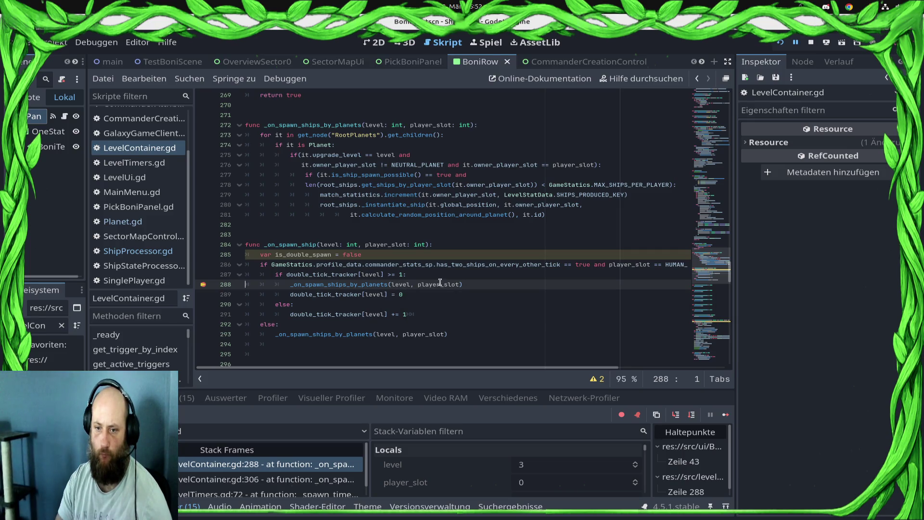
{"action": "mouse_move", "coordinate": [440, 283]}
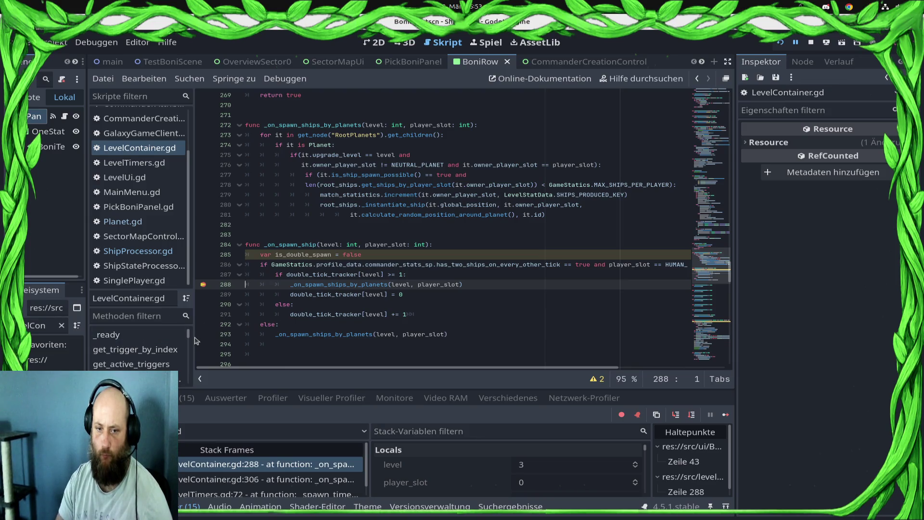
- Drop the else line, unindent the spawn call so it always runs, save, and clear the line-288 breakpoint
{"action": "left_click", "coordinate": [285, 326]}
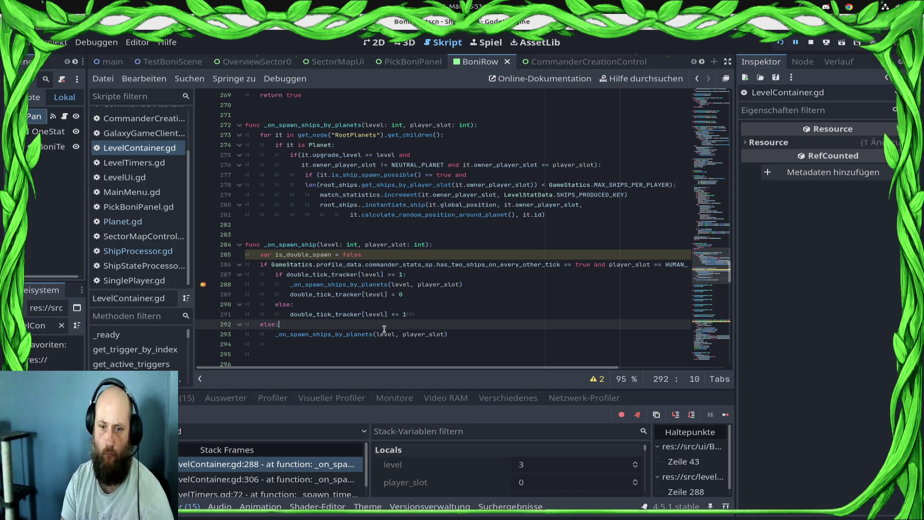
{"action": "key", "text": "Delete"}
{"action": "key", "text": "BackSpace"}
{"action": "key", "text": "ctrl+s"}
{"action": "left_click", "coordinate": [204, 285]}
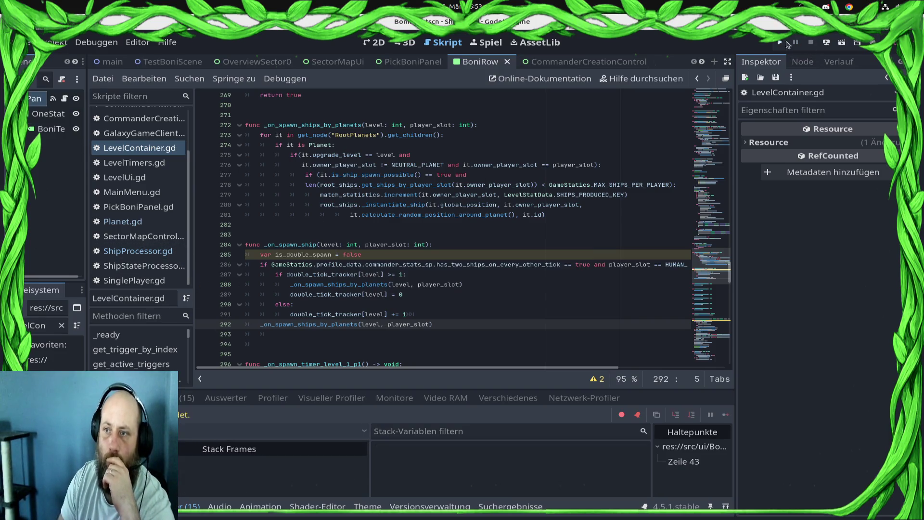
- Relaunch the game and start the Draxal Homesector versus mission
{"action": "left_click", "coordinate": [780, 43]}
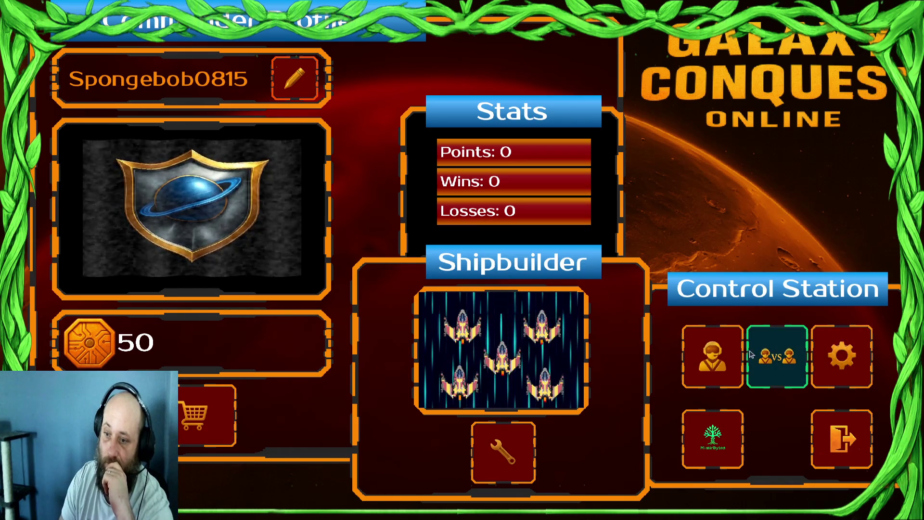
{"action": "left_click", "coordinate": [777, 356]}
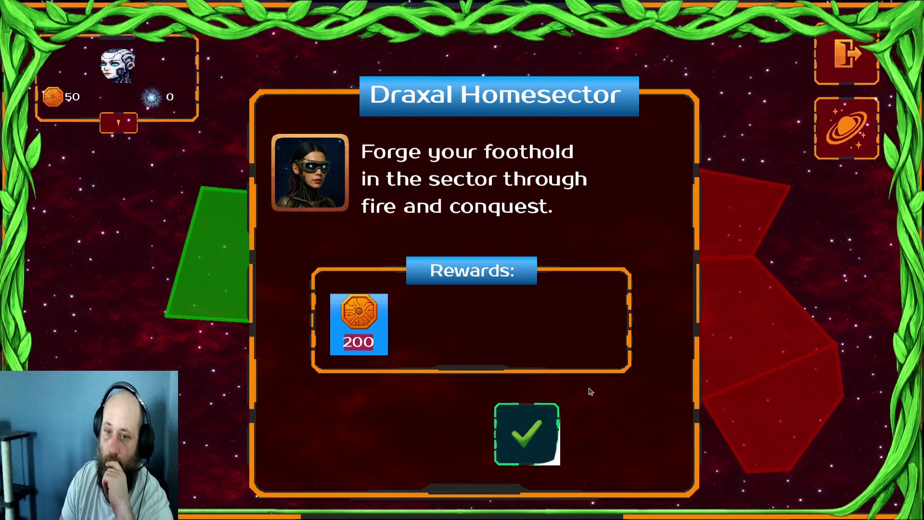
{"action": "key", "text": "Return"}
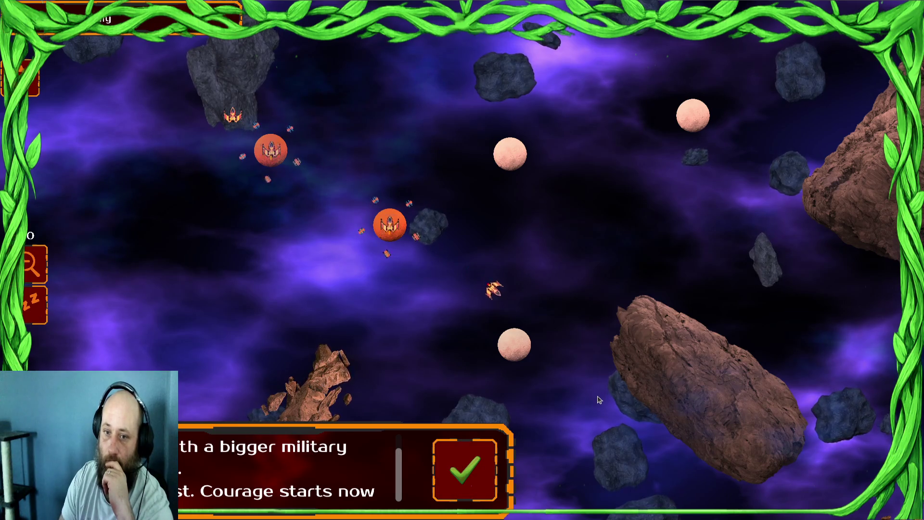
- Send ship groups from the home planets toward the pale, orange, white and lower-centre planets
{"action": "left_click_drag", "start_coordinate": [150, 202], "coordinate": [150, 203]}
{"action": "left_click", "coordinate": [510, 154]}
{"action": "scroll", "coordinate": [325, 279], "scroll_direction": "down", "scroll_amount": 2}
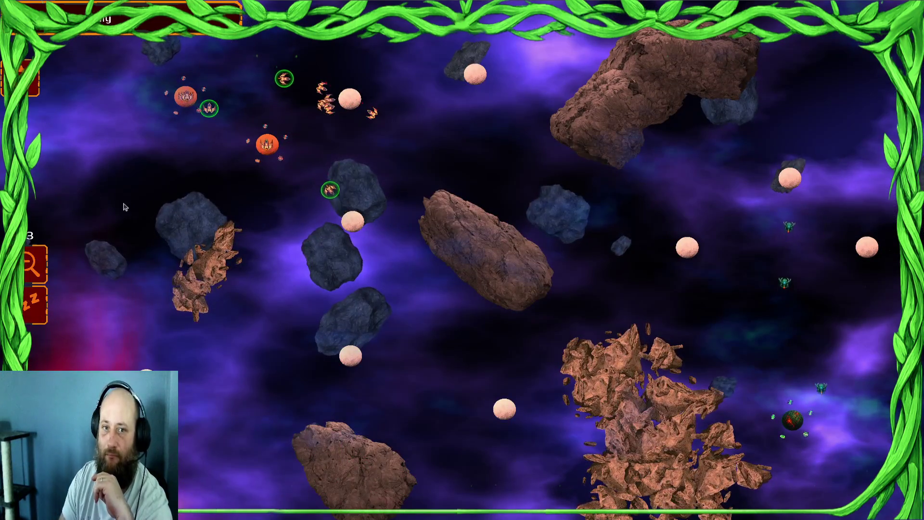
{"action": "left_click_drag", "start_coordinate": [192, 179], "coordinate": [192, 178]}
{"action": "left_click", "coordinate": [190, 217]}
{"action": "mouse_move", "coordinate": [204, 123]}
{"action": "left_mouse_down"}
{"action": "mouse_move", "coordinate": [205, 67]}
{"action": "mouse_move", "coordinate": [158, 71]}
{"action": "left_mouse_up"}
{"action": "left_click", "coordinate": [432, 221]}
{"action": "left_click_drag", "start_coordinate": [227, 110], "coordinate": [145, 57]}
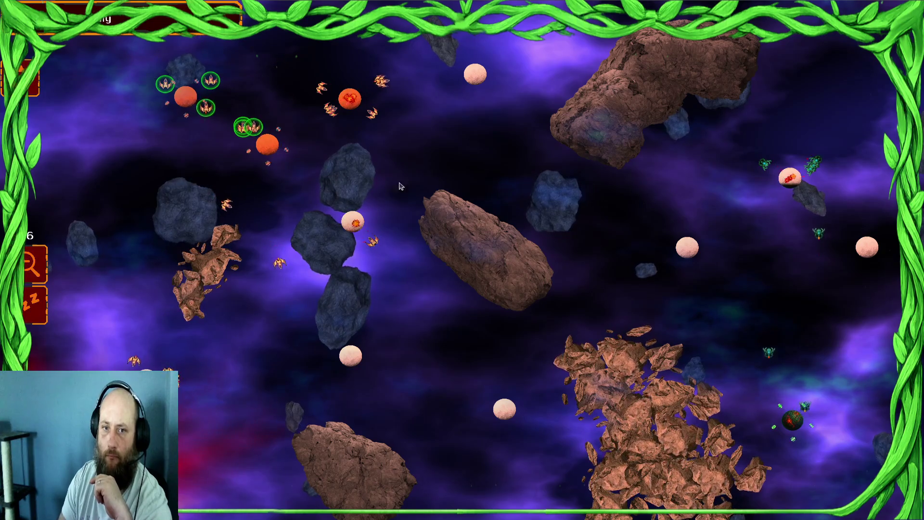
{"action": "left_click", "coordinate": [350, 98]}
{"action": "left_click_drag", "start_coordinate": [361, 120], "coordinate": [428, 115]}
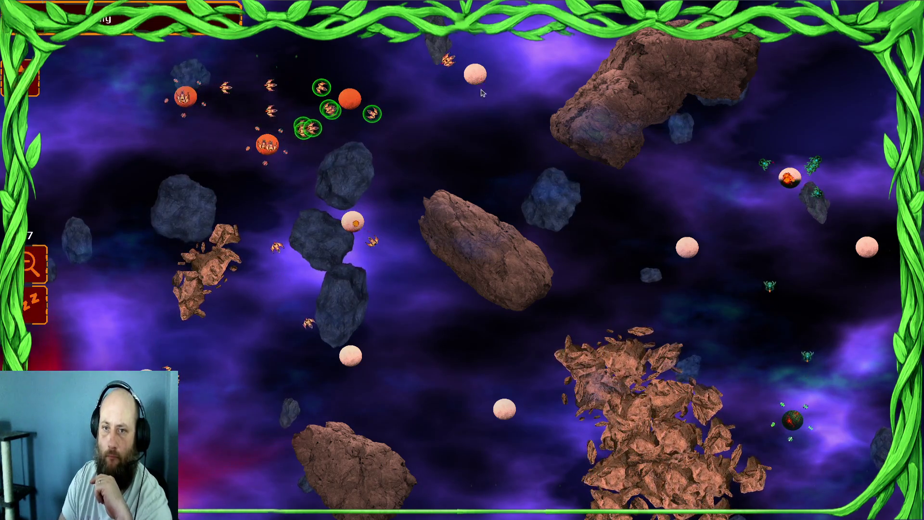
{"action": "left_click_drag", "start_coordinate": [221, 145], "coordinate": [154, 91]}
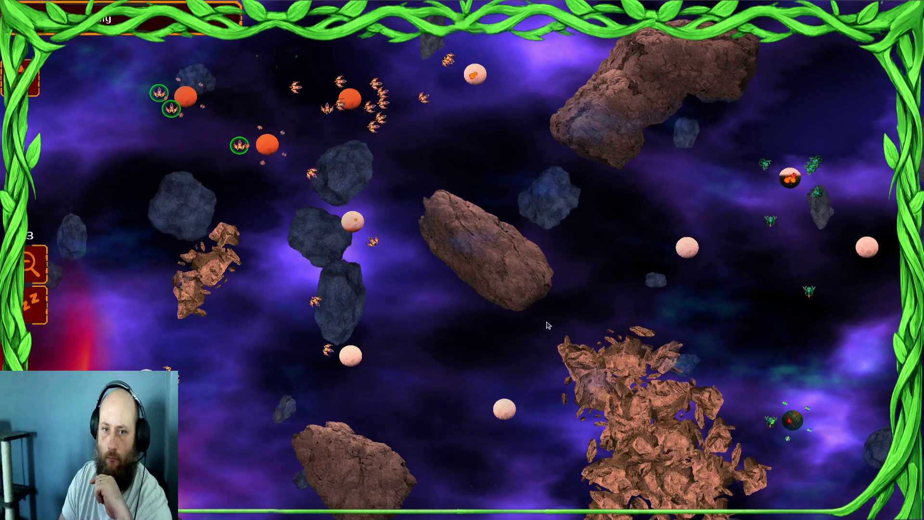
{"action": "left_click_drag", "start_coordinate": [200, 146], "coordinate": [79, 109]}
{"action": "left_click", "coordinate": [351, 225]}
{"action": "left_click_drag", "start_coordinate": [239, 157], "coordinate": [351, 228]}
{"action": "mouse_move", "coordinate": [267, 144]}
{"action": "left_mouse_down"}
{"action": "mouse_move", "coordinate": [337, 250]}
{"action": "mouse_move", "coordinate": [351, 356]}
{"action": "mouse_move", "coordinate": [322, 354]}
{"action": "mouse_move", "coordinate": [313, 342]}
{"action": "left_mouse_up"}
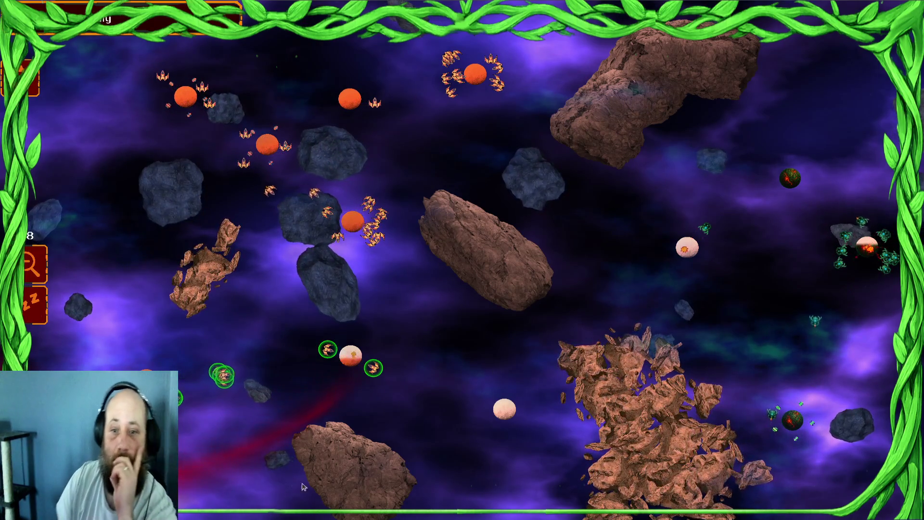
{"action": "left_click_drag", "start_coordinate": [267, 145], "coordinate": [85, 97]}
{"action": "mouse_move", "coordinate": [473, 209]}
{"action": "left_mouse_down"}
{"action": "mouse_move", "coordinate": [221, 105]}
{"action": "mouse_move", "coordinate": [159, 106]}
{"action": "mouse_move", "coordinate": [74, 2]}
{"action": "left_mouse_up"}
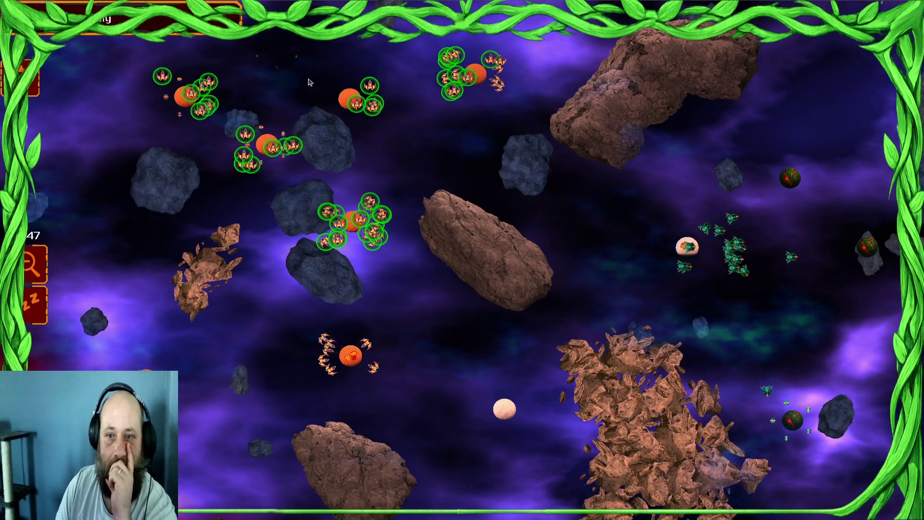
{"action": "left_click", "coordinate": [431, 333]}
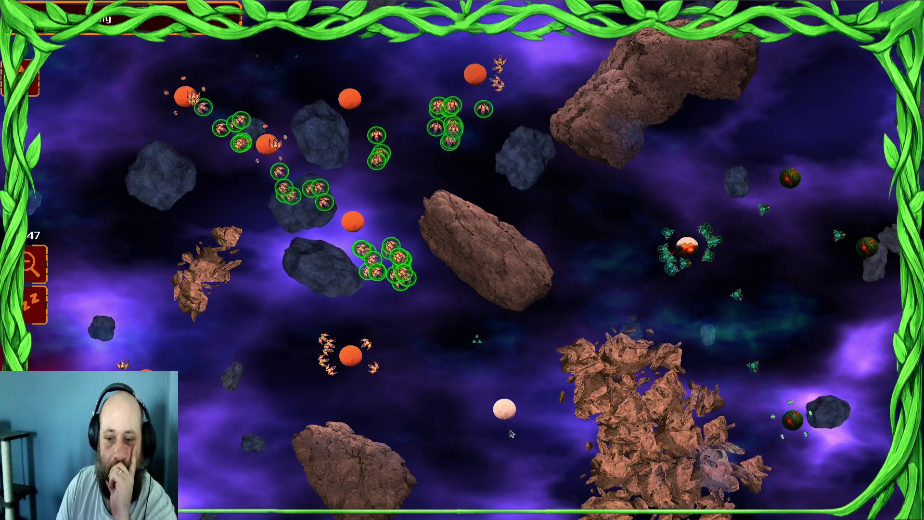
- Push more fleets toward the enemy on the right and the white planet, then show the window overview
{"action": "left_click_drag", "start_coordinate": [359, 373], "coordinate": [323, 377]}
{"action": "left_click", "coordinate": [457, 380]}
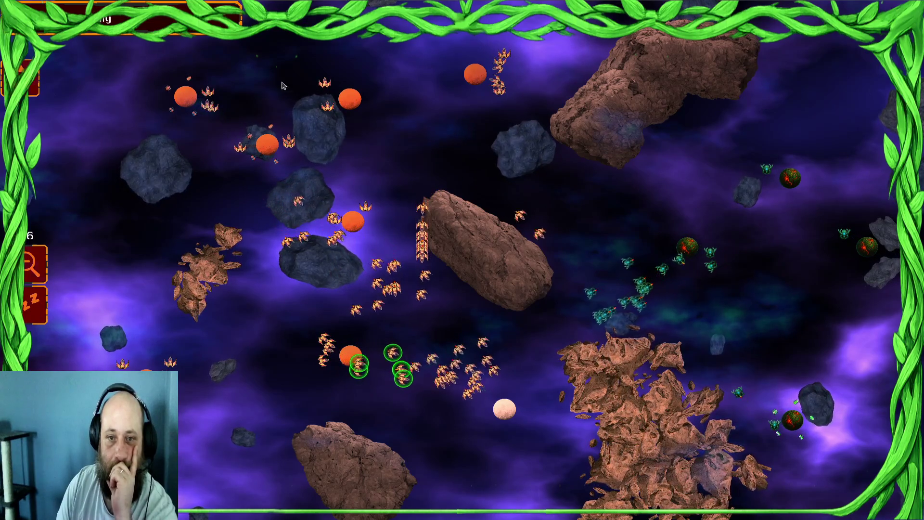
{"action": "mouse_move", "coordinate": [568, 34]}
{"action": "left_mouse_down"}
{"action": "mouse_move", "coordinate": [558, 43]}
{"action": "mouse_move", "coordinate": [145, 77]}
{"action": "mouse_move", "coordinate": [154, 82]}
{"action": "left_mouse_up"}
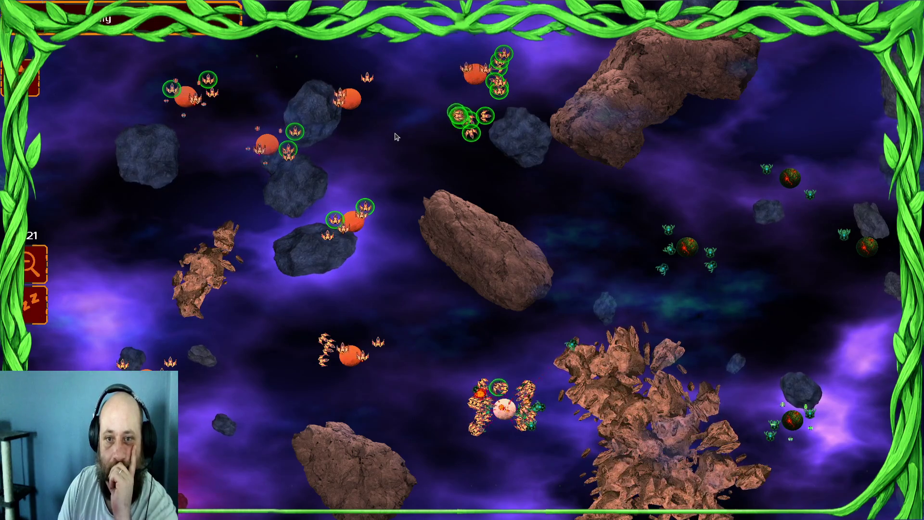
{"action": "left_click_drag", "start_coordinate": [289, 120], "coordinate": [2, 220]}
{"action": "right_click", "coordinate": [579, 233]}
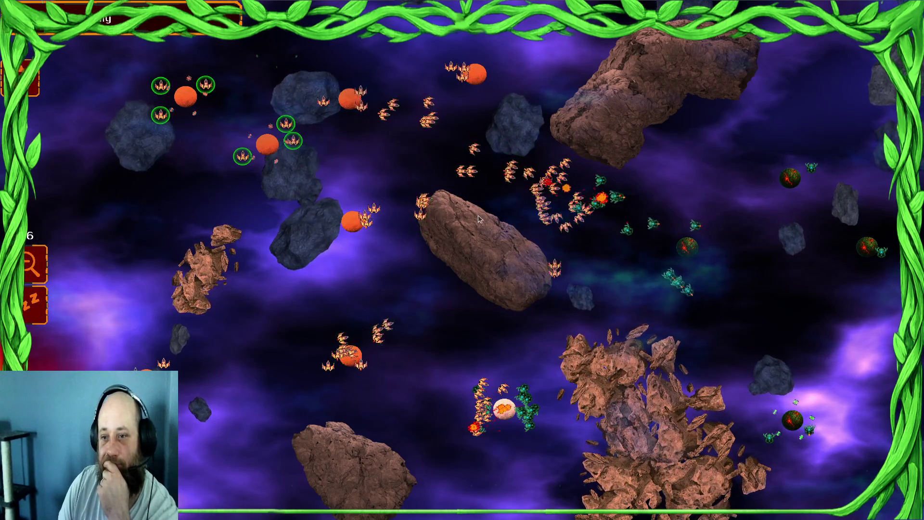
{"action": "left_click_drag", "start_coordinate": [355, 389], "coordinate": [247, 435]}
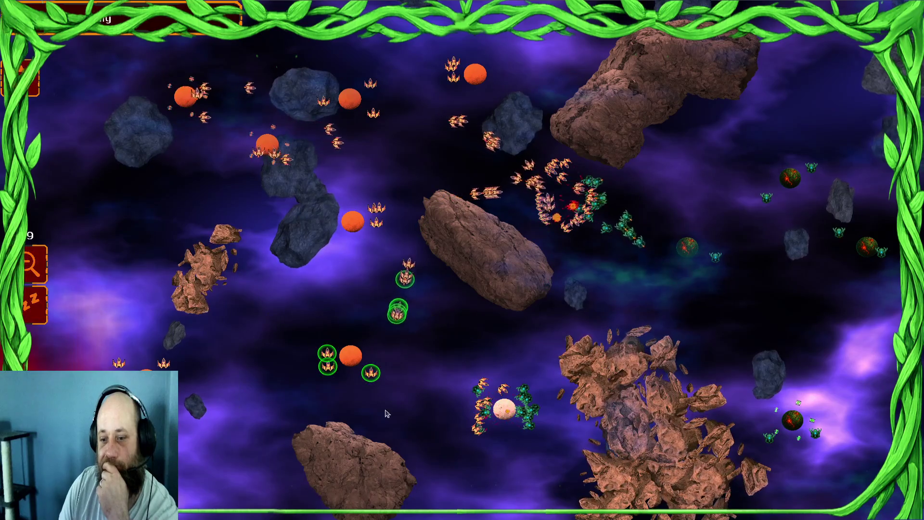
{"action": "left_click_drag", "start_coordinate": [370, 376], "coordinate": [440, 388]}
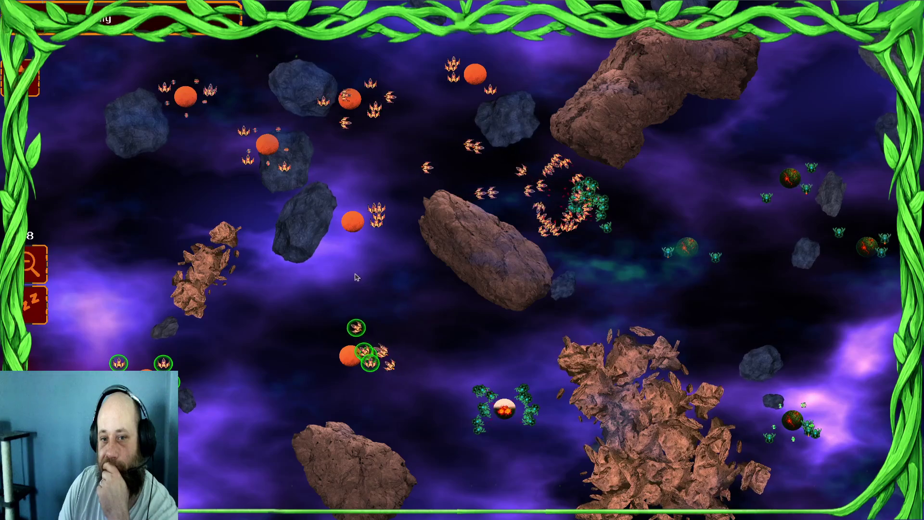
{"action": "mouse_move", "coordinate": [481, 140]}
{"action": "left_mouse_down"}
{"action": "mouse_move", "coordinate": [333, 285]}
{"action": "mouse_move", "coordinate": [118, 229]}
{"action": "left_mouse_up"}
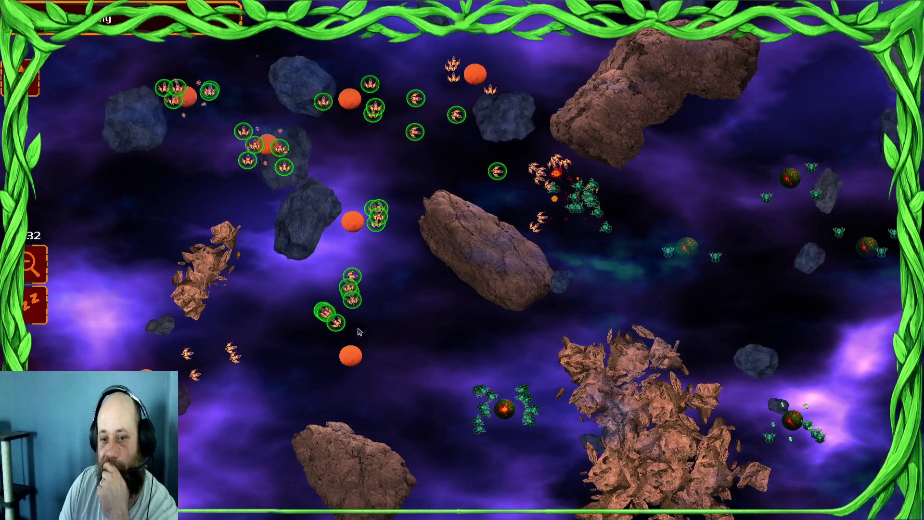
{"action": "left_click", "coordinate": [551, 153]}
{"action": "left_click", "coordinate": [486, 159]}
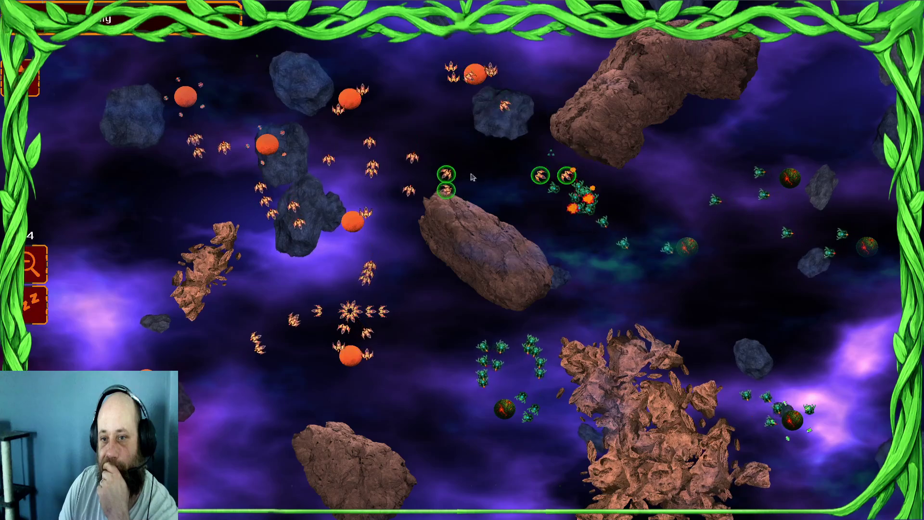
{"action": "mouse_move", "coordinate": [319, 134]}
{"action": "left_mouse_down"}
{"action": "mouse_move", "coordinate": [244, 209]}
{"action": "mouse_move", "coordinate": [255, 226]}
{"action": "left_mouse_up"}
{"action": "left_click_drag", "start_coordinate": [268, 260], "coordinate": [357, 308]}
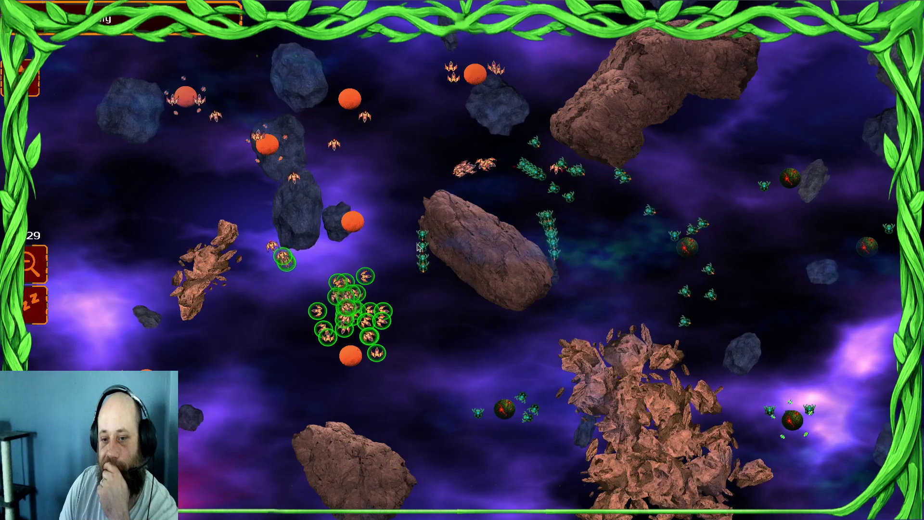
{"action": "left_click_drag", "start_coordinate": [197, 207], "coordinate": [380, 202]}
{"action": "key", "text": "super"}
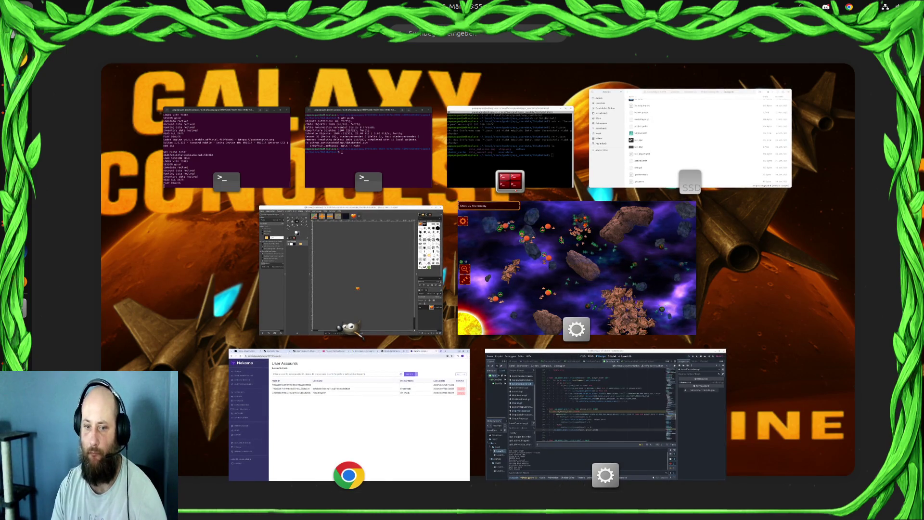
- Bring up the Freefy tab in the browser, then return to the game
{"action": "left_click", "coordinate": [349, 414]}
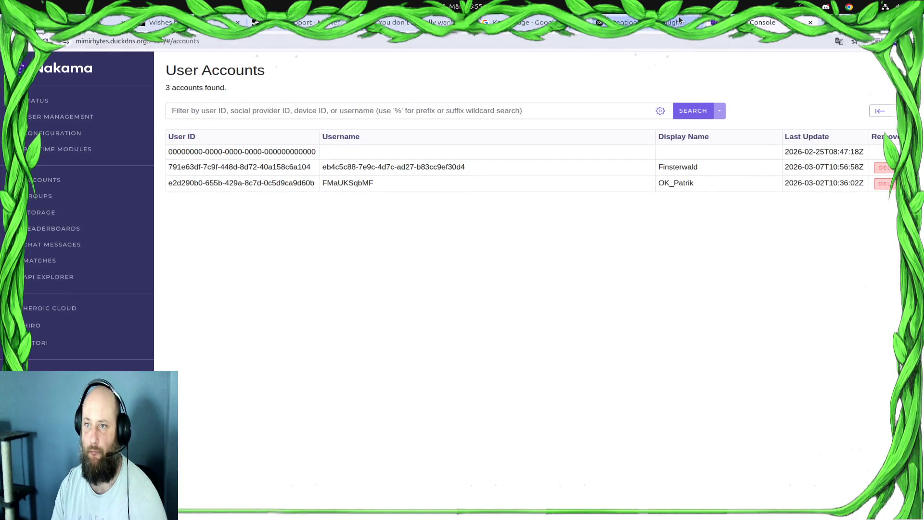
{"action": "left_click", "coordinate": [680, 20]}
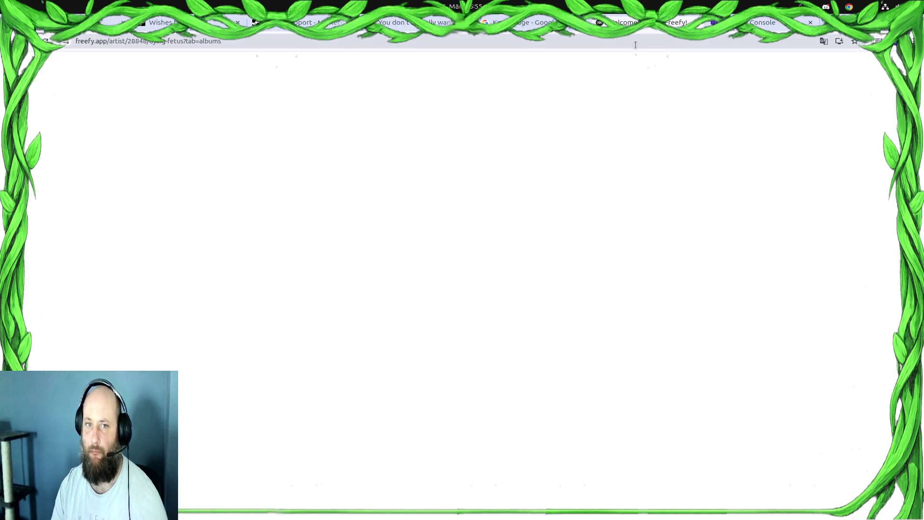
{"action": "key", "text": "alt+Tab"}
- Send nearly the whole orange fleet and the top-left fleet to the contested white planet
{"action": "left_click_drag", "start_coordinate": [126, 268], "coordinate": [500, 250]}
{"action": "left_click_drag", "start_coordinate": [271, 336], "coordinate": [59, 367]}
{"action": "left_click", "coordinate": [351, 221]}
{"action": "left_click_drag", "start_coordinate": [266, 144], "coordinate": [337, 221]}
{"action": "mouse_move", "coordinate": [293, 113]}
{"action": "left_mouse_down"}
{"action": "mouse_move", "coordinate": [361, 178]}
{"action": "mouse_move", "coordinate": [315, 185]}
{"action": "left_mouse_up"}
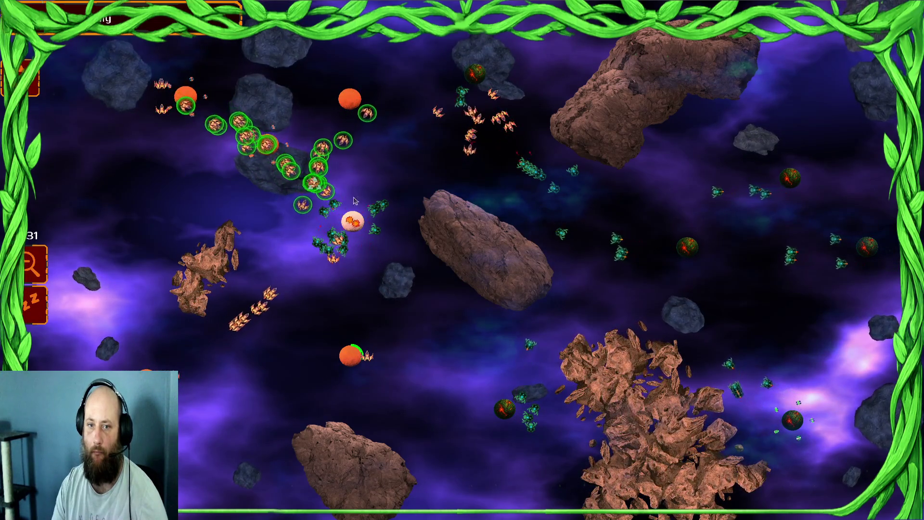
- Play Fixated on Devastation from Wrong One to Fuck With in Freefy, on repeat
{"action": "key", "text": "super"}
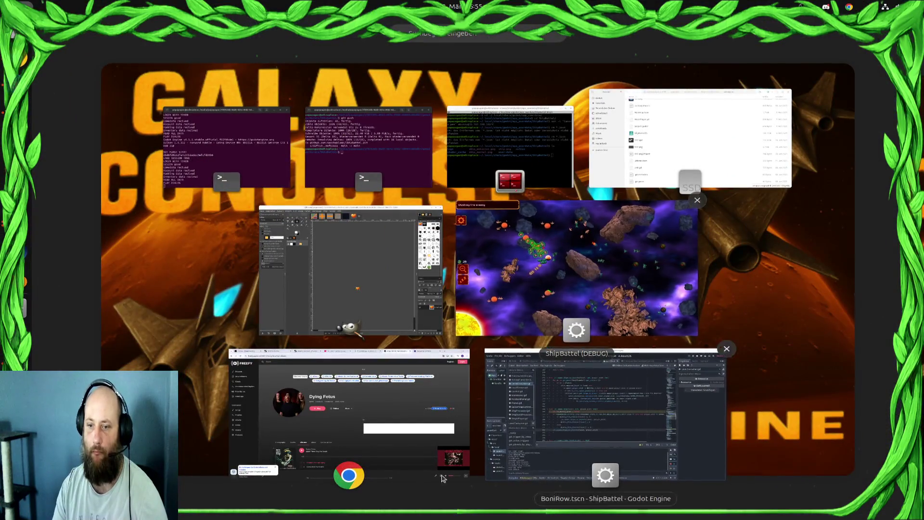
{"action": "left_click", "coordinate": [382, 408]}
{"action": "scroll", "coordinate": [382, 408], "scroll_direction": "down", "scroll_amount": 6}
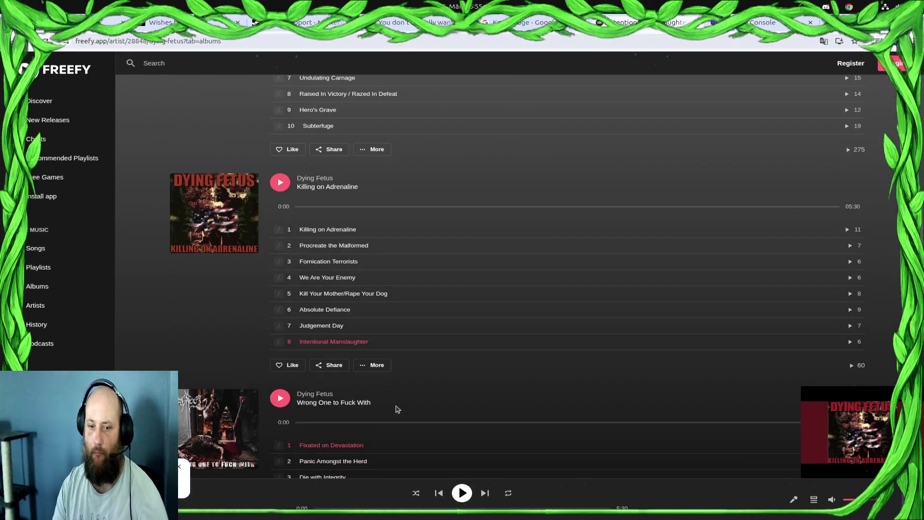
{"action": "scroll", "coordinate": [297, 189], "scroll_direction": "down", "scroll_amount": 5}
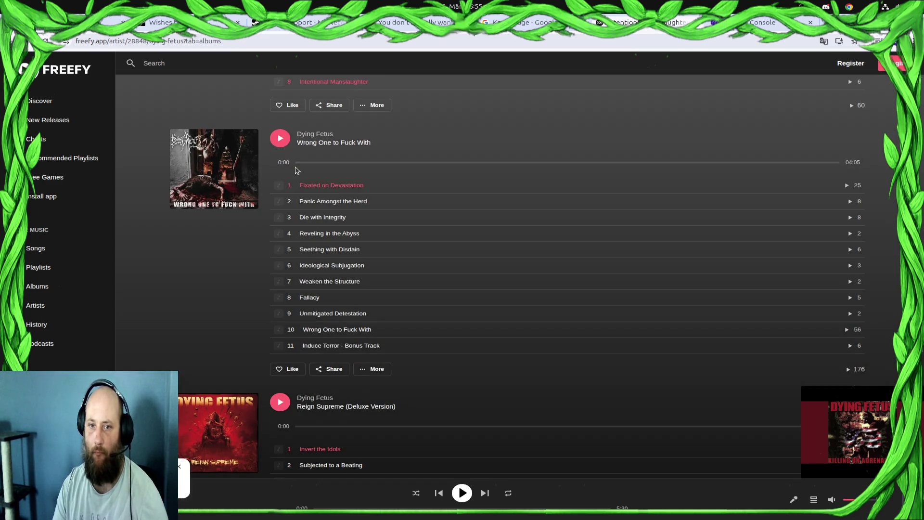
{"action": "left_click", "coordinate": [848, 188]}
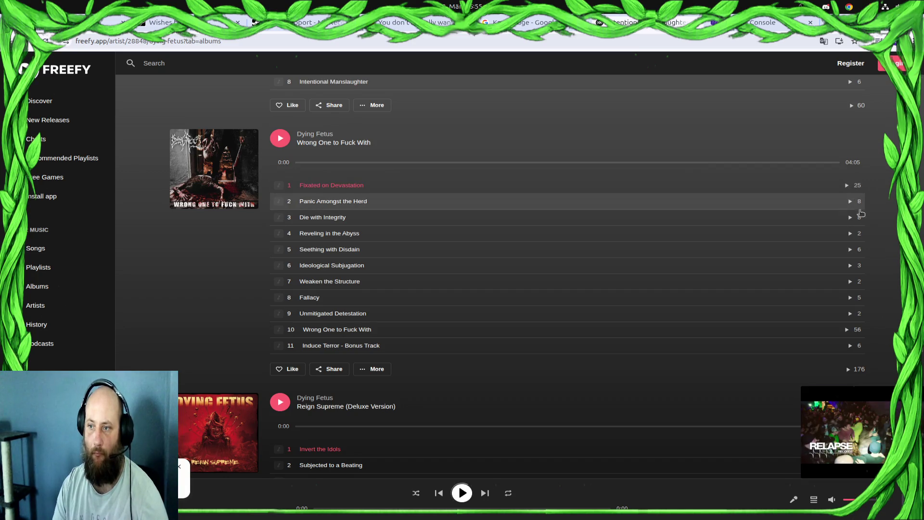
{"action": "left_click", "coordinate": [509, 496]}
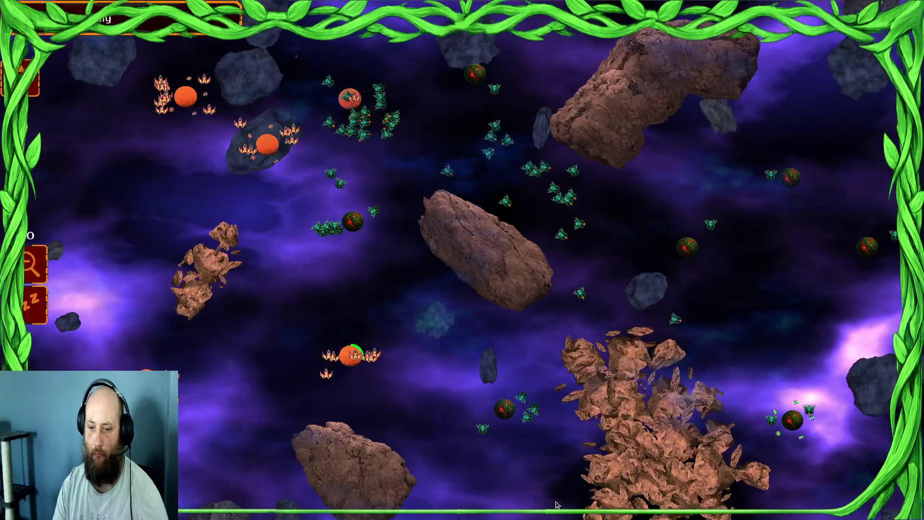
- Select the orange ships, surrender the battle from the Esc menu, and return to the commander profile
{"action": "left_click_drag", "start_coordinate": [234, 146], "coordinate": [324, 283]}
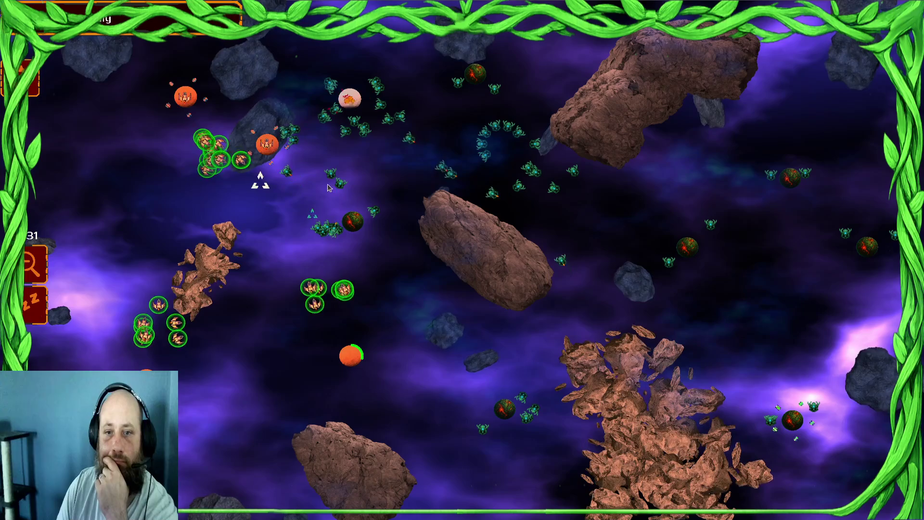
{"action": "key", "text": "Escape"}
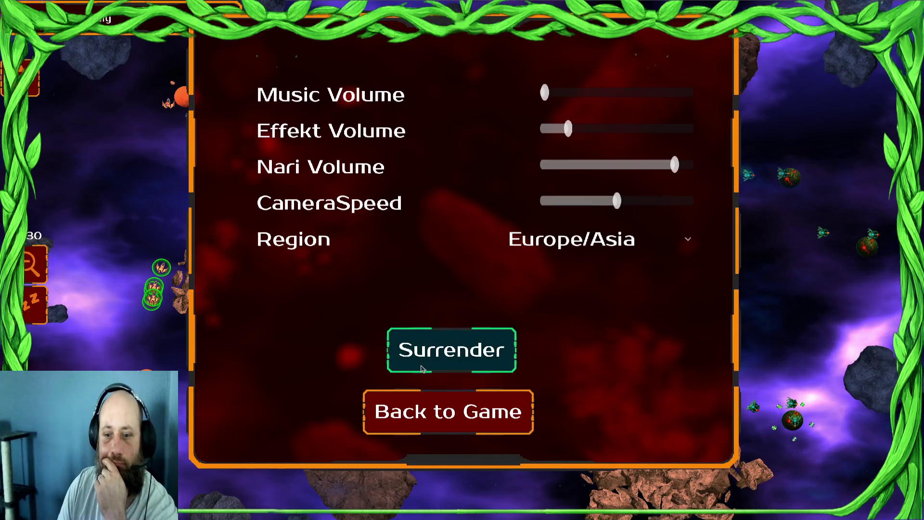
{"action": "left_click", "coordinate": [421, 368]}
{"action": "left_click", "coordinate": [631, 445]}
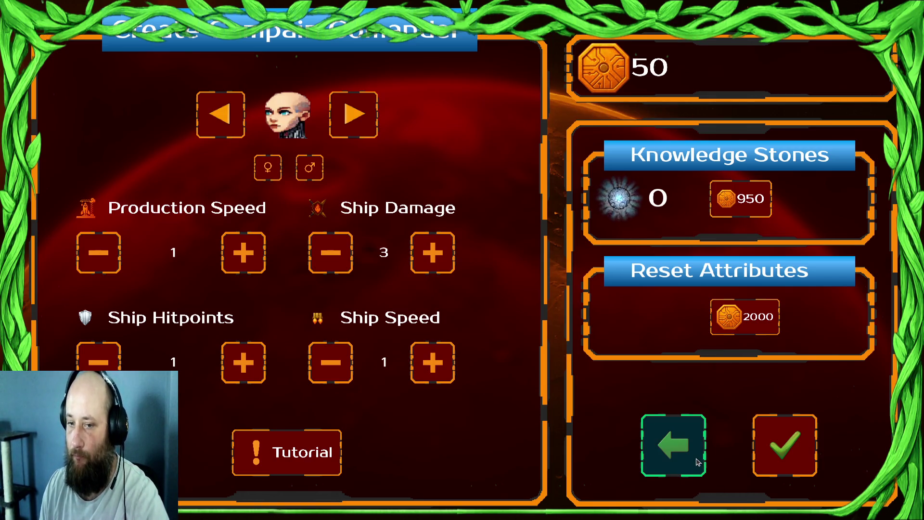
{"action": "left_click", "coordinate": [698, 462]}
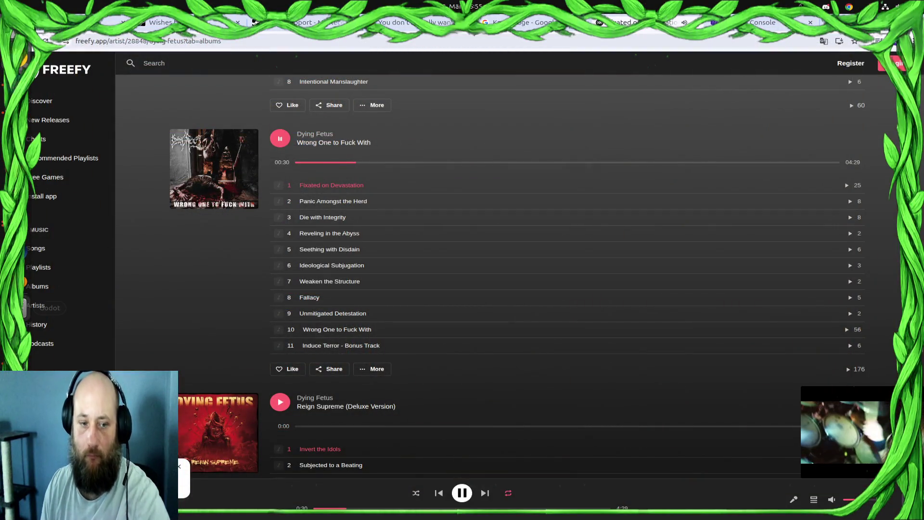
{"action": "key", "text": "alt+Tab"}
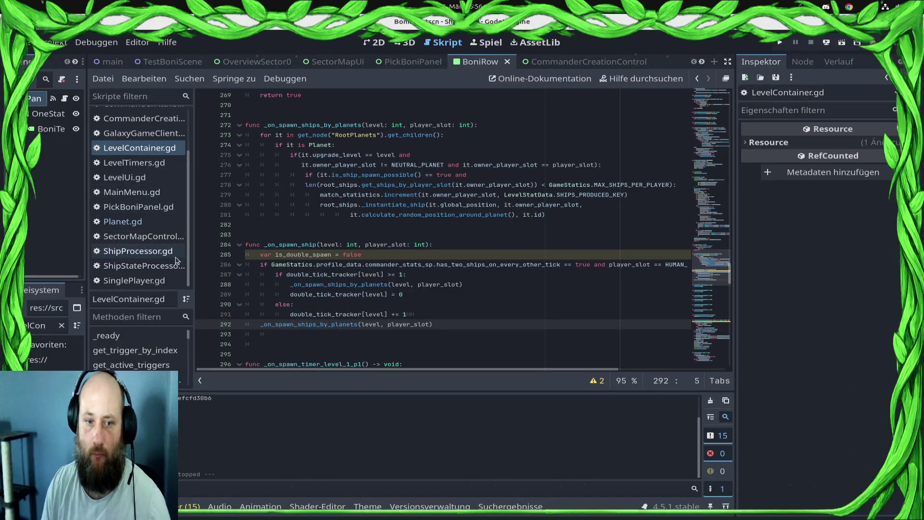
- Add a new line after line 66 in ShipProcessor.gd and confirm LevelContainer's Level Nr is 0:1
{"action": "left_click", "coordinate": [174, 258]}
{"action": "left_click", "coordinate": [494, 201]}
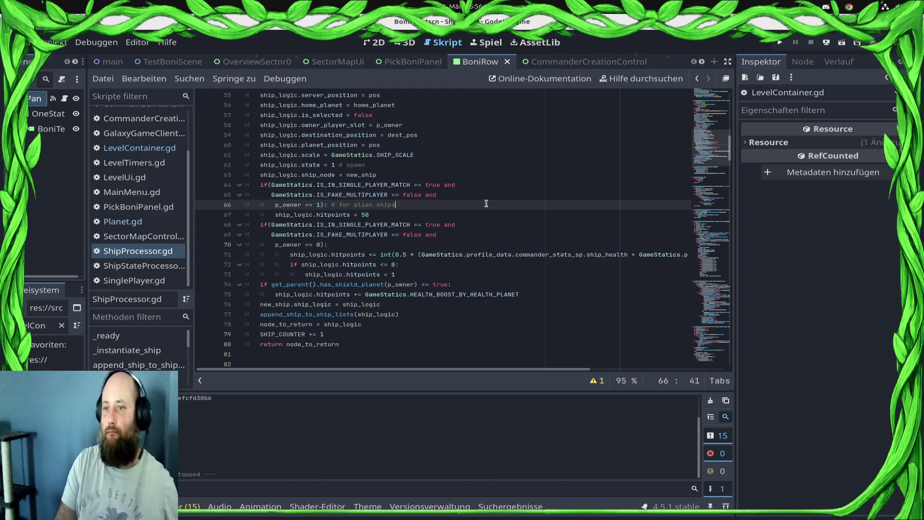
{"action": "key", "text": "Return"}
{"action": "type", "text": "if"}
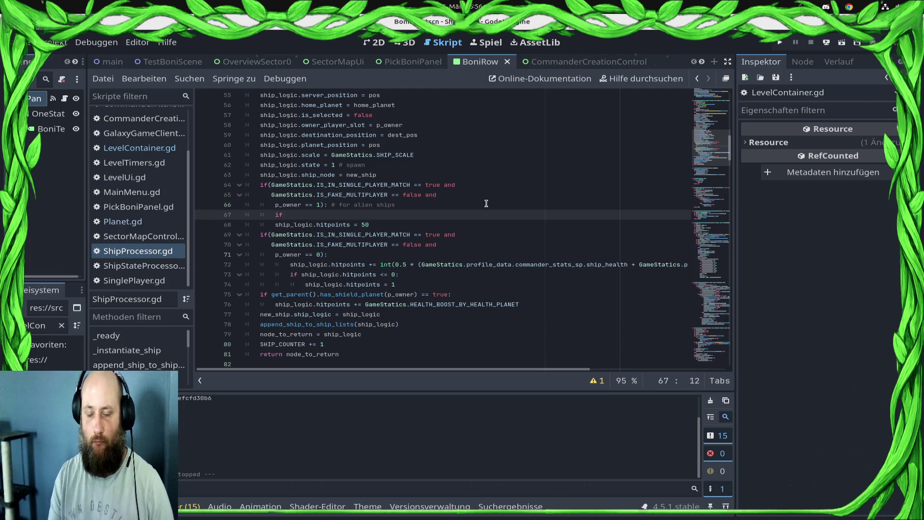
{"action": "type", "text": "get_parent()."}
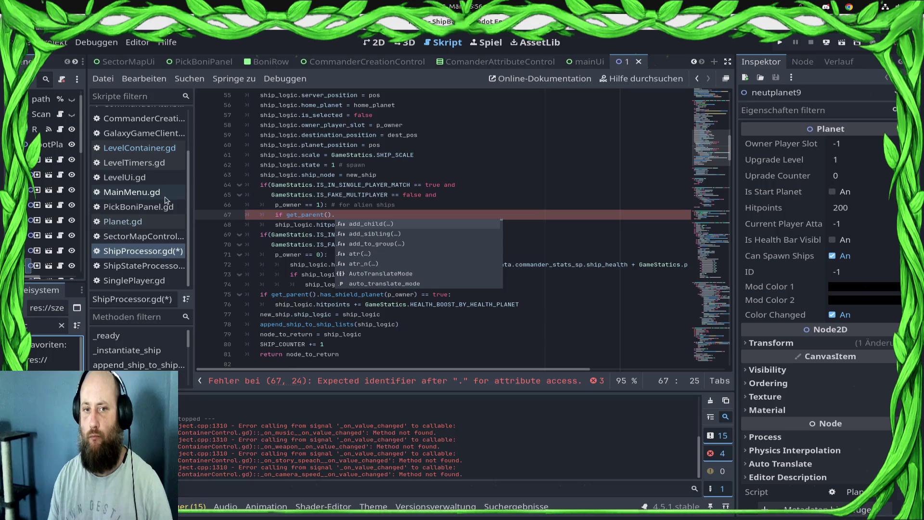
{"action": "left_click", "coordinate": [166, 250]}
{"action": "left_click", "coordinate": [159, 148]}
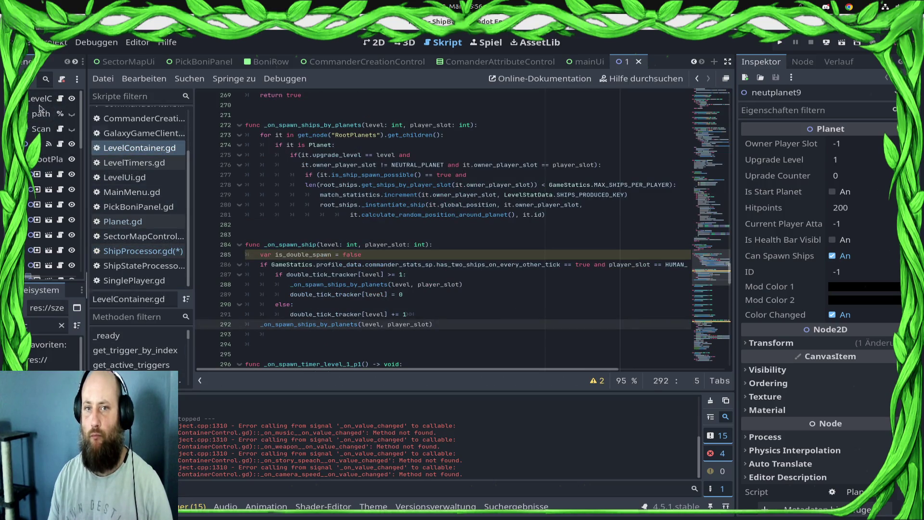
{"action": "left_click", "coordinate": [35, 98]}
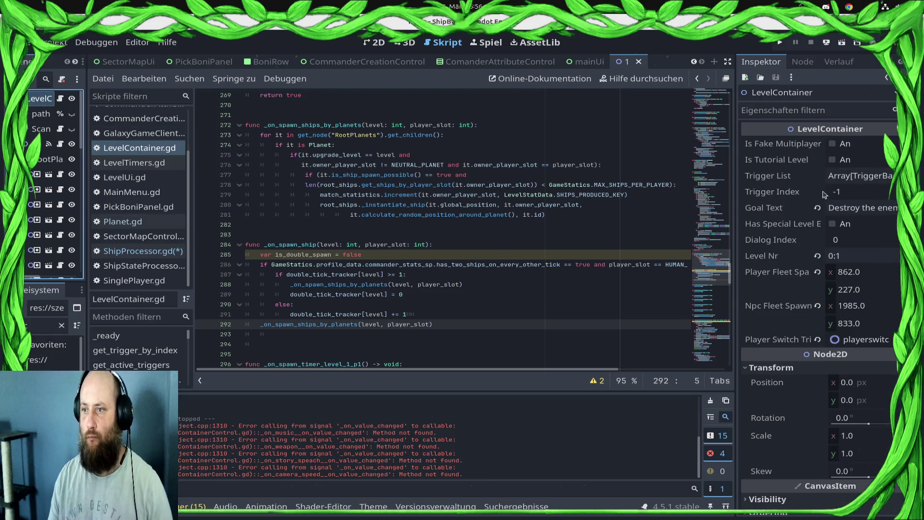
{"action": "left_click", "coordinate": [858, 256]}
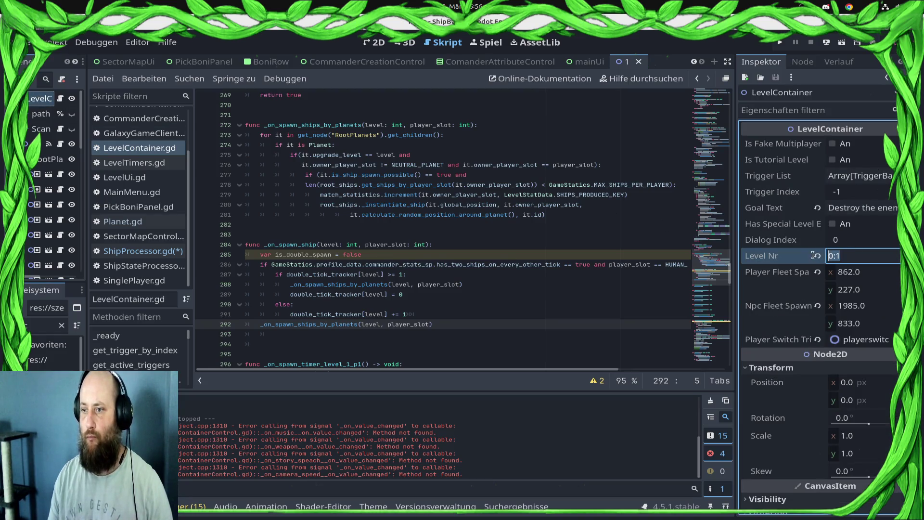
{"action": "left_click", "coordinate": [386, 256]}
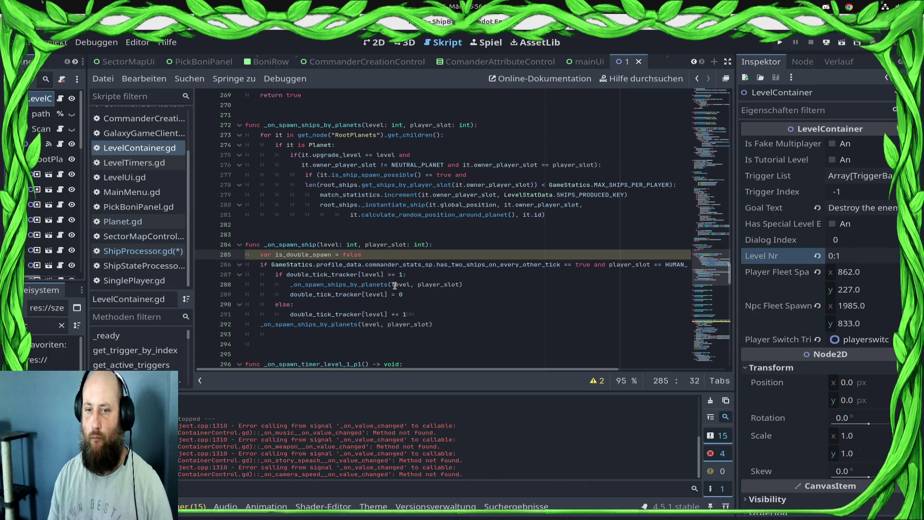
{"action": "left_click", "coordinate": [143, 251]}
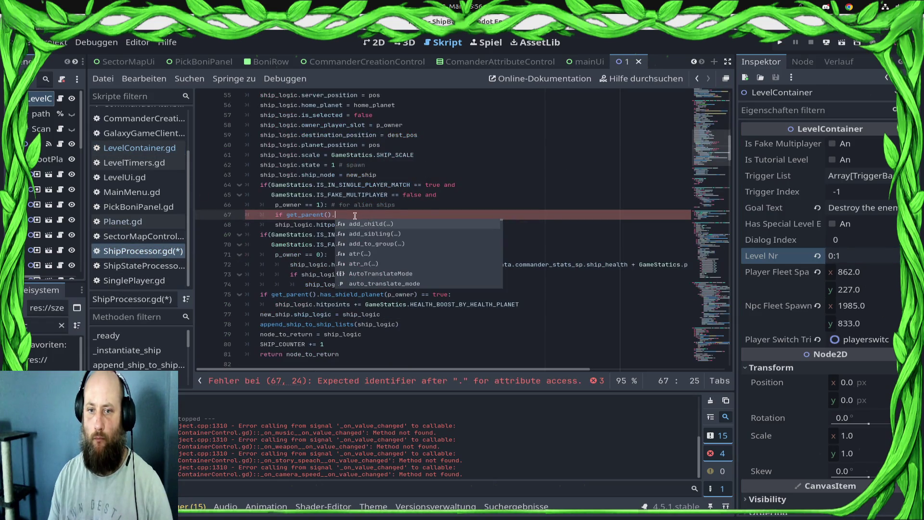
- Complete the level_nr == "0:1" condition, indent hitpoints = 30 under it, save, and run the game
{"action": "type", "text": "level_nr == \"0:1"}
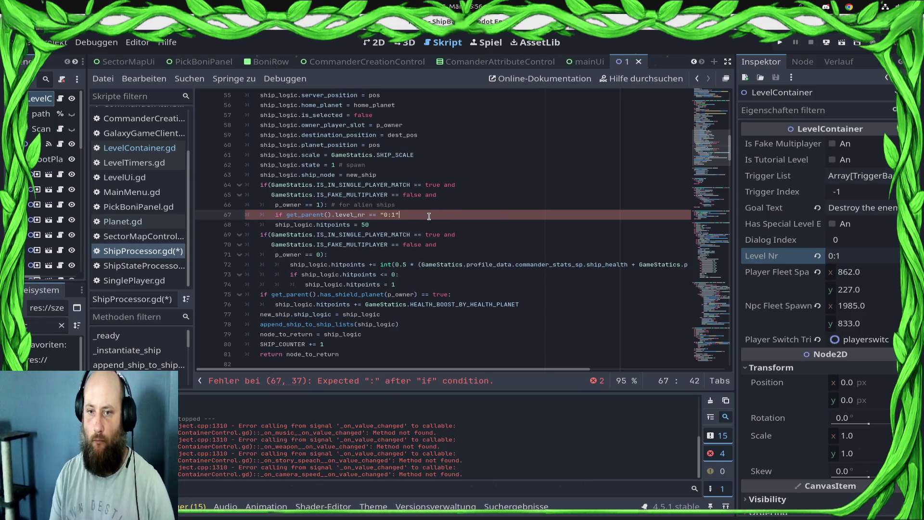
{"action": "type", "text": ":"}
{"action": "key", "text": "Down"}
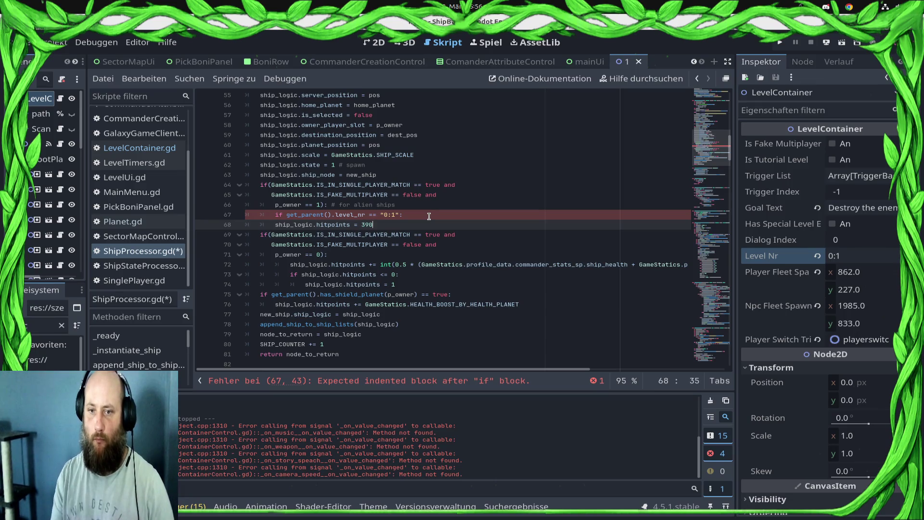
{"action": "key", "text": "BackSpace"}
{"action": "type", "text": "0"}
{"action": "key", "text": "ctrl+s"}
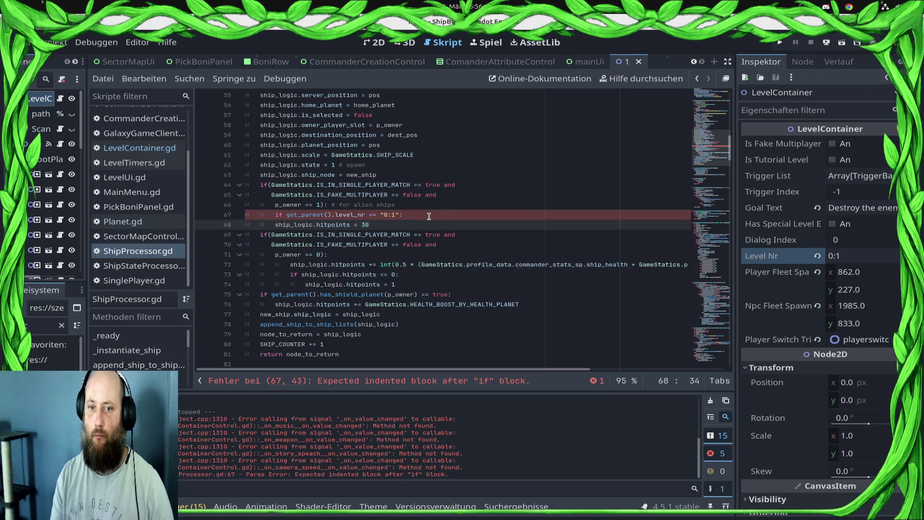
{"action": "key", "text": "Tab"}
{"action": "key", "text": "ctrl+s"}
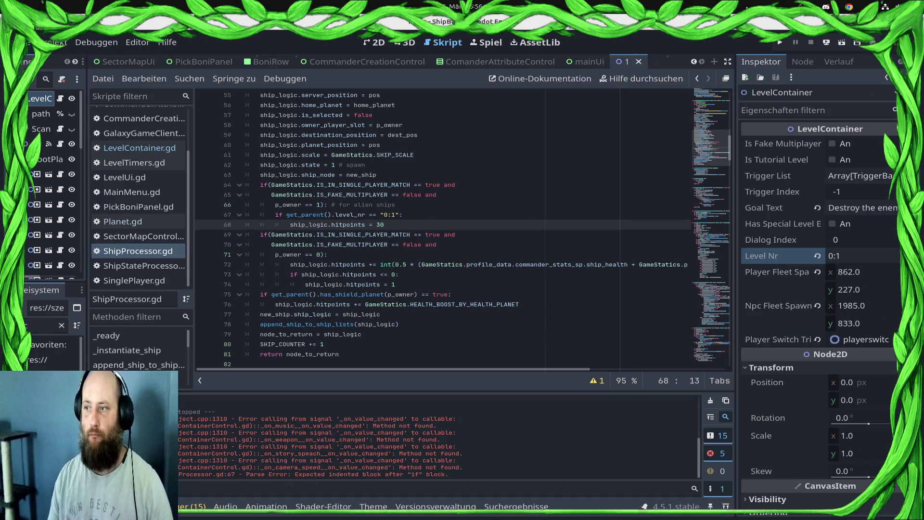
{"action": "left_click", "coordinate": [781, 44]}
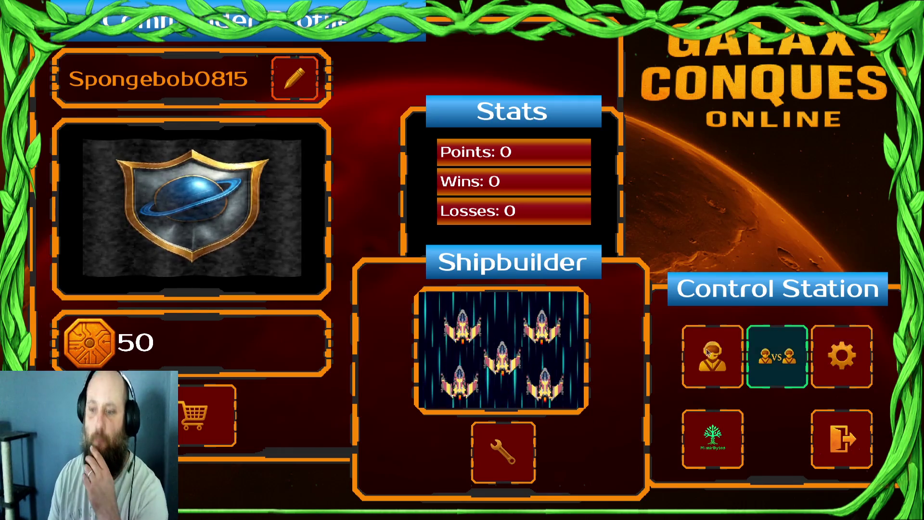
- Confirm the commander, skip the tutorial, and take 2 Knowledge Stones to start Draxal Homesector
{"action": "left_click", "coordinate": [689, 358]}
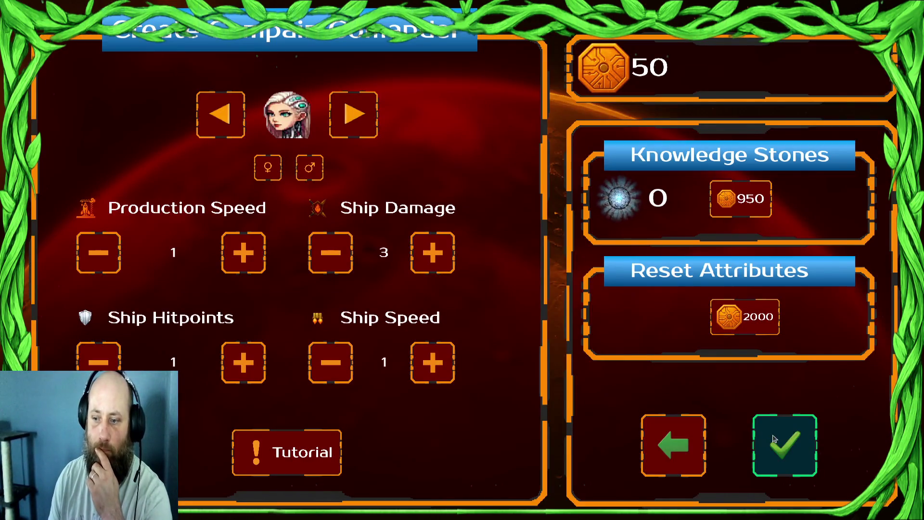
{"action": "left_click", "coordinate": [665, 467]}
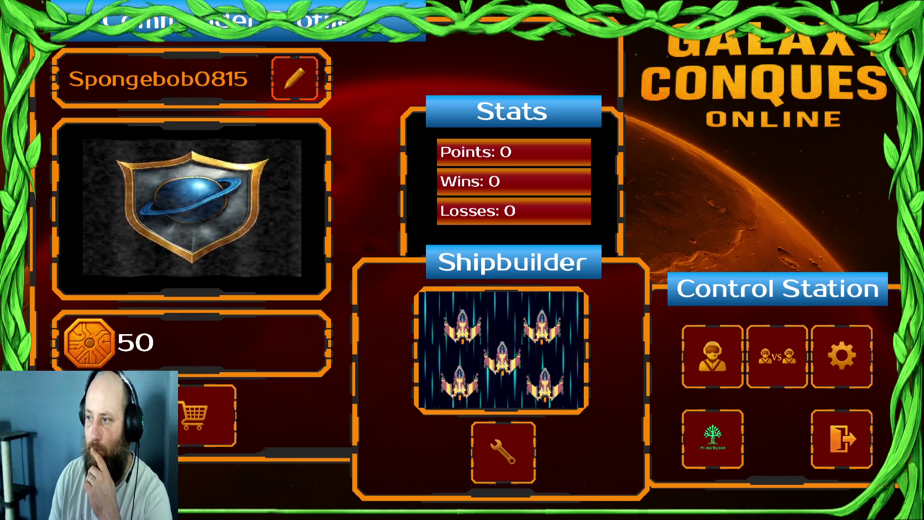
{"action": "left_click", "coordinate": [508, 452]}
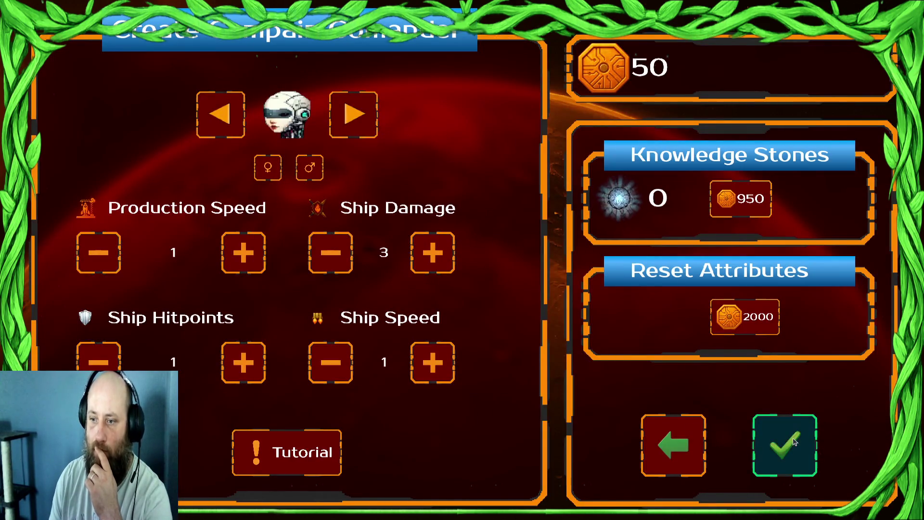
{"action": "left_click", "coordinate": [794, 440]}
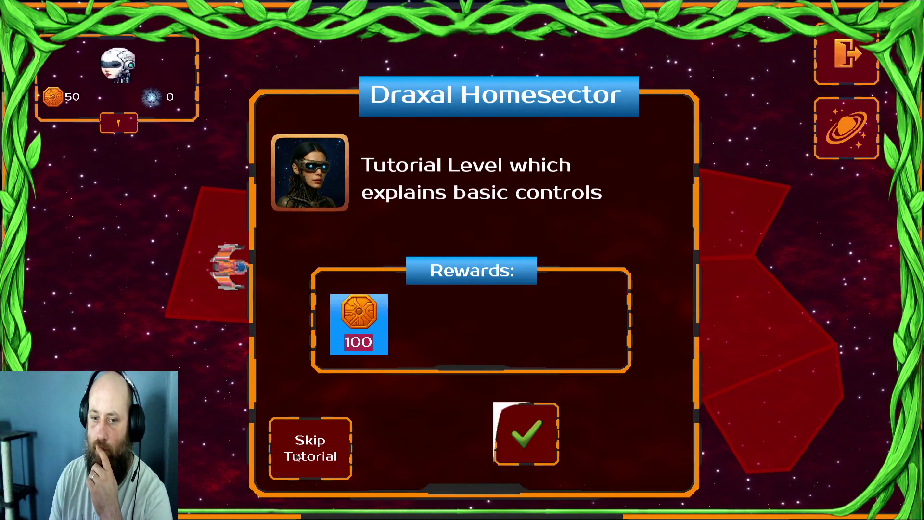
{"action": "left_click", "coordinate": [527, 434]}
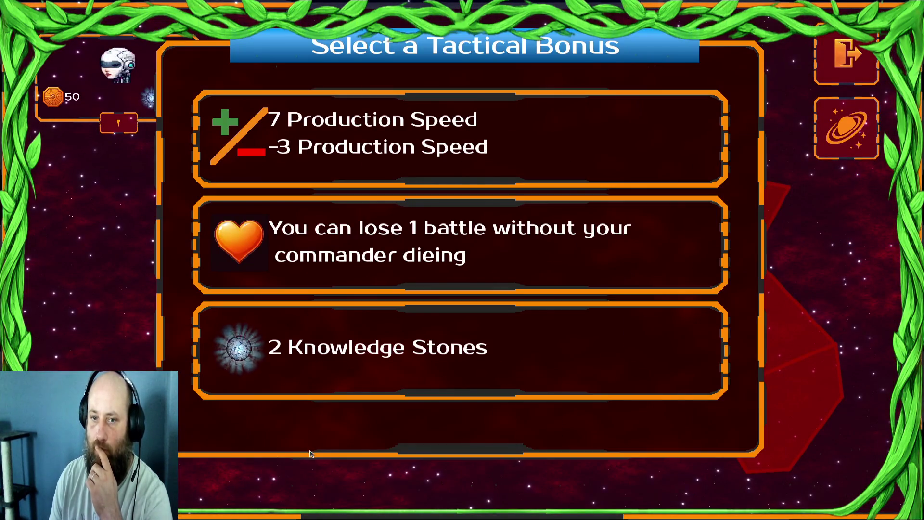
{"action": "left_click", "coordinate": [560, 353]}
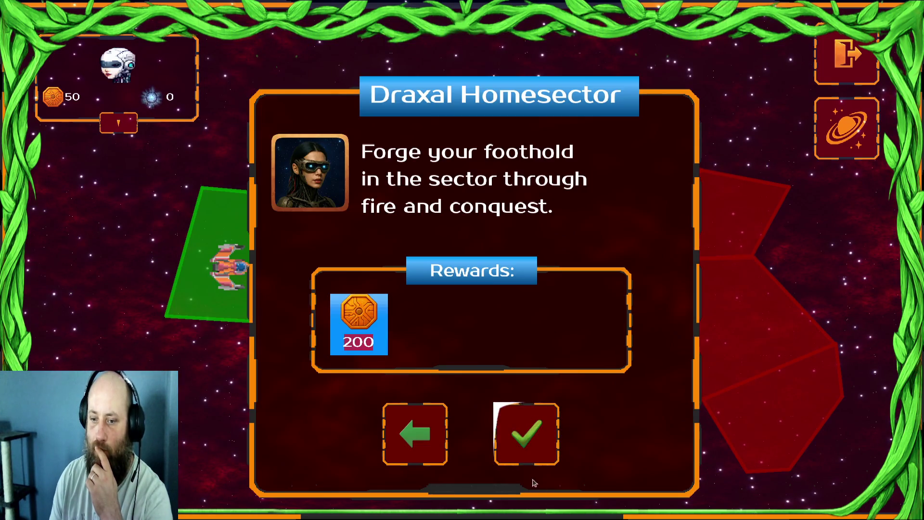
{"action": "left_click", "coordinate": [509, 407]}
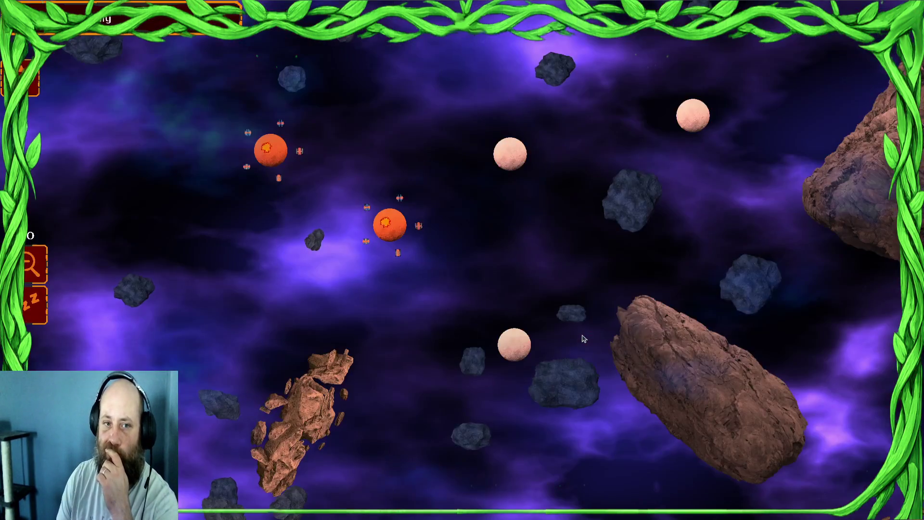
- Dismiss the opening message and send ships from the left orange planets to the pale planet below
{"action": "left_click", "coordinate": [465, 470]}
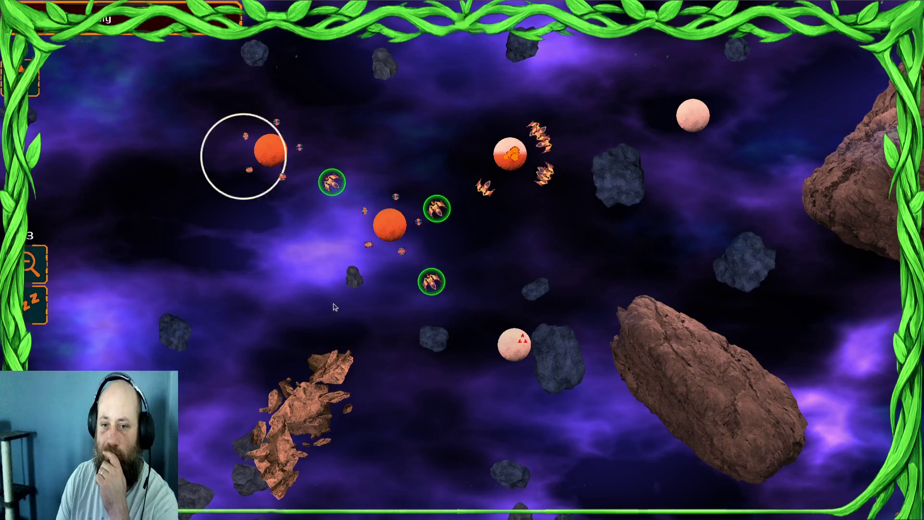
{"action": "left_click_drag", "start_coordinate": [375, 347], "coordinate": [378, 349]}
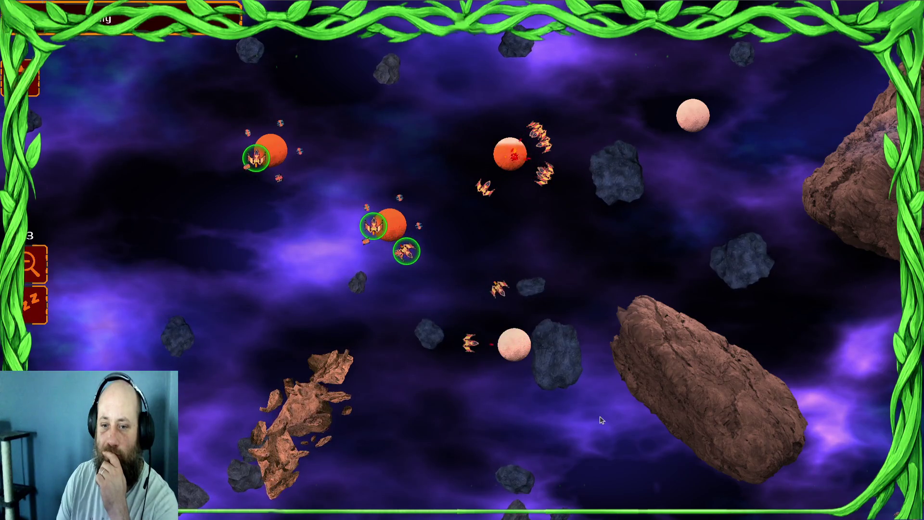
{"action": "mouse_move", "coordinate": [223, 123]}
{"action": "left_mouse_down"}
{"action": "mouse_move", "coordinate": [417, 350]}
{"action": "mouse_move", "coordinate": [417, 322]}
{"action": "mouse_move", "coordinate": [409, 323]}
{"action": "left_mouse_up"}
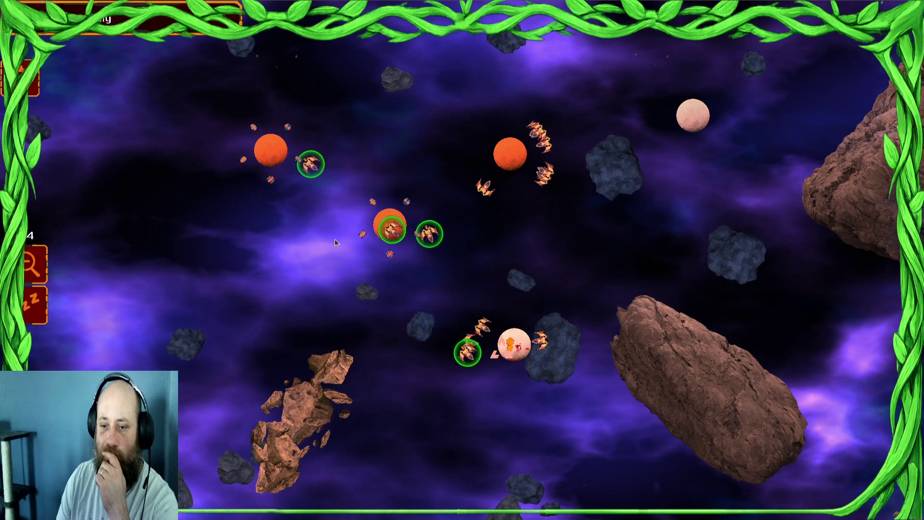
{"action": "left_click_drag", "start_coordinate": [420, 289], "coordinate": [419, 289]}
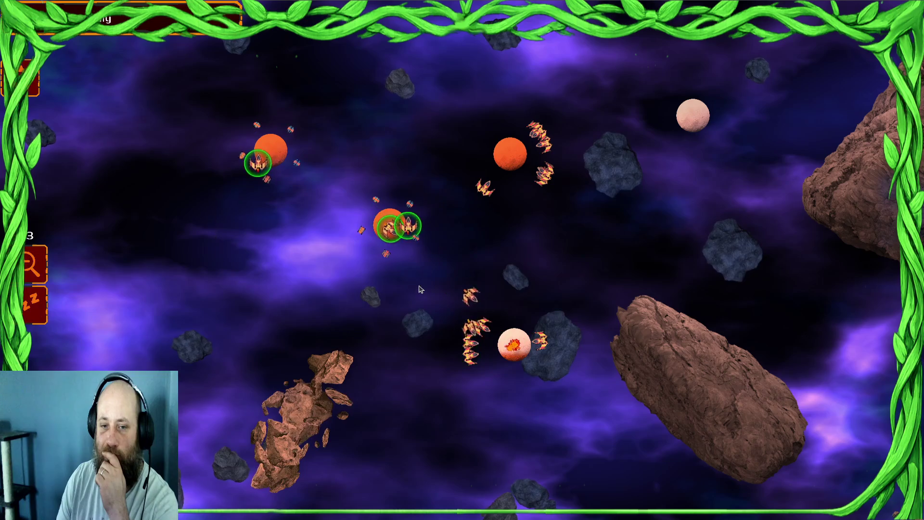
{"action": "left_click", "coordinate": [511, 154]}
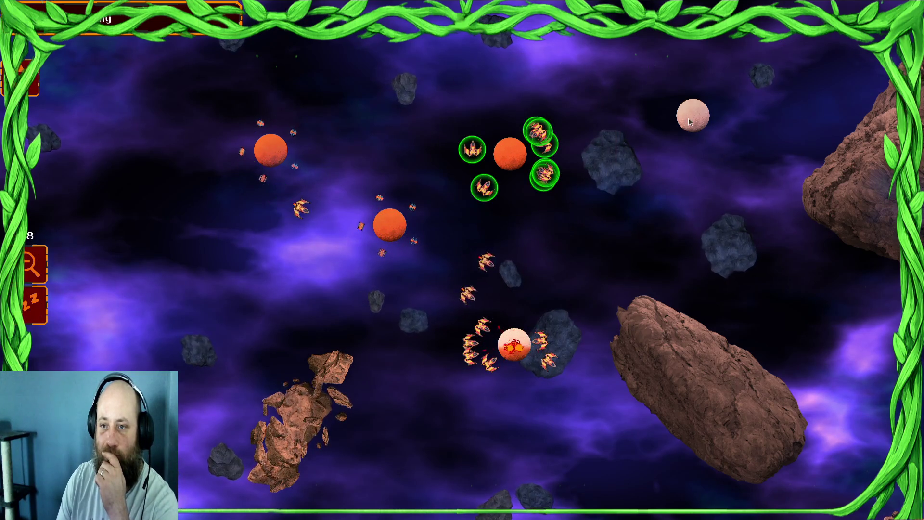
{"action": "scroll", "coordinate": [443, 255], "scroll_direction": "down", "scroll_amount": 2}
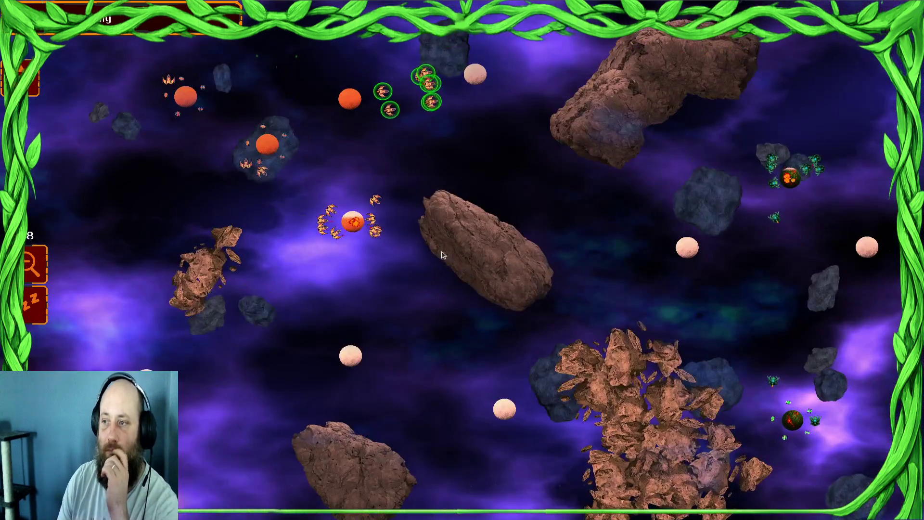
{"action": "mouse_move", "coordinate": [356, 198]}
{"action": "left_mouse_down"}
{"action": "mouse_move", "coordinate": [265, 182]}
{"action": "mouse_move", "coordinate": [175, 203]}
{"action": "left_mouse_up"}
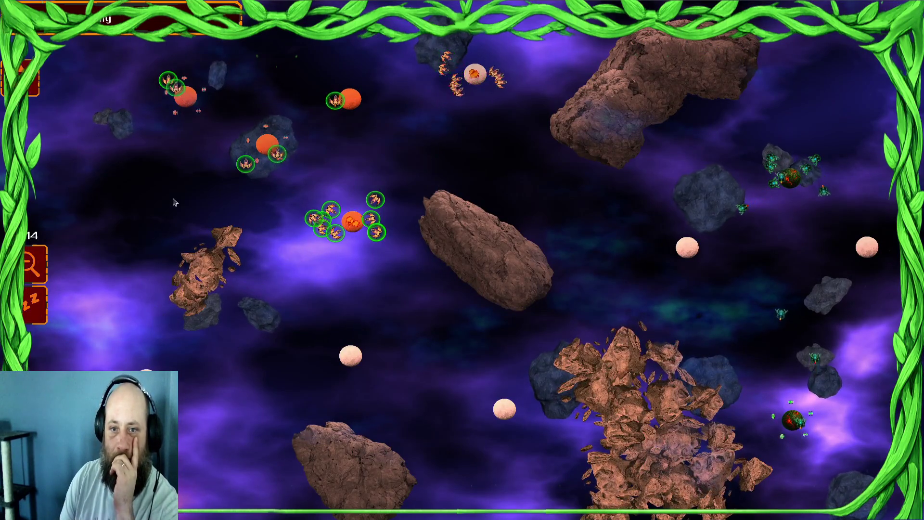
{"action": "left_click", "coordinate": [349, 356]}
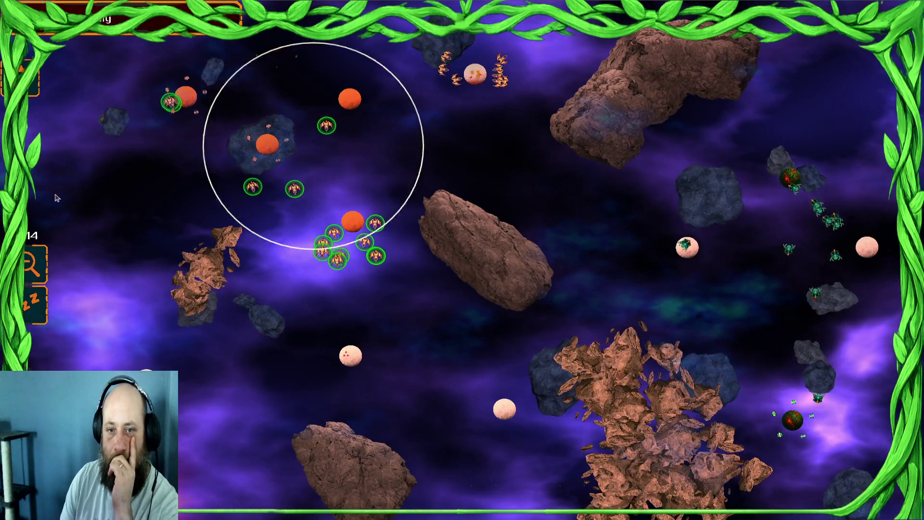
- Send the upper-left fleets toward the lower-left and move the upper ships to the lower planet
{"action": "left_click_drag", "start_coordinate": [455, 78], "coordinate": [485, 183]}
{"action": "mouse_move", "coordinate": [379, 85]}
{"action": "left_mouse_down"}
{"action": "mouse_move", "coordinate": [390, 327]}
{"action": "mouse_move", "coordinate": [368, 229]}
{"action": "left_mouse_up"}
{"action": "left_click", "coordinate": [256, 286]}
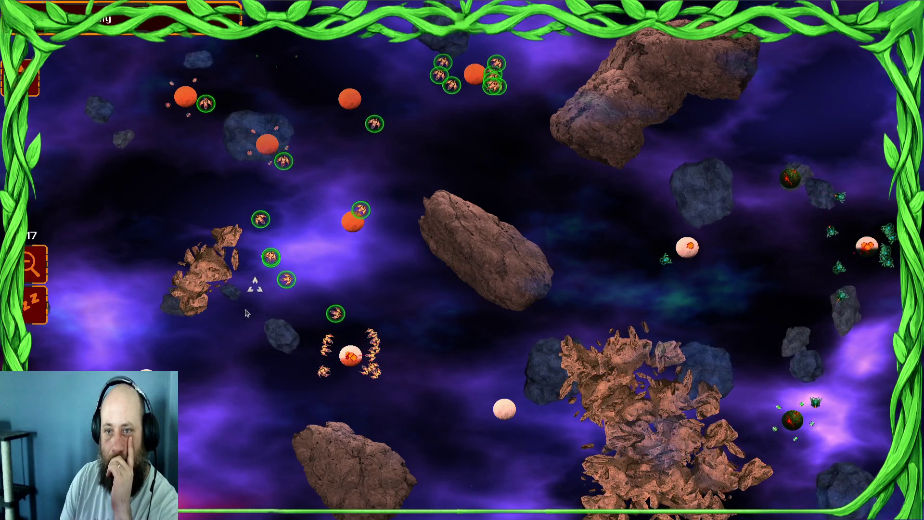
{"action": "mouse_move", "coordinate": [351, 355]}
{"action": "left_mouse_down"}
{"action": "mouse_move", "coordinate": [404, 385]}
{"action": "mouse_move", "coordinate": [409, 428]}
{"action": "mouse_move", "coordinate": [393, 415]}
{"action": "left_mouse_up"}
{"action": "mouse_move", "coordinate": [450, 386]}
{"action": "left_mouse_down"}
{"action": "mouse_move", "coordinate": [544, 375]}
{"action": "mouse_move", "coordinate": [264, 431]}
{"action": "left_mouse_up"}
{"action": "left_click_drag", "start_coordinate": [327, 419], "coordinate": [408, 441]}
{"action": "left_click_drag", "start_coordinate": [436, 379], "coordinate": [297, 418]}
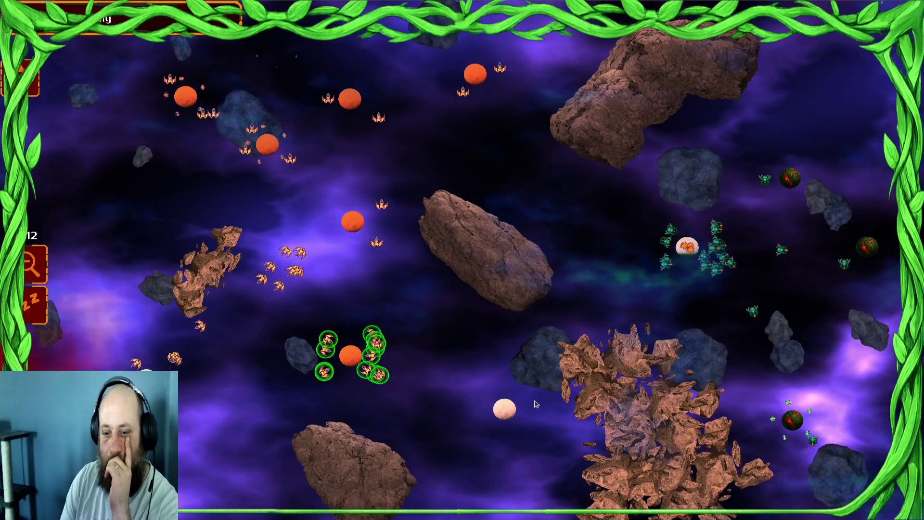
{"action": "left_click_drag", "start_coordinate": [244, 120], "coordinate": [133, 178]}
{"action": "right_click", "coordinate": [505, 409]}
- Regroup the fleet around the lower planet and combine the upper-left and top-centre ships
{"action": "left_click_drag", "start_coordinate": [435, 406], "coordinate": [520, 448]}
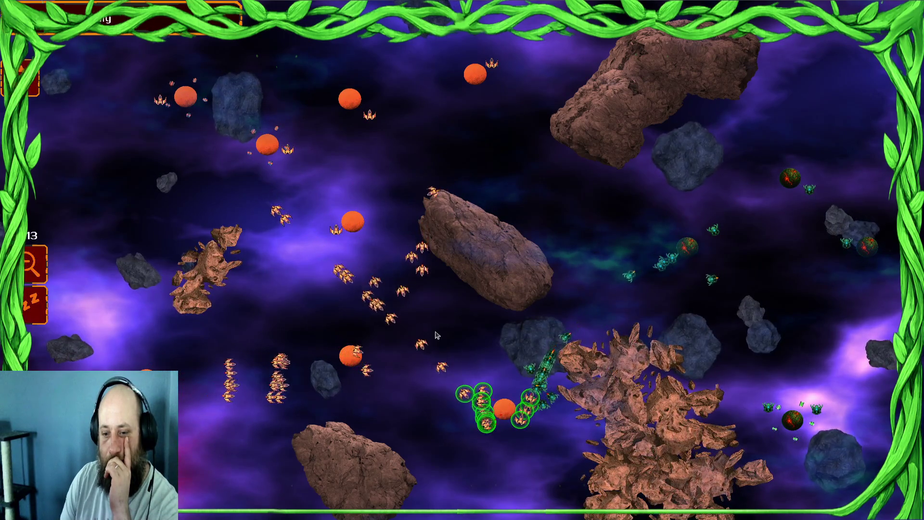
{"action": "left_click_drag", "start_coordinate": [438, 337], "coordinate": [438, 337]}
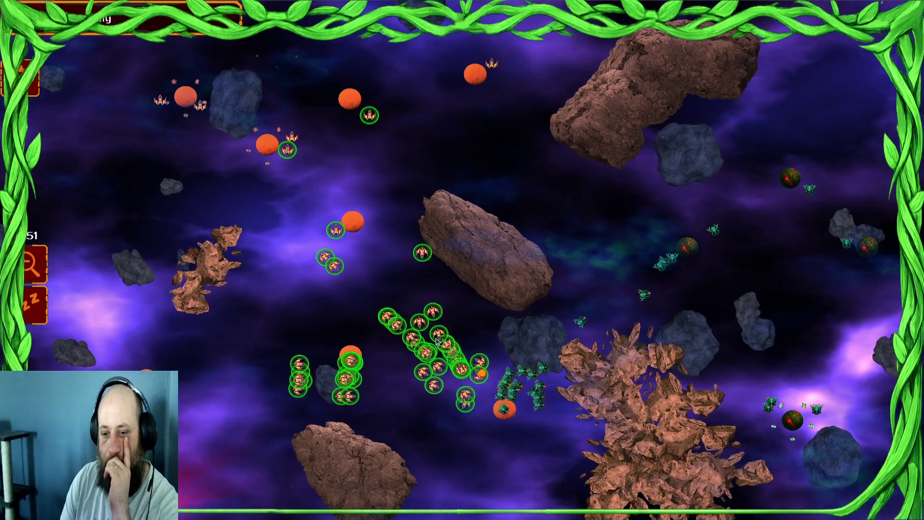
{"action": "left_click_drag", "start_coordinate": [155, 79], "coordinate": [155, 78]}
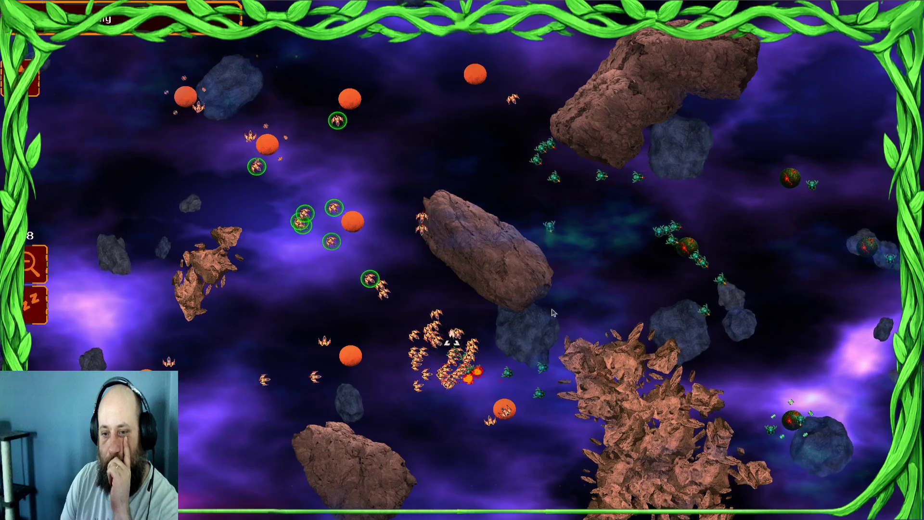
{"action": "left_click_drag", "start_coordinate": [312, 231], "coordinate": [311, 231]}
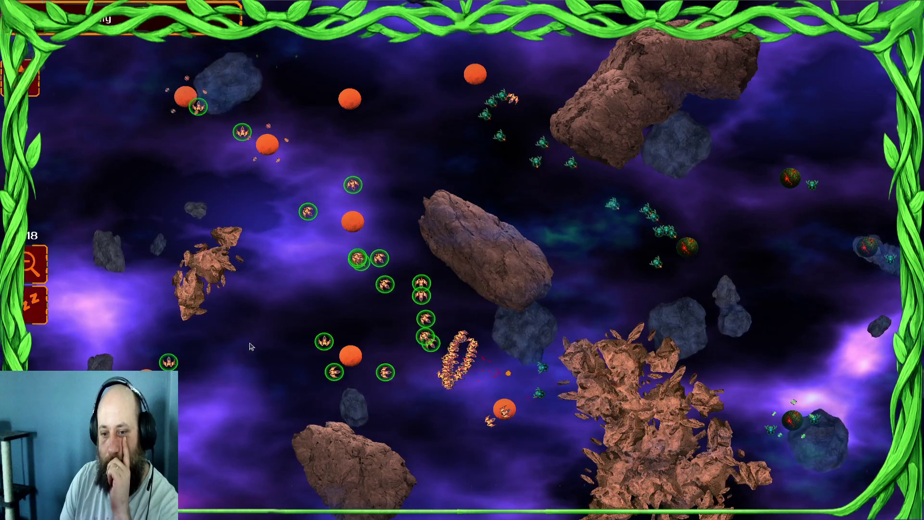
{"action": "left_click_drag", "start_coordinate": [341, 313], "coordinate": [341, 313]}
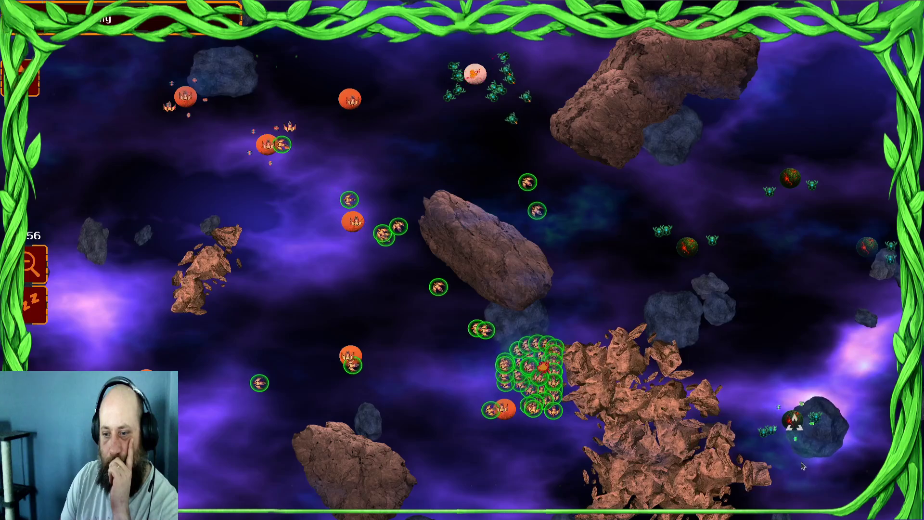
{"action": "mouse_move", "coordinate": [366, 215]}
{"action": "left_mouse_down"}
{"action": "mouse_move", "coordinate": [419, 99]}
{"action": "mouse_move", "coordinate": [301, 212]}
{"action": "mouse_move", "coordinate": [296, 248]}
{"action": "left_mouse_up"}
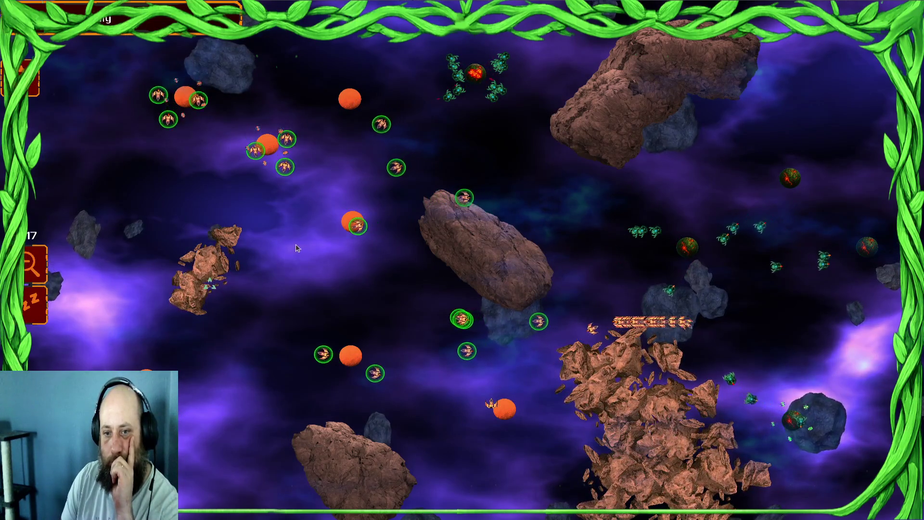
{"action": "mouse_move", "coordinate": [456, 128]}
{"action": "left_mouse_down"}
{"action": "mouse_move", "coordinate": [511, 97]}
{"action": "mouse_move", "coordinate": [523, 44]}
{"action": "left_mouse_up"}
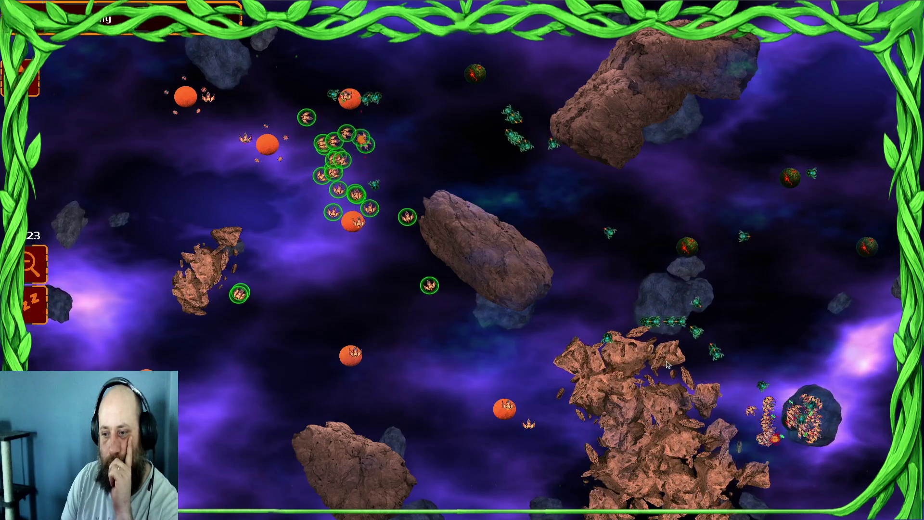
- Gather ship groups across the map and send the bottom-left ships toward the right
{"action": "left_click_drag", "start_coordinate": [496, 406], "coordinate": [273, 361]}
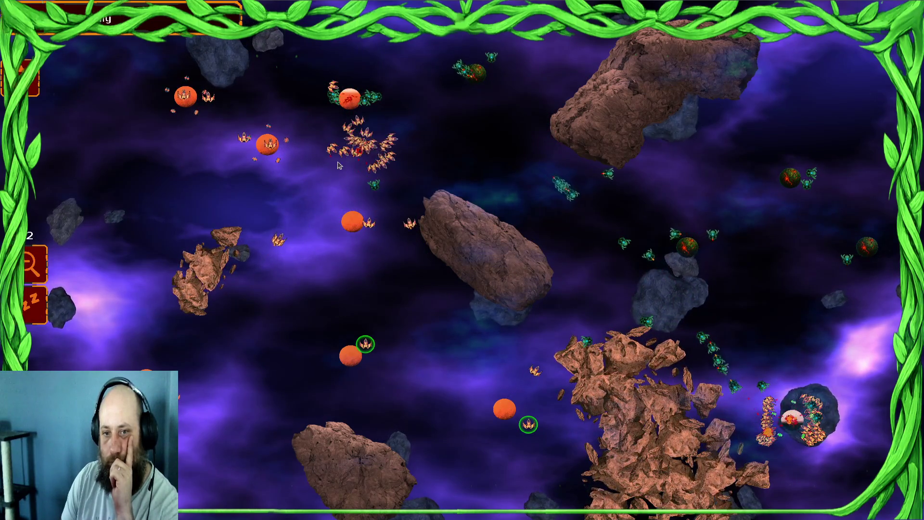
{"action": "left_click_drag", "start_coordinate": [516, 389], "coordinate": [190, 332]}
{"action": "left_click_drag", "start_coordinate": [332, 131], "coordinate": [120, 122]}
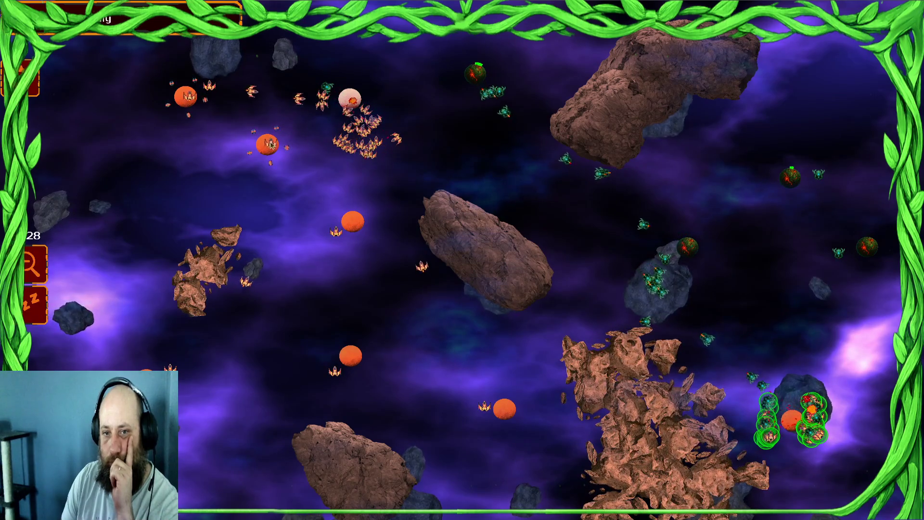
{"action": "left_click_drag", "start_coordinate": [270, 144], "coordinate": [175, 271]}
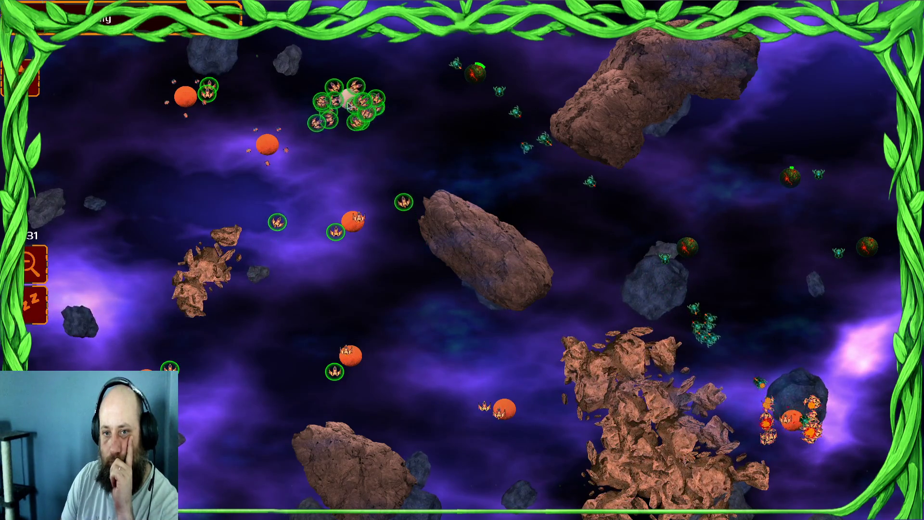
{"action": "mouse_move", "coordinate": [495, 221]}
{"action": "left_mouse_down"}
{"action": "mouse_move", "coordinate": [279, 281]}
{"action": "mouse_move", "coordinate": [227, 380]}
{"action": "left_mouse_up"}
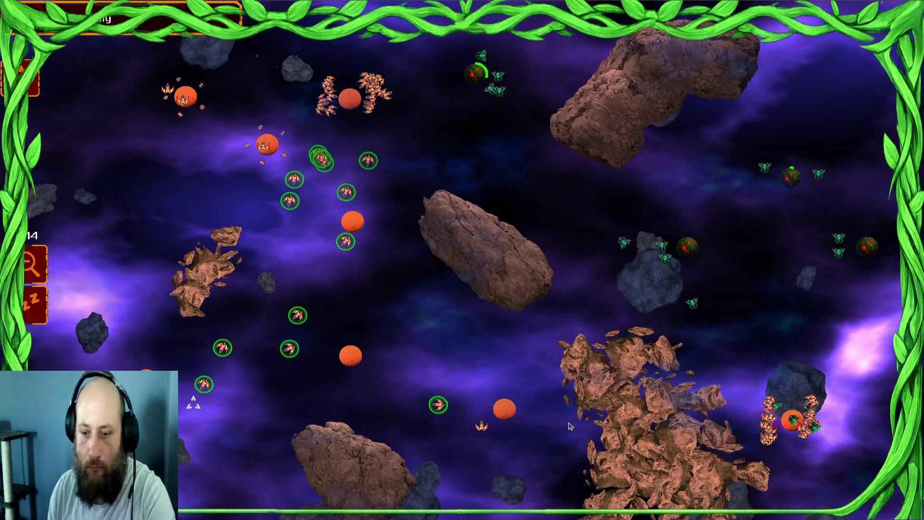
{"action": "mouse_move", "coordinate": [799, 424]}
{"action": "left_mouse_down"}
{"action": "mouse_move", "coordinate": [789, 308]}
{"action": "mouse_move", "coordinate": [771, 289]}
{"action": "left_mouse_up"}
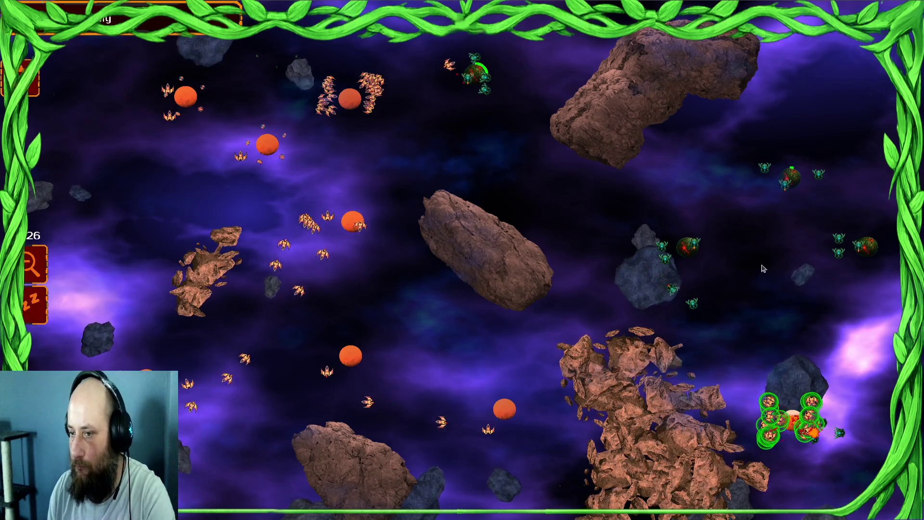
{"action": "left_click_drag", "start_coordinate": [260, 137], "coordinate": [261, 137]}
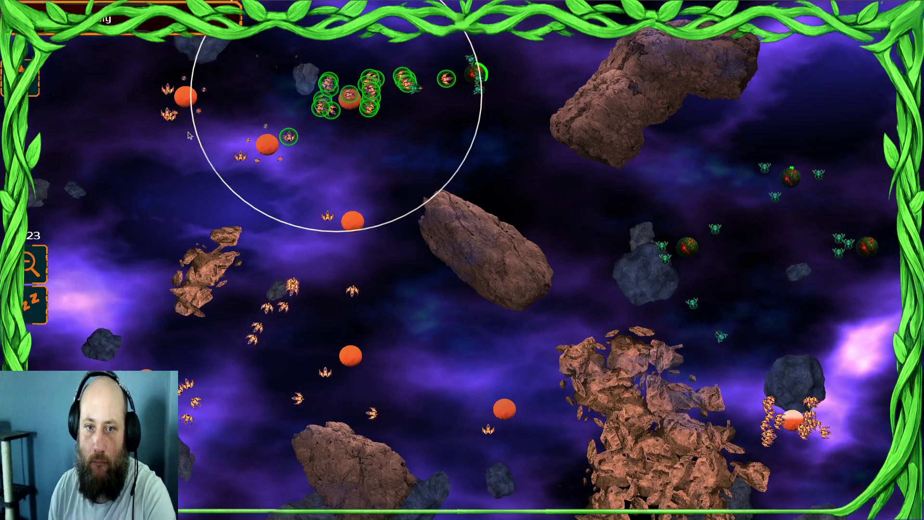
{"action": "left_click_drag", "start_coordinate": [190, 136], "coordinate": [190, 134]}
{"action": "left_click_drag", "start_coordinate": [226, 375], "coordinate": [226, 375]}
{"action": "left_click", "coordinate": [551, 419]}
{"action": "left_click_drag", "start_coordinate": [474, 440], "coordinate": [475, 441]}
- Attack the top enemy planet and mass ships from across the map against the enemy planets
{"action": "left_click_drag", "start_coordinate": [449, 97], "coordinate": [450, 97]}
{"action": "left_click", "coordinate": [476, 73]}
{"action": "left_click_drag", "start_coordinate": [790, 419], "coordinate": [790, 419]}
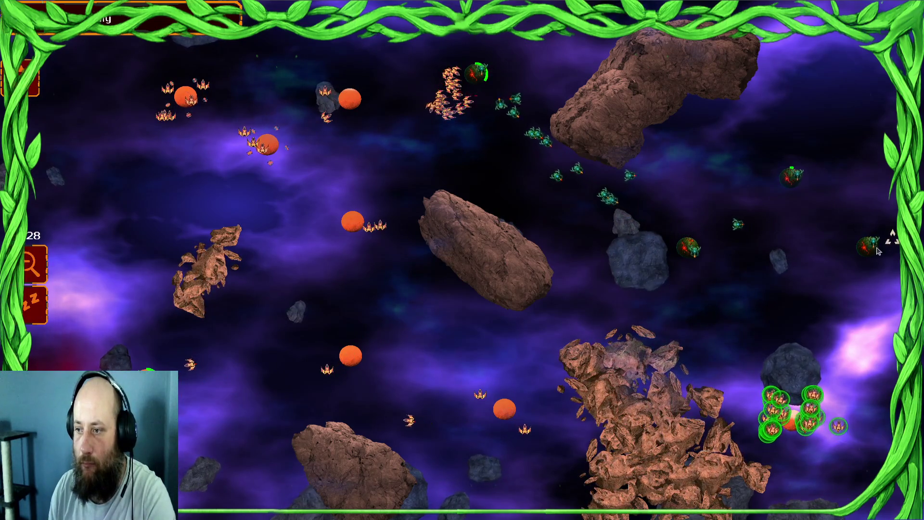
{"action": "left_click_drag", "start_coordinate": [263, 168], "coordinate": [262, 169]}
{"action": "left_click_drag", "start_coordinate": [514, 412], "coordinate": [514, 412]}
{"action": "left_click_drag", "start_coordinate": [406, 423], "coordinate": [406, 422]}
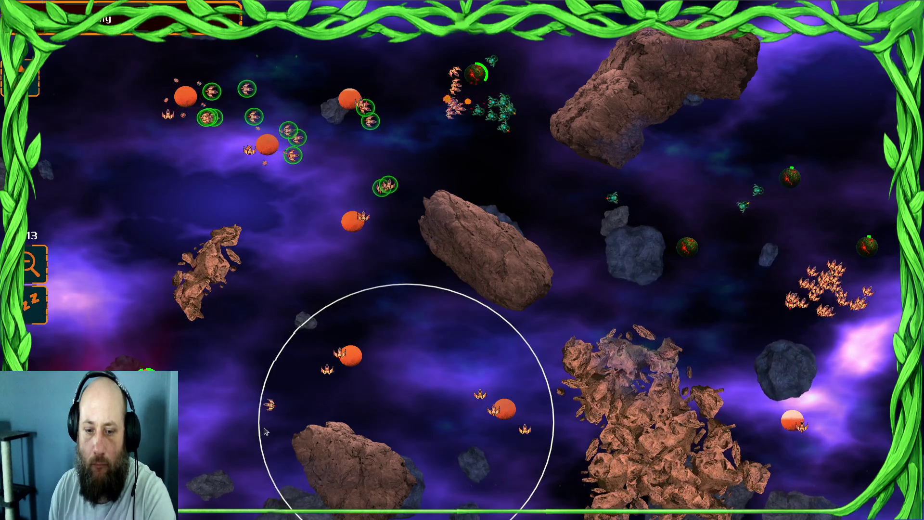
{"action": "left_click_drag", "start_coordinate": [377, 356], "coordinate": [276, 394]}
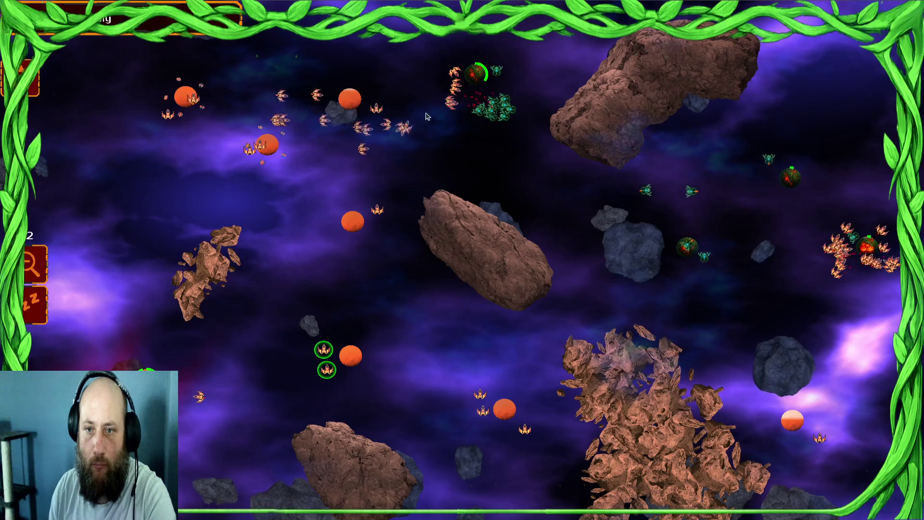
{"action": "left_click_drag", "start_coordinate": [396, 264], "coordinate": [647, 264]}
{"action": "left_click", "coordinate": [353, 152]}
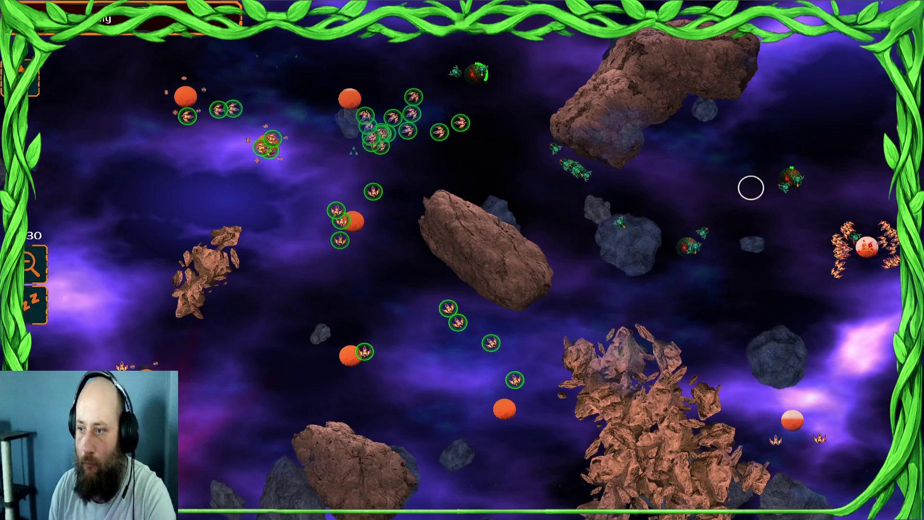
- Command the right-side, central, lower-middle, lower-right and lower-left fleets until victory
{"action": "left_click_drag", "start_coordinate": [751, 187], "coordinate": [861, 300]}
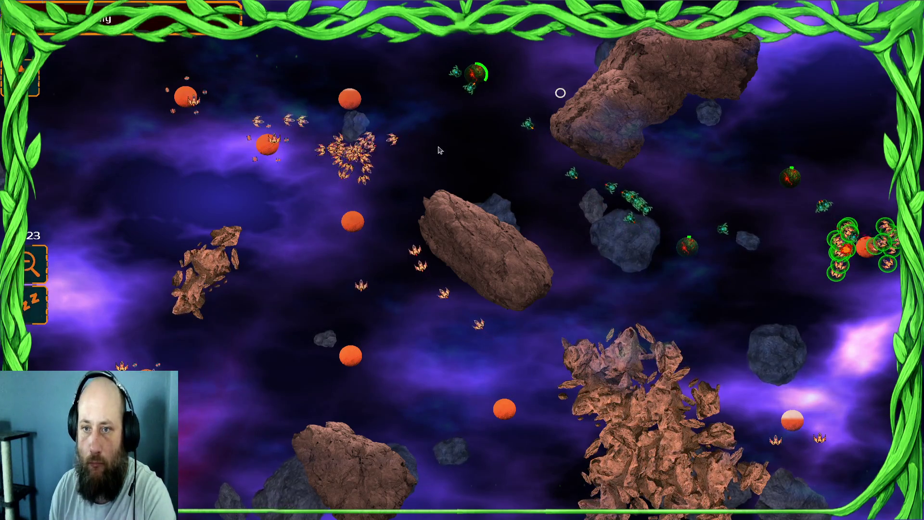
{"action": "left_click_drag", "start_coordinate": [439, 150], "coordinate": [366, 323]}
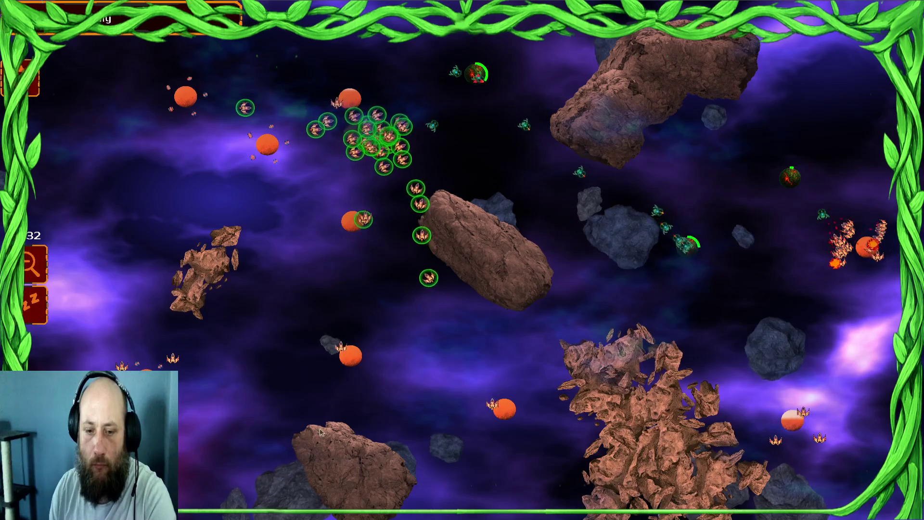
{"action": "left_click_drag", "start_coordinate": [391, 224], "coordinate": [392, 316]}
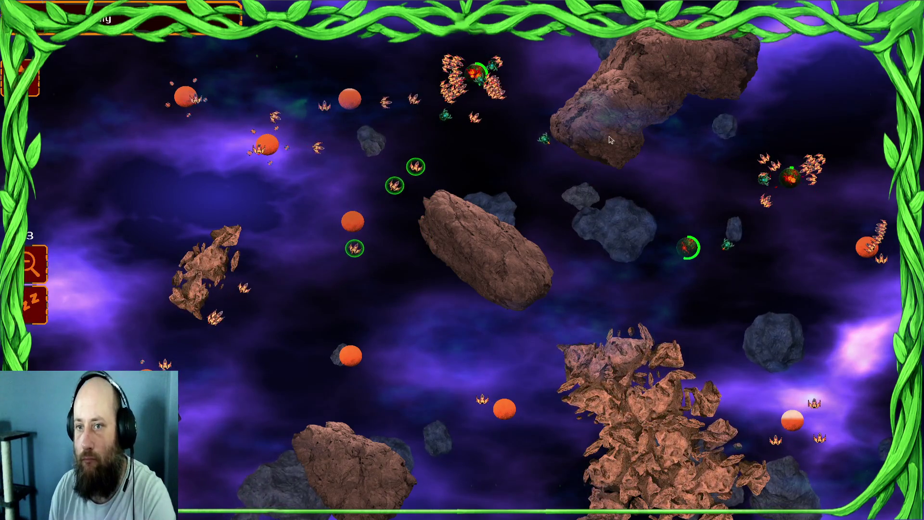
{"action": "left_click_drag", "start_coordinate": [249, 212], "coordinate": [118, 294]}
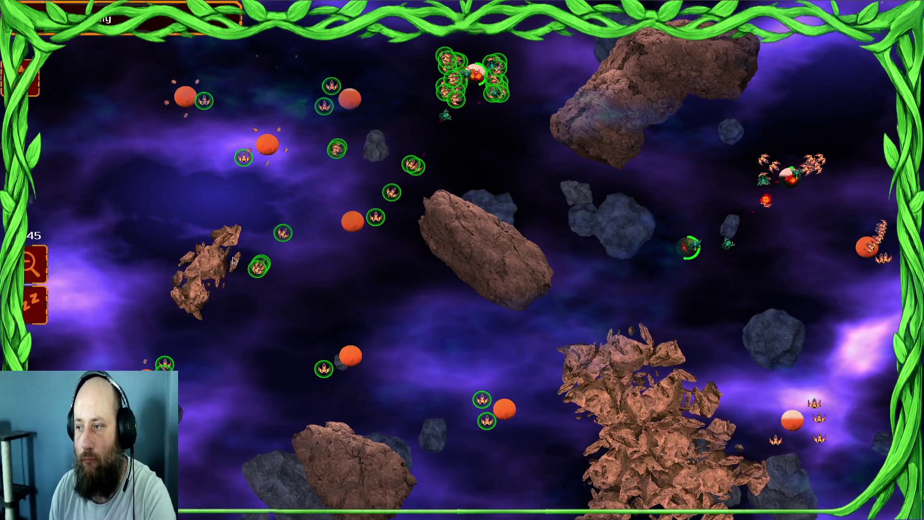
{"action": "left_click_drag", "start_coordinate": [330, 166], "coordinate": [81, 296]}
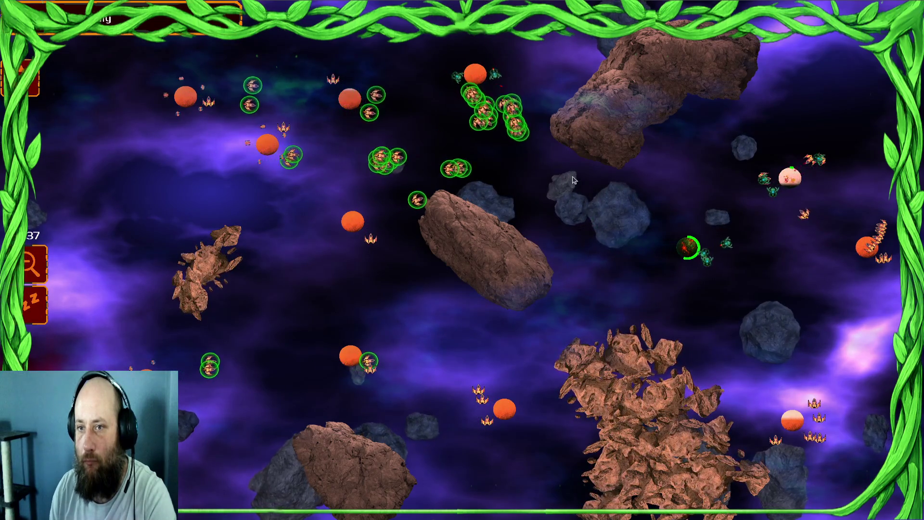
{"action": "left_click_drag", "start_coordinate": [848, 332], "coordinate": [862, 363]}
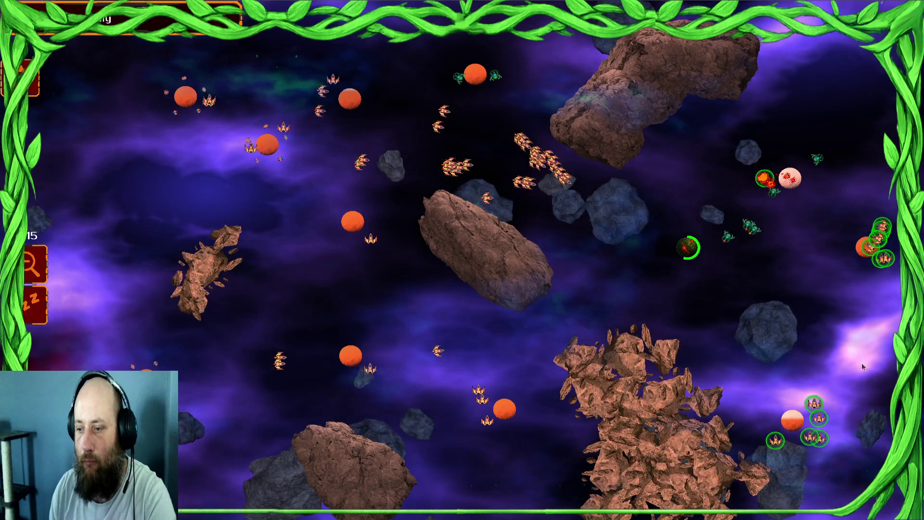
{"action": "mouse_move", "coordinate": [347, 423]}
{"action": "left_mouse_down"}
{"action": "mouse_move", "coordinate": [564, 424]}
{"action": "mouse_move", "coordinate": [730, 313]}
{"action": "left_mouse_up"}
{"action": "mouse_move", "coordinate": [814, 390]}
{"action": "left_mouse_down"}
{"action": "mouse_move", "coordinate": [657, 385]}
{"action": "mouse_move", "coordinate": [684, 289]}
{"action": "left_mouse_up"}
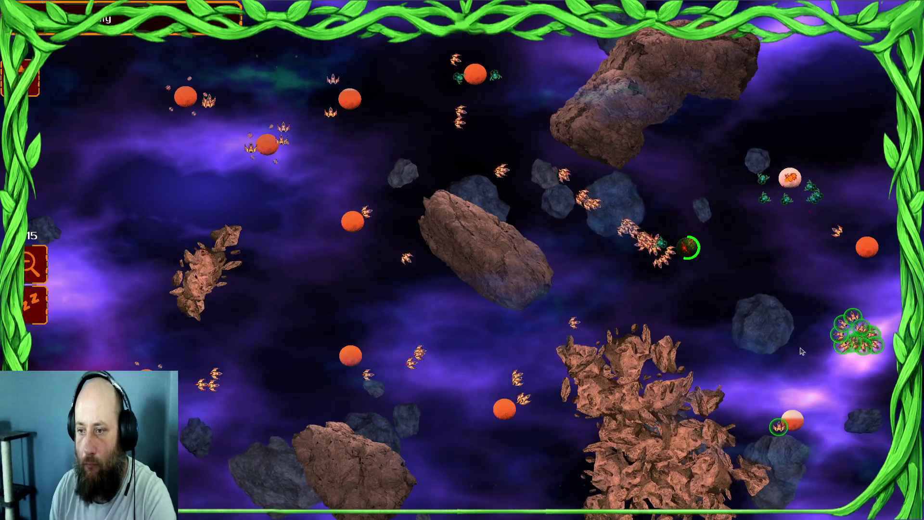
{"action": "left_click_drag", "start_coordinate": [174, 409], "coordinate": [310, 400]}
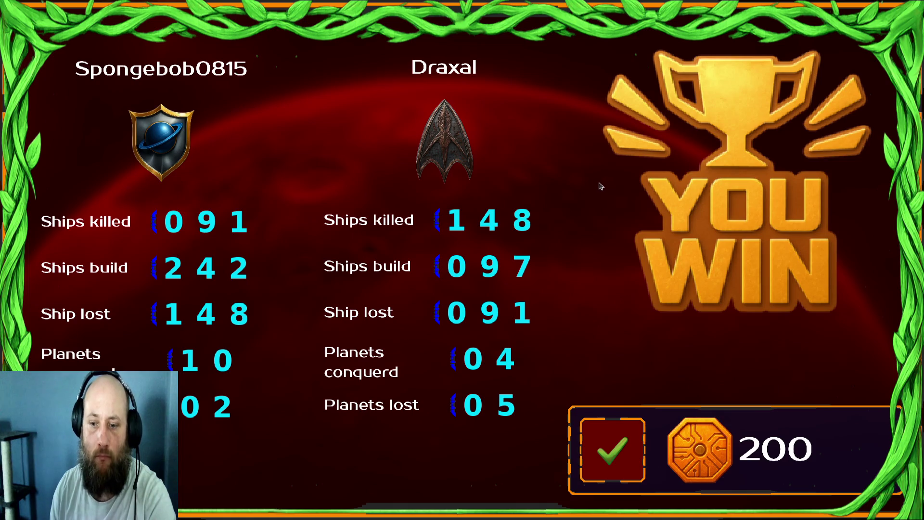
- Leave the victory screen, take 'Every other tick +1 extra ship', and accept Draxal Homesector in the upper red sector
{"action": "left_click", "coordinate": [640, 453]}
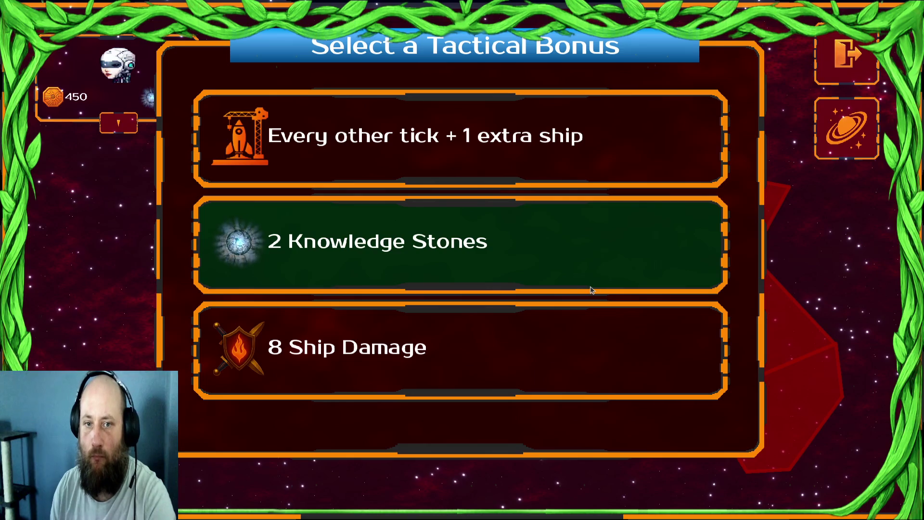
{"action": "left_click", "coordinate": [645, 174]}
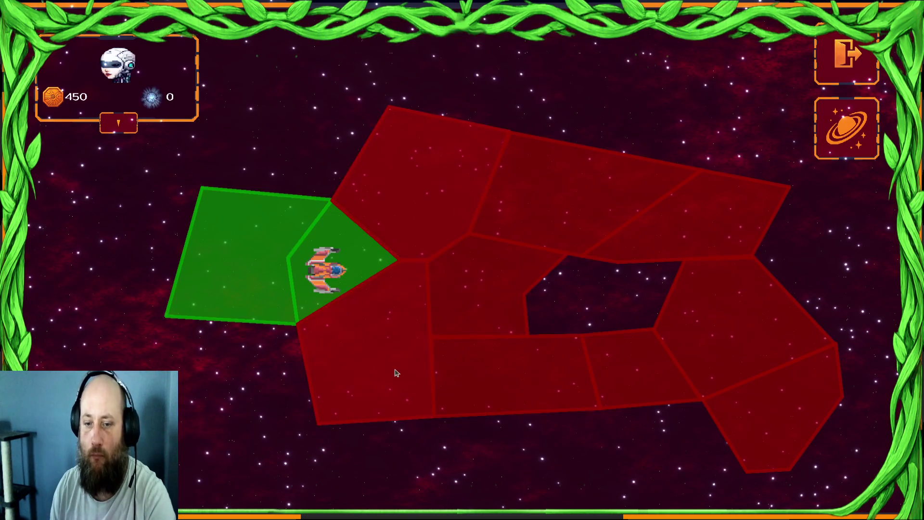
{"action": "left_click", "coordinate": [435, 209]}
{"action": "left_click", "coordinate": [551, 446]}
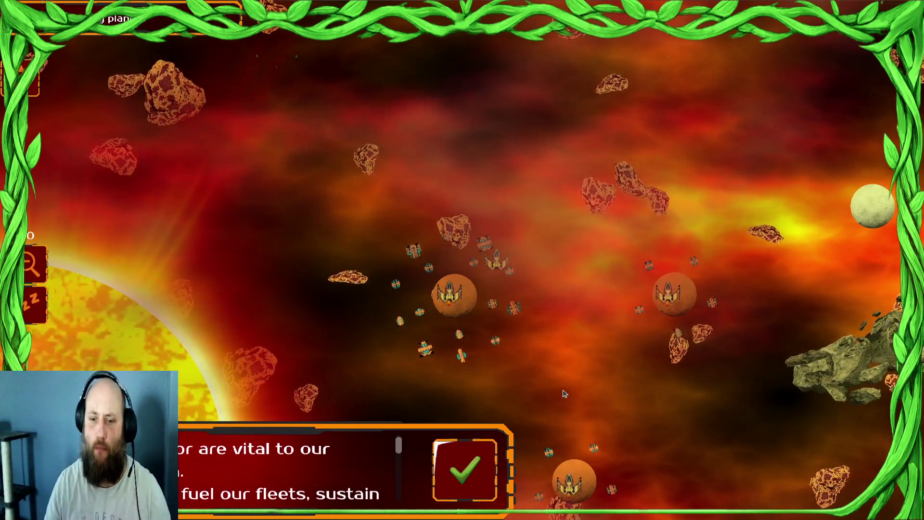
- Dismiss the briefing and send lower ships to the lower-left planet and top ships toward the enemy planet
{"action": "scroll", "coordinate": [361, 246], "scroll_direction": "down", "scroll_amount": 3}
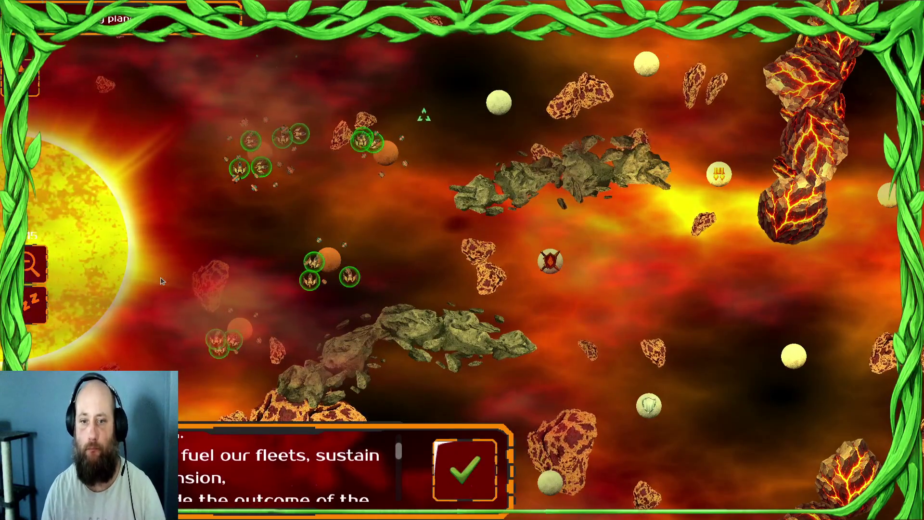
{"action": "left_click", "coordinate": [465, 470]}
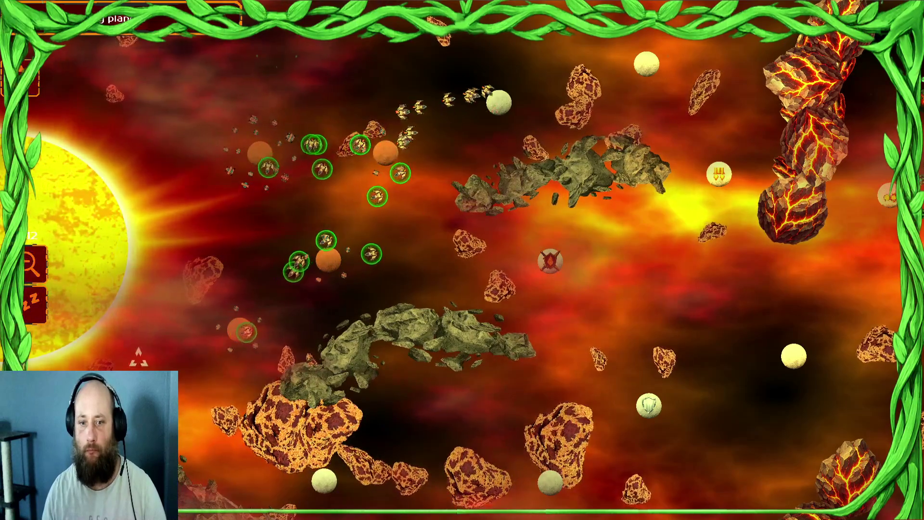
{"action": "key", "text": "Down"}
{"action": "key", "text": "Up"}
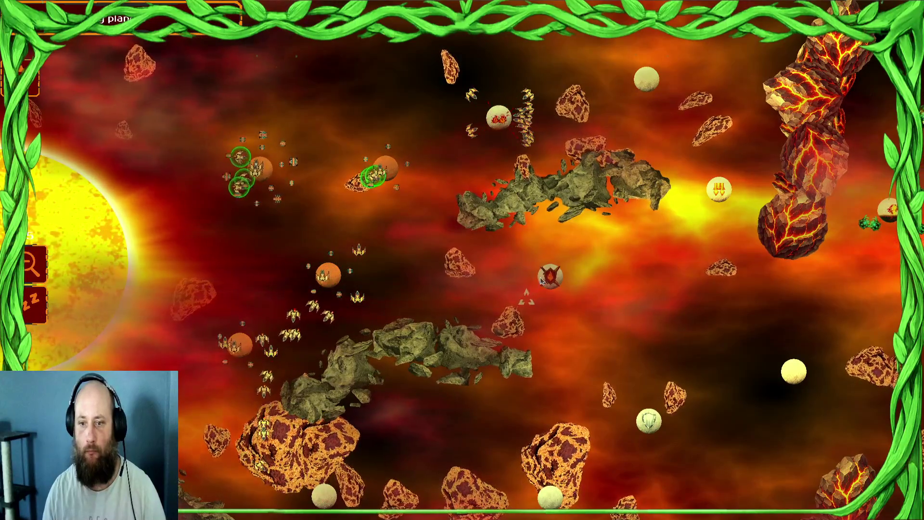
{"action": "left_click_drag", "start_coordinate": [434, 250], "coordinate": [289, 308]}
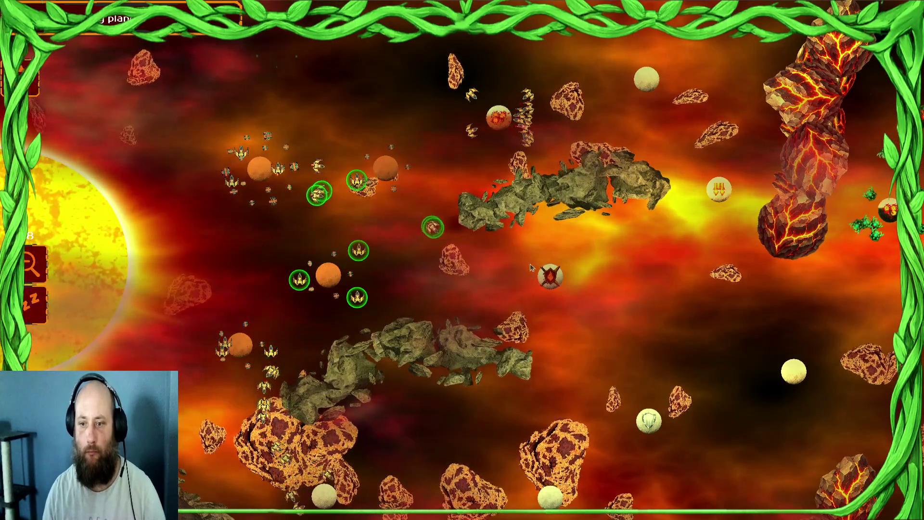
{"action": "right_click", "coordinate": [241, 343]}
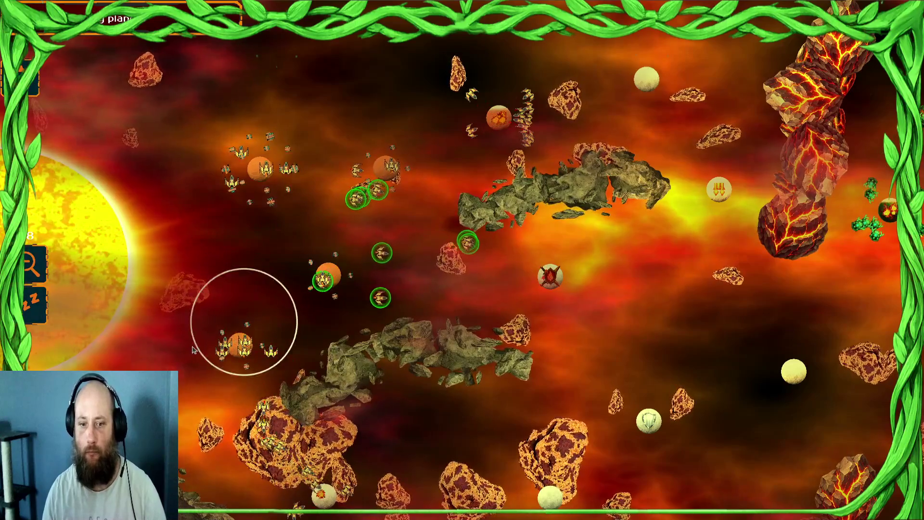
{"action": "left_click_drag", "start_coordinate": [264, 169], "coordinate": [368, 215]}
{"action": "right_click", "coordinate": [551, 276]}
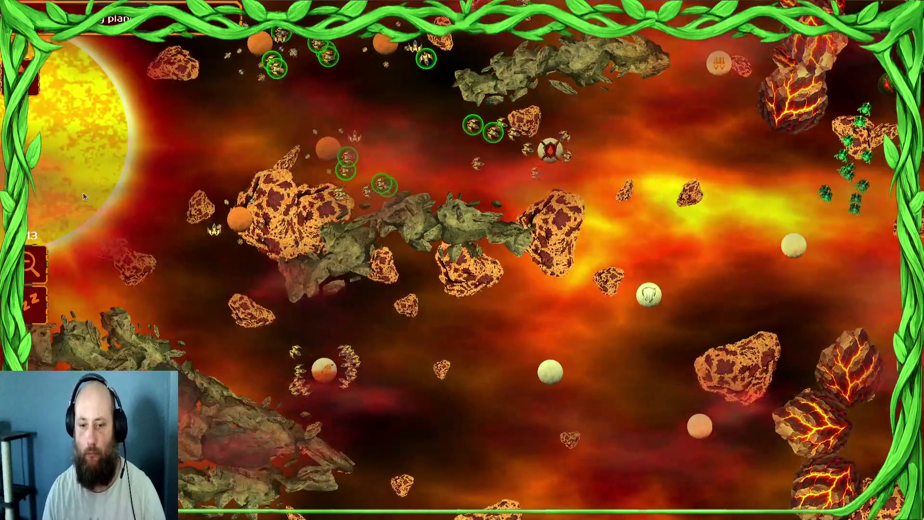
- Move the left-side groups and the bottom group to new positions, then select the central cluster
{"action": "mouse_move", "coordinate": [337, 375]}
{"action": "left_mouse_down"}
{"action": "mouse_move", "coordinate": [295, 330]}
{"action": "mouse_move", "coordinate": [238, 351]}
{"action": "mouse_move", "coordinate": [270, 366]}
{"action": "left_mouse_up"}
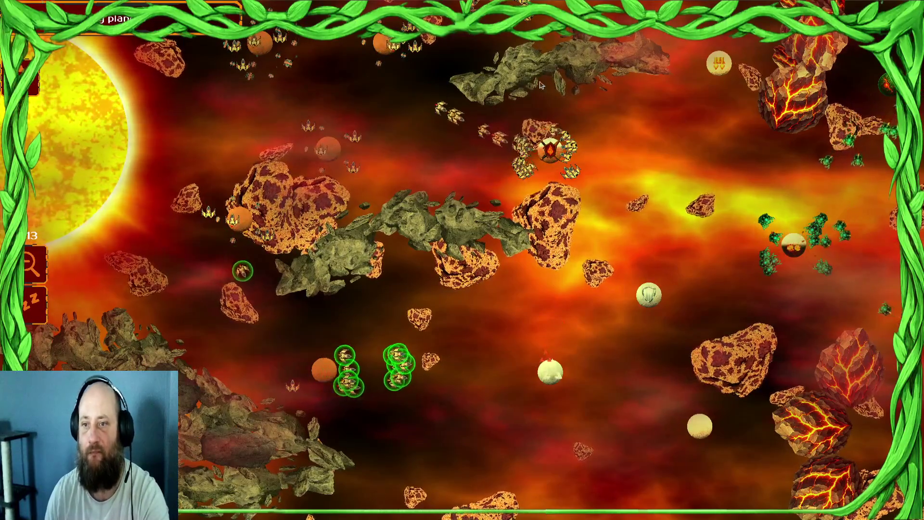
{"action": "key", "text": "Up"}
{"action": "left_click_drag", "start_coordinate": [426, 250], "coordinate": [645, 289]}
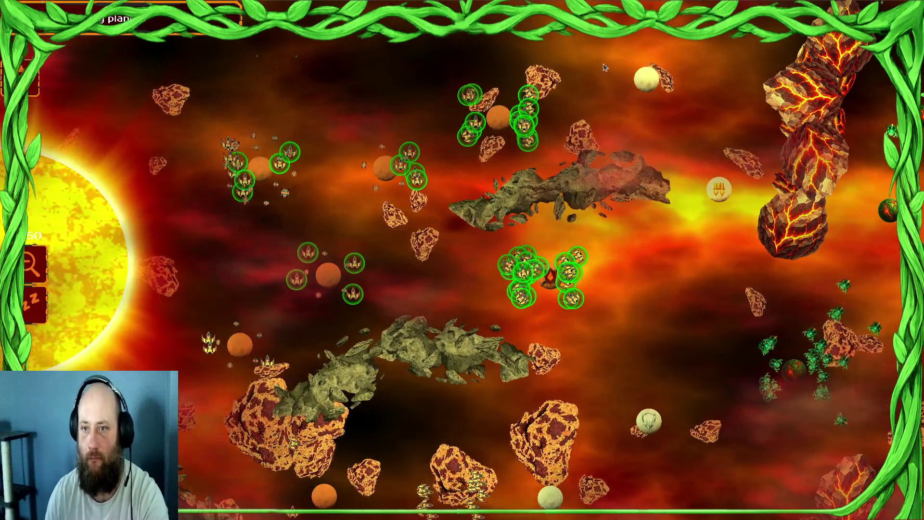
{"action": "left_click_drag", "start_coordinate": [467, 113], "coordinate": [234, 207]}
{"action": "right_click", "coordinate": [591, 319]}
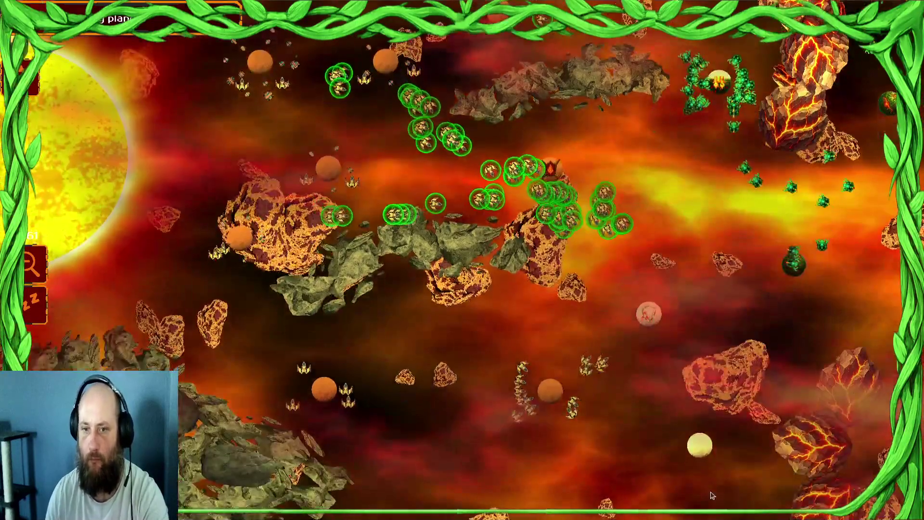
{"action": "left_click_drag", "start_coordinate": [289, 361], "coordinate": [592, 426]}
{"action": "right_click", "coordinate": [635, 450]}
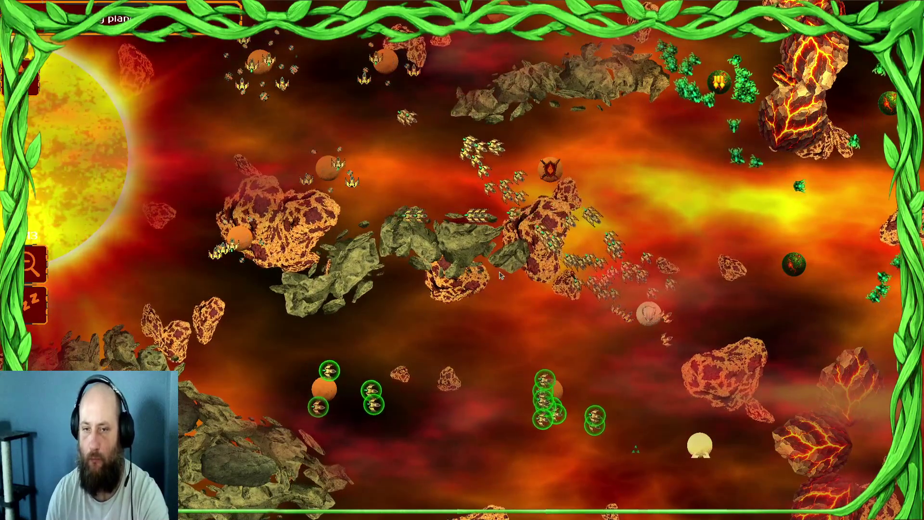
{"action": "left_click_drag", "start_coordinate": [318, 104], "coordinate": [161, 152]}
{"action": "left_click_drag", "start_coordinate": [645, 252], "coordinate": [683, 303]}
- Gather the top units and central-planet ships and send them toward the left planets
{"action": "mouse_move", "coordinate": [859, 254]}
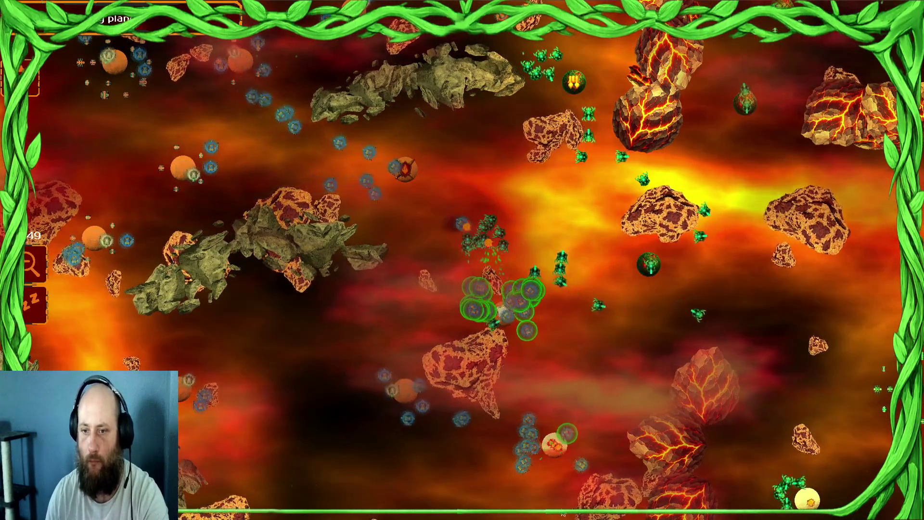
{"action": "mouse_move", "coordinate": [563, 514]}
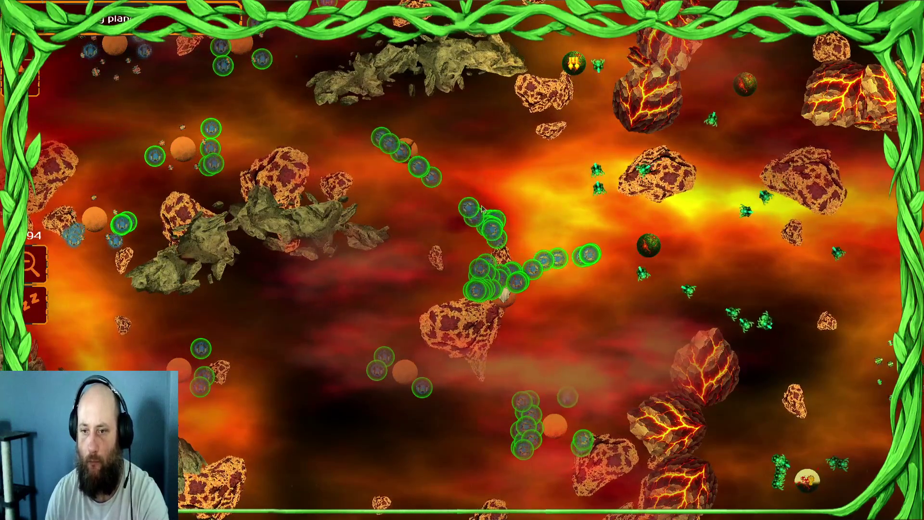
{"action": "key", "text": "Up"}
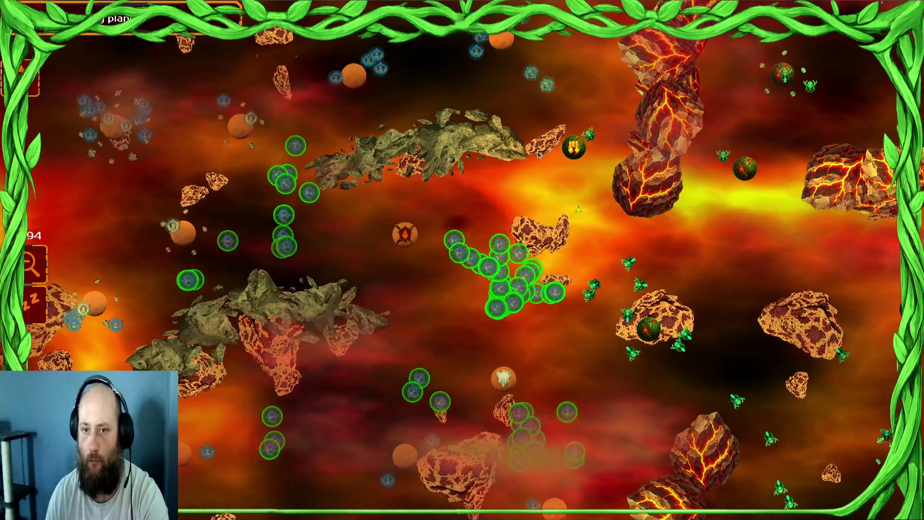
{"action": "mouse_move", "coordinate": [481, 96]}
{"action": "left_mouse_down"}
{"action": "mouse_move", "coordinate": [312, 31]}
{"action": "mouse_move", "coordinate": [424, 36]}
{"action": "left_mouse_up"}
{"action": "key", "text": "Up"}
{"action": "left_click_drag", "start_coordinate": [483, 53], "coordinate": [527, 63]}
{"action": "left_click_drag", "start_coordinate": [597, 204], "coordinate": [595, 203]}
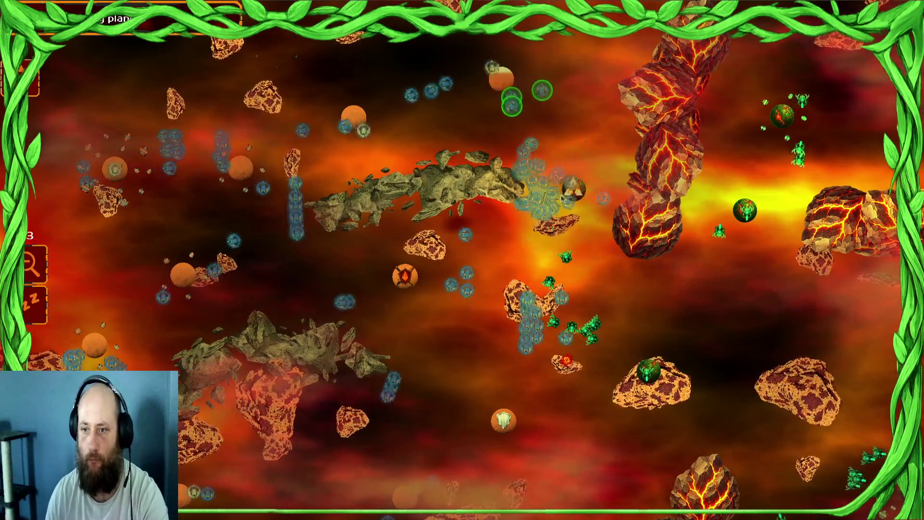
{"action": "left_click", "coordinate": [262, 171]}
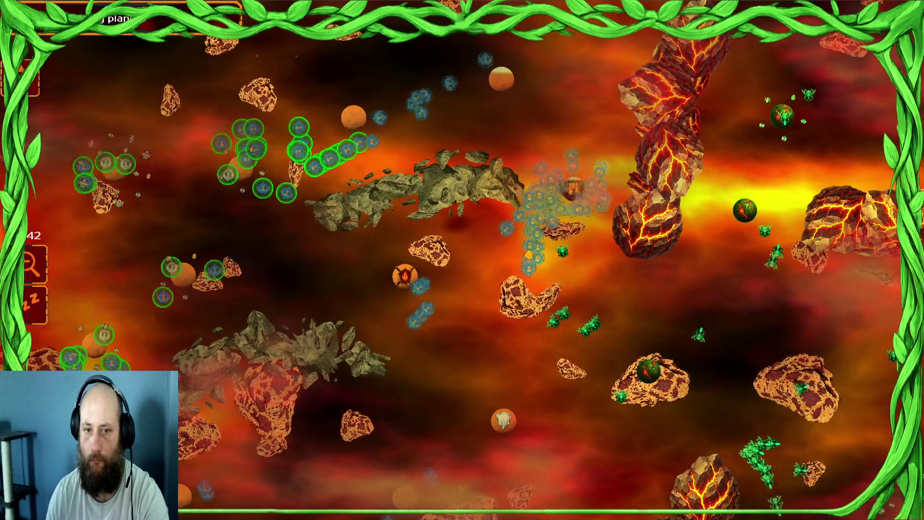
- Send the bottom group toward nearby asteroids and the central cluster toward the enemies
{"action": "mouse_move", "coordinate": [201, 511]}
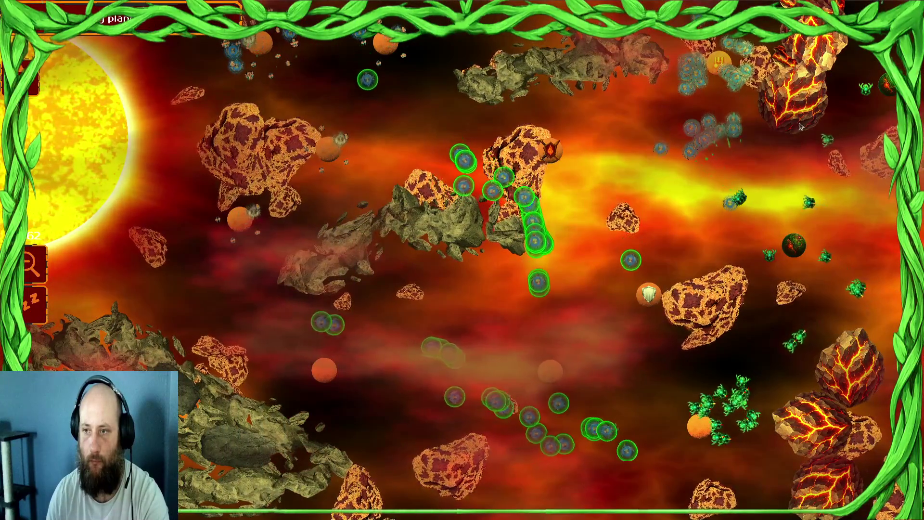
{"action": "left_click_drag", "start_coordinate": [681, 134], "coordinate": [706, 154]}
{"action": "left_click_drag", "start_coordinate": [330, 103], "coordinate": [131, 141]}
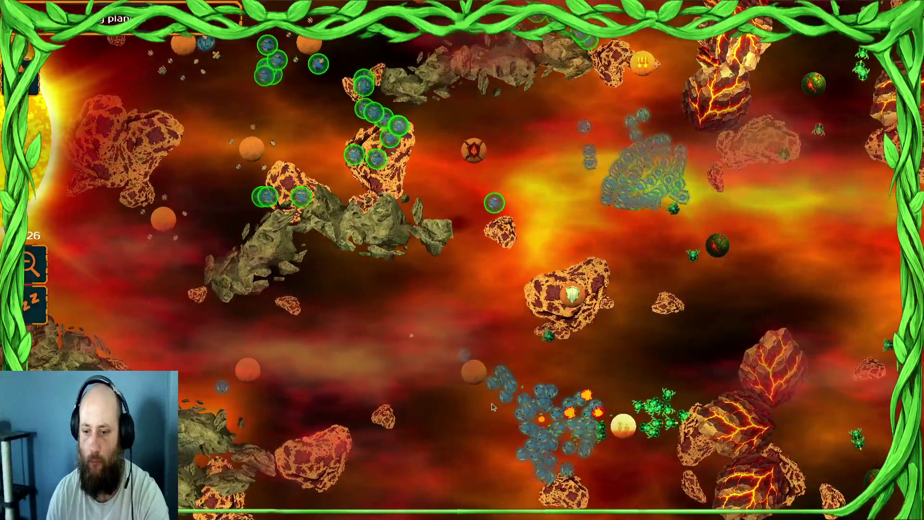
{"action": "left_click_drag", "start_coordinate": [492, 407], "coordinate": [602, 419]}
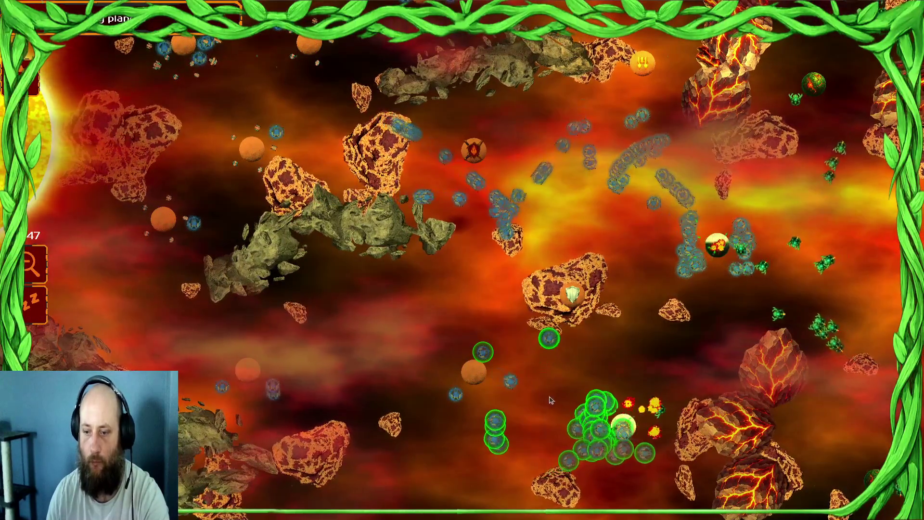
{"action": "left_click", "coordinate": [614, 392]}
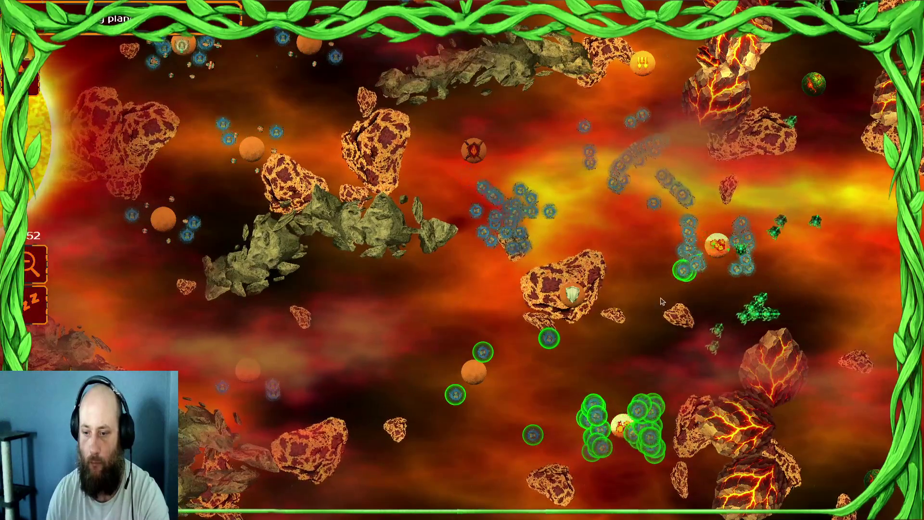
{"action": "left_click_drag", "start_coordinate": [520, 207], "coordinate": [556, 246]}
{"action": "left_click", "coordinate": [764, 238]}
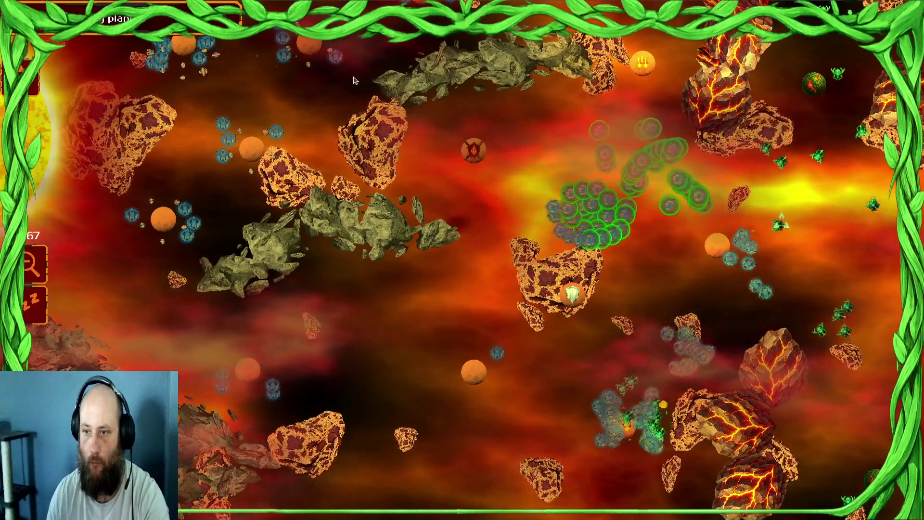
- Push the right-centre cluster further right and the bottom blue cluster up and right
{"action": "left_click_drag", "start_coordinate": [258, 207], "coordinate": [474, 207]}
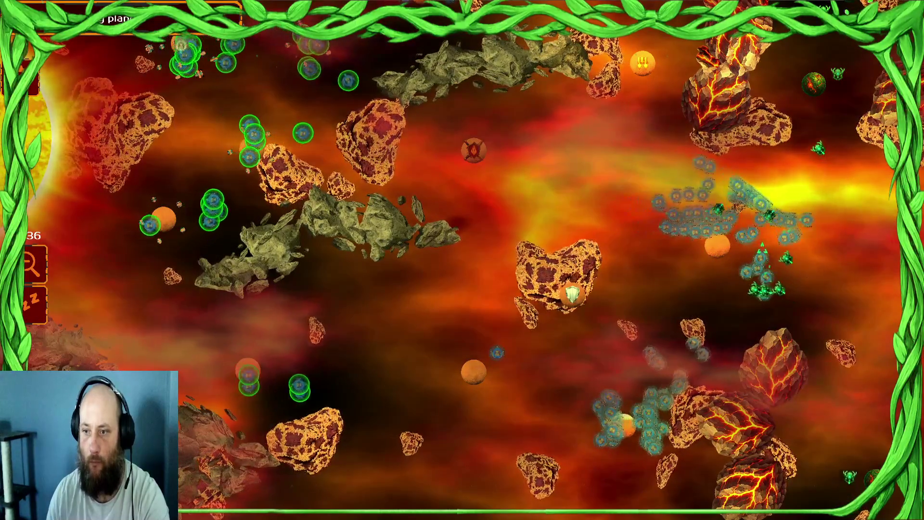
{"action": "key", "text": "Right"}
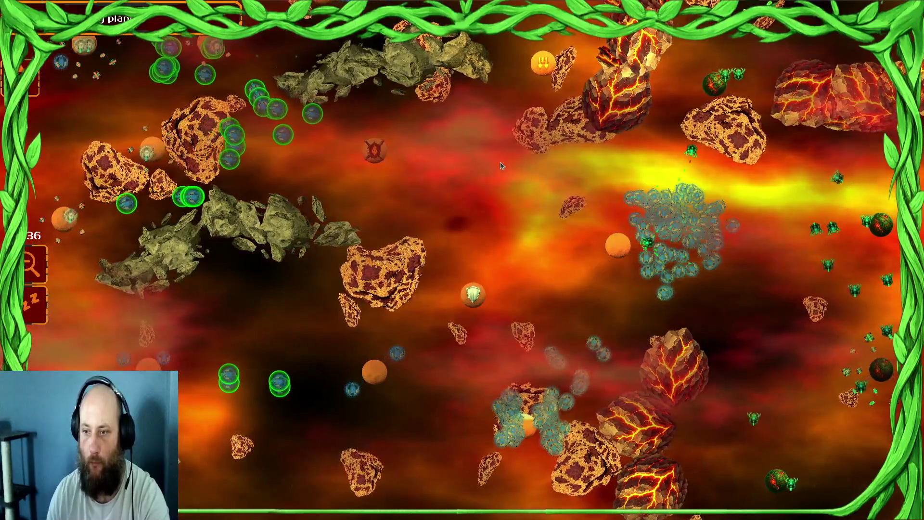
{"action": "left_click_drag", "start_coordinate": [674, 226], "coordinate": [736, 269]}
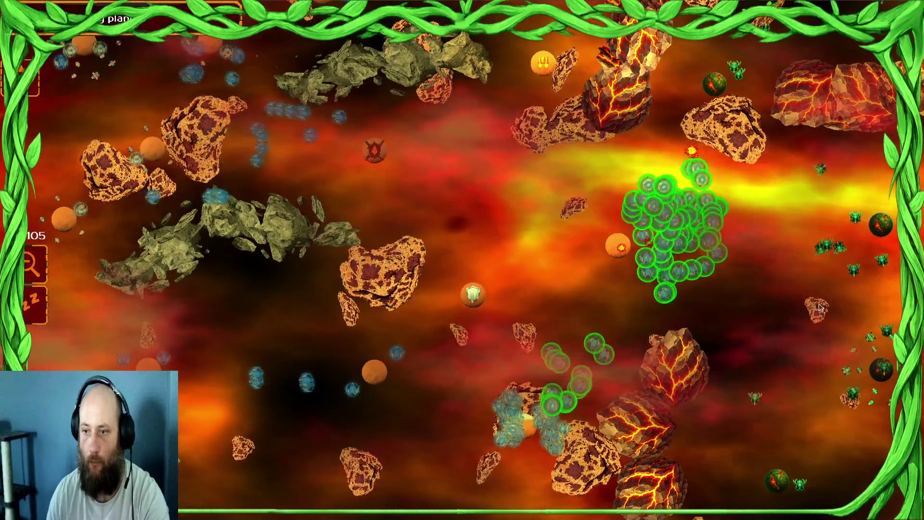
{"action": "left_click", "coordinate": [752, 307]}
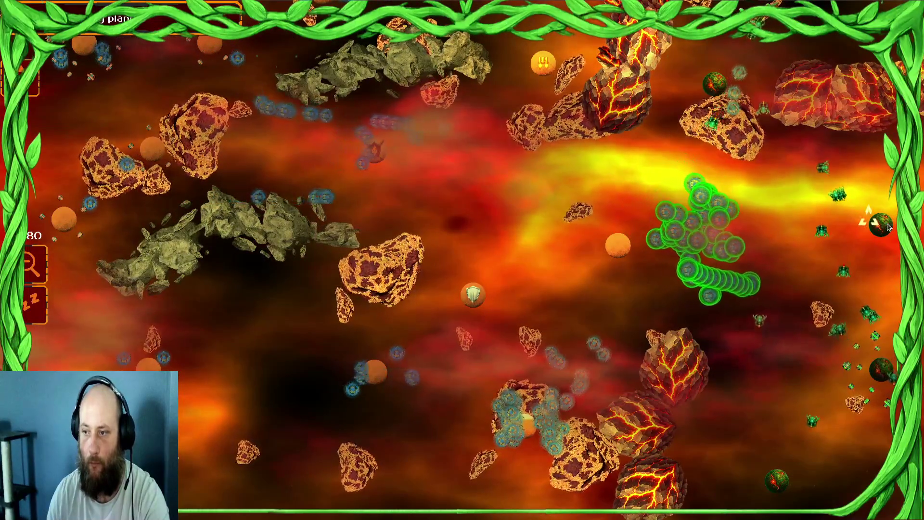
{"action": "left_click_drag", "start_coordinate": [625, 405], "coordinate": [501, 385]}
{"action": "left_click", "coordinate": [646, 312]}
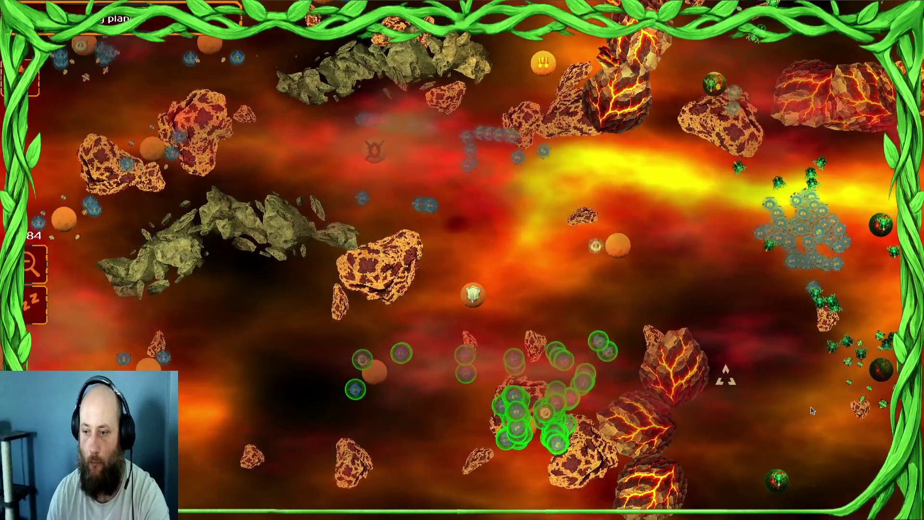
{"action": "mouse_move", "coordinate": [599, 196]}
{"action": "left_mouse_down"}
{"action": "mouse_move", "coordinate": [602, 116]}
{"action": "mouse_move", "coordinate": [602, 134]}
{"action": "left_mouse_up"}
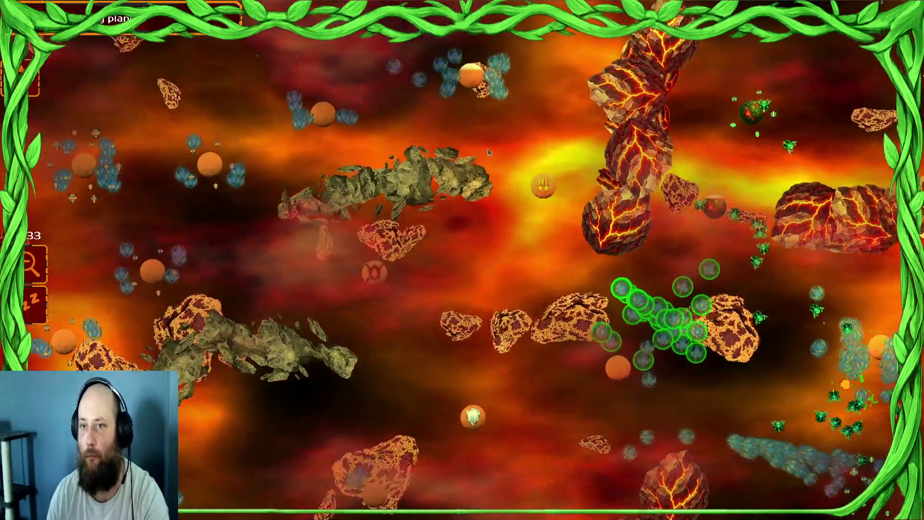
{"action": "left_click_drag", "start_coordinate": [381, 155], "coordinate": [544, 159]}
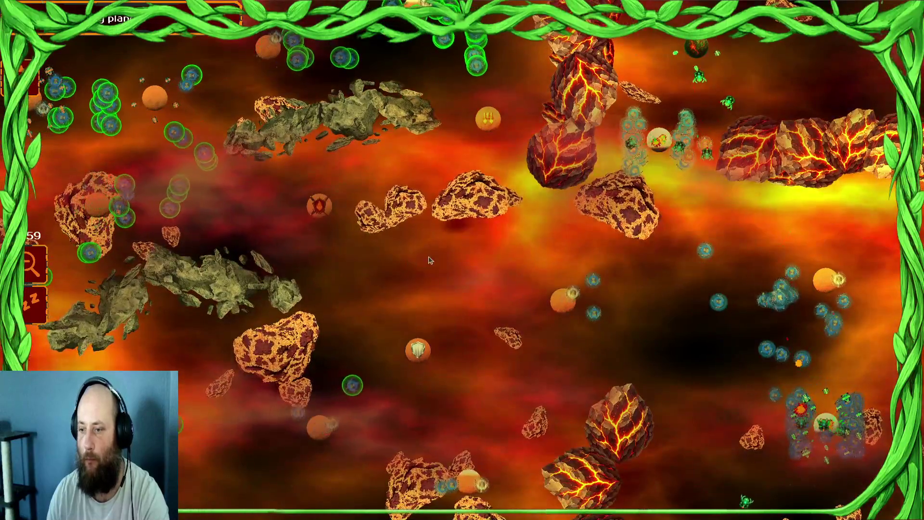
- Send the seedling swarms to the green, top-right and bottom-right asteroids to win the level
{"action": "left_click_drag", "start_coordinate": [389, 265], "coordinate": [870, 463]}
{"action": "left_click", "coordinate": [720, 481]}
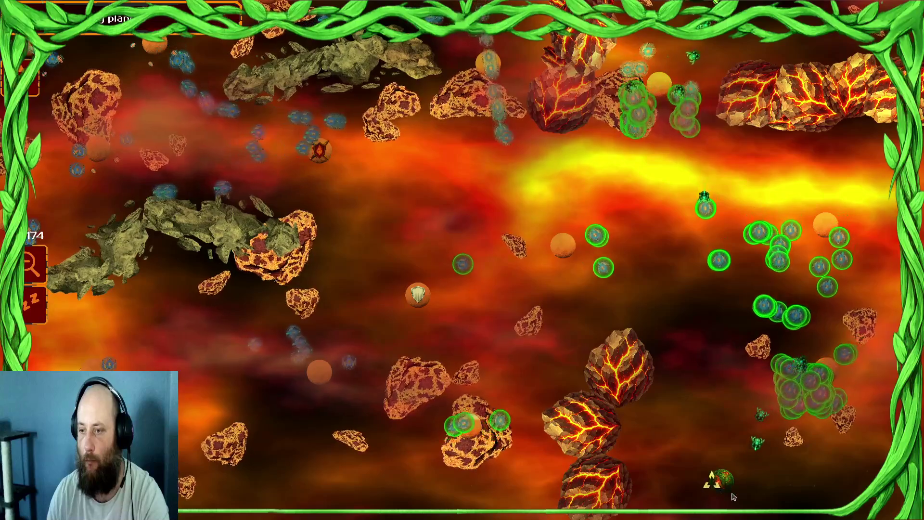
{"action": "left_click_drag", "start_coordinate": [484, 89], "coordinate": [276, 114]}
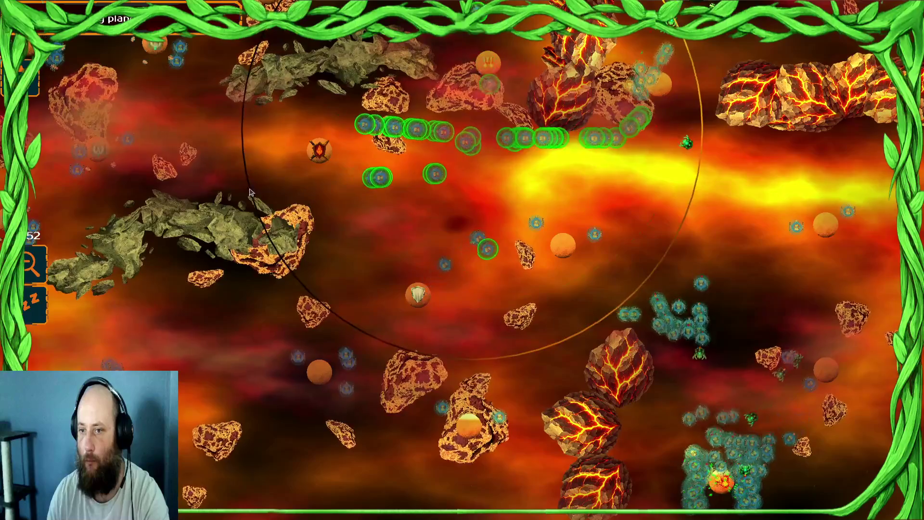
{"action": "left_click", "coordinate": [686, 126]}
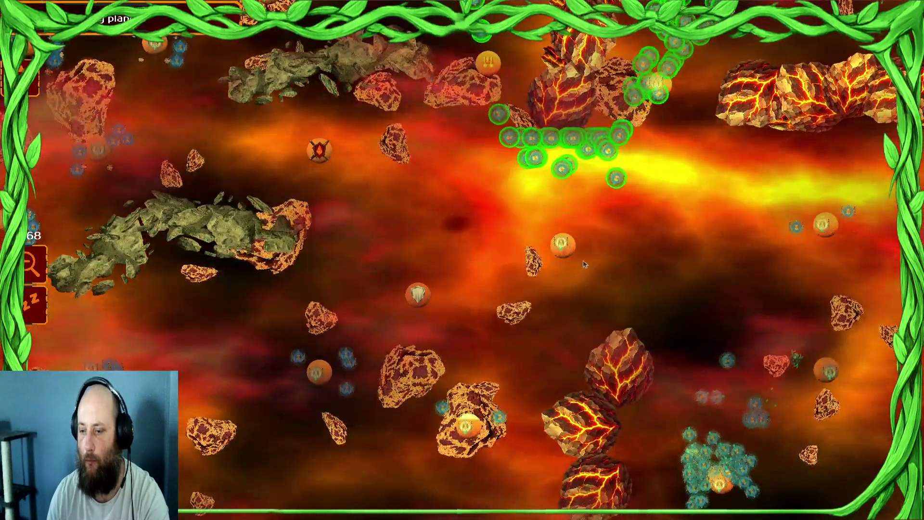
{"action": "left_click_drag", "start_coordinate": [717, 472], "coordinate": [751, 434]}
{"action": "left_click", "coordinate": [822, 354]}
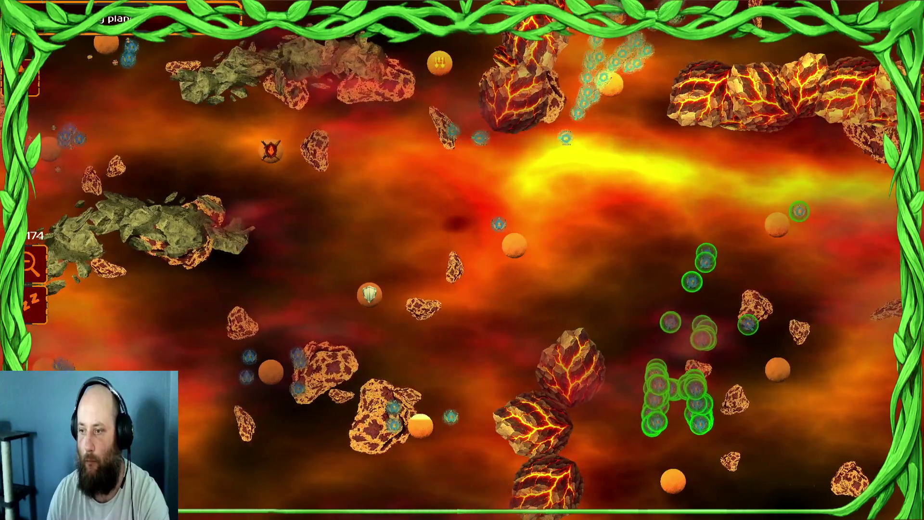
{"action": "left_click_drag", "start_coordinate": [832, 134], "coordinate": [833, 259]}
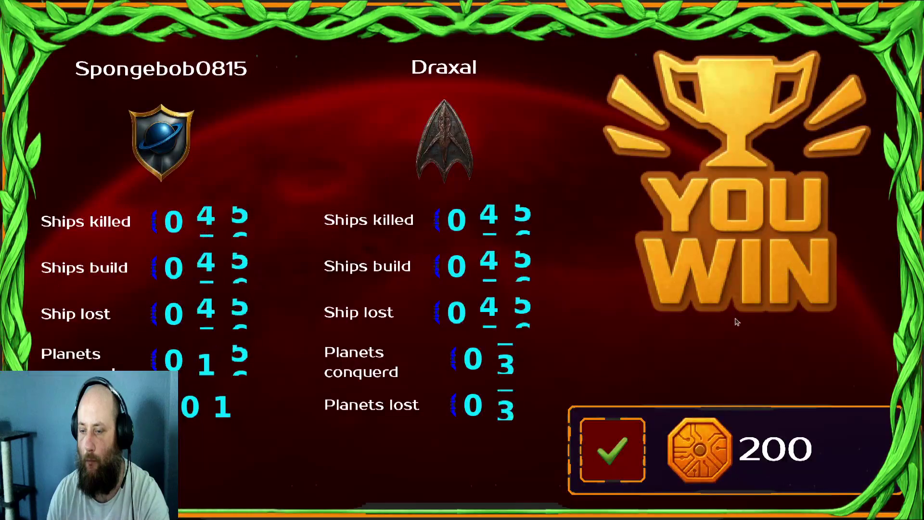
- Accept the results, take the lose-one-battle-safely heart bonus, and start Draxal Homesector
{"action": "left_click", "coordinate": [612, 470]}
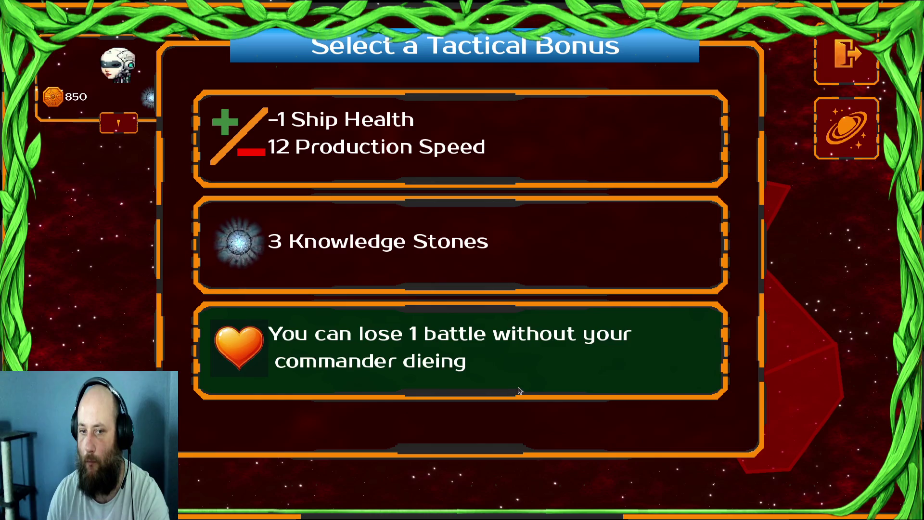
{"action": "left_click", "coordinate": [526, 384]}
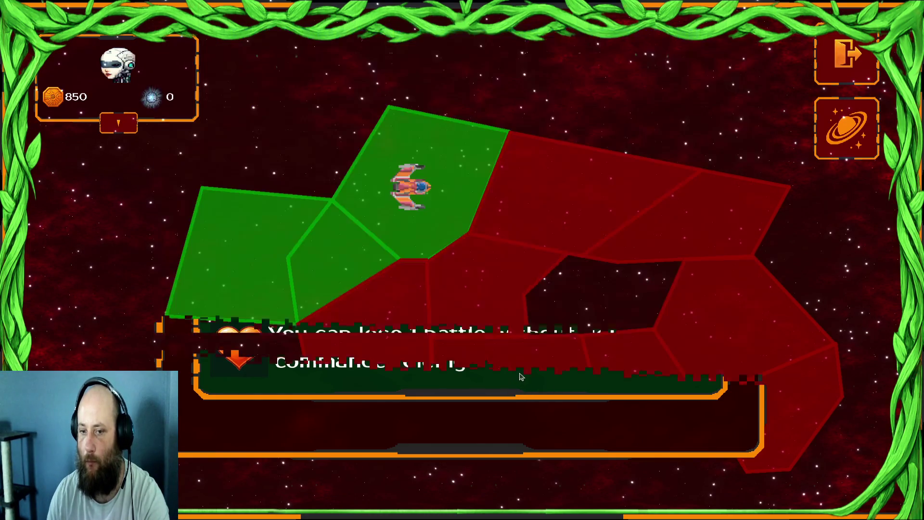
{"action": "left_click", "coordinate": [567, 190]}
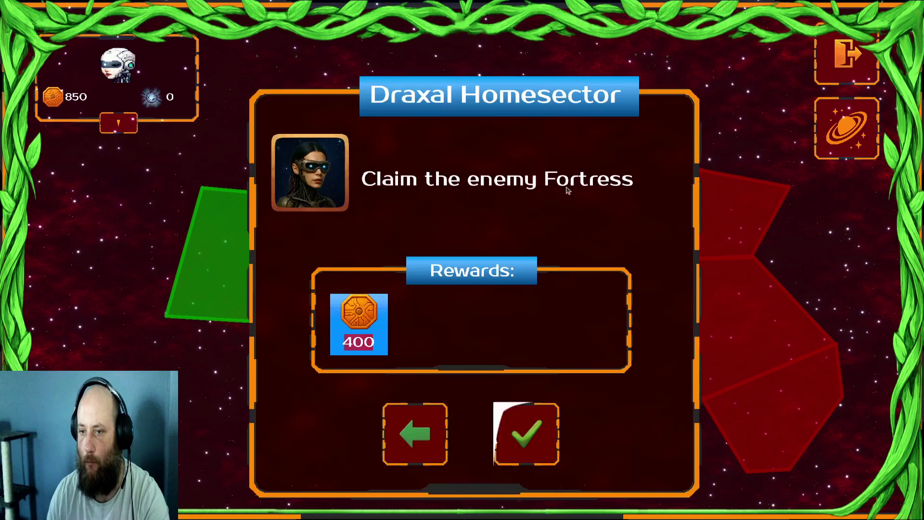
{"action": "left_click", "coordinate": [525, 445]}
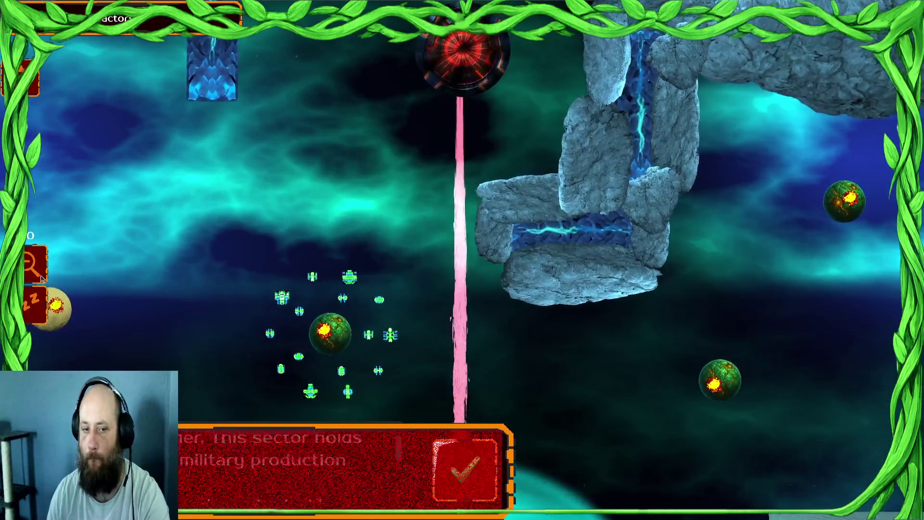
- Dismiss the Draxal Homesector briefing and gather the scattered ships into one fleet
{"action": "left_click", "coordinate": [41, 278]}
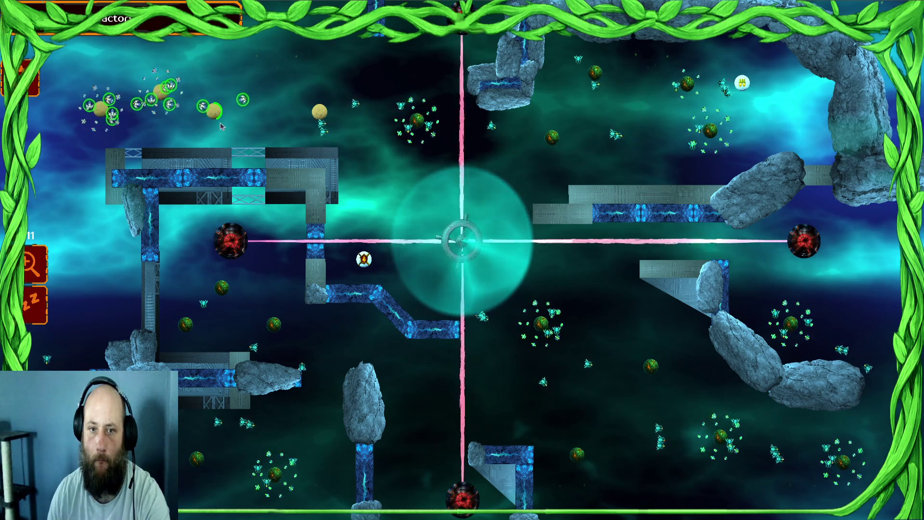
{"action": "left_click_drag", "start_coordinate": [323, 87], "coordinate": [232, 117]}
{"action": "mouse_move", "coordinate": [377, 86]}
{"action": "left_mouse_down"}
{"action": "mouse_move", "coordinate": [268, 97]}
{"action": "mouse_move", "coordinate": [171, 123]}
{"action": "left_mouse_up"}
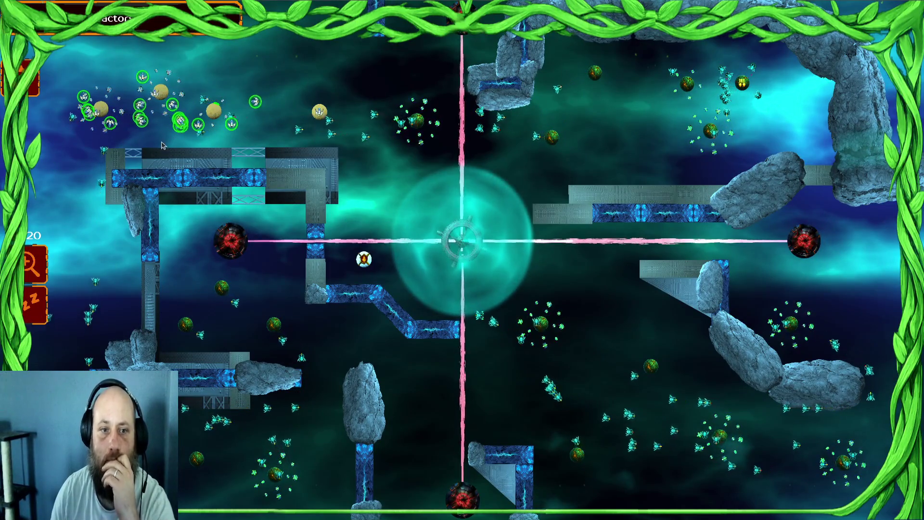
{"action": "scroll", "coordinate": [264, 113], "scroll_direction": "up", "scroll_amount": 2}
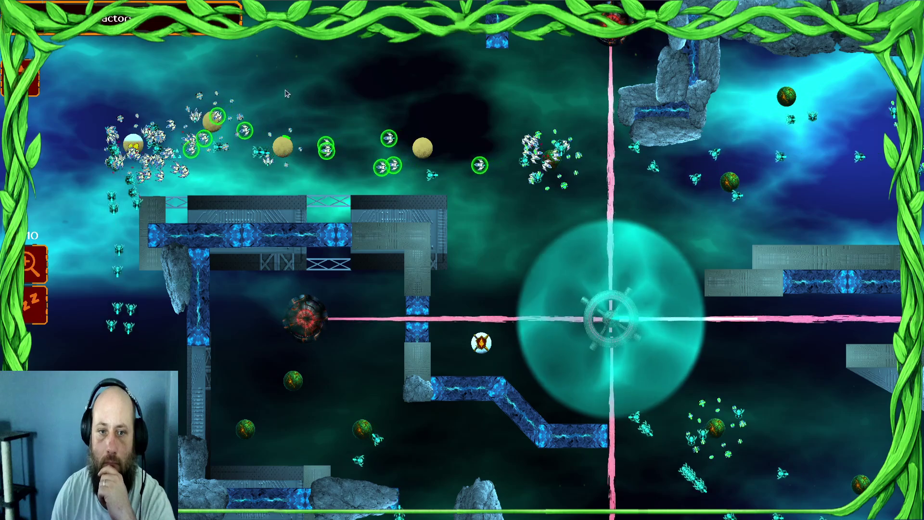
{"action": "left_click_drag", "start_coordinate": [287, 93], "coordinate": [106, 181]}
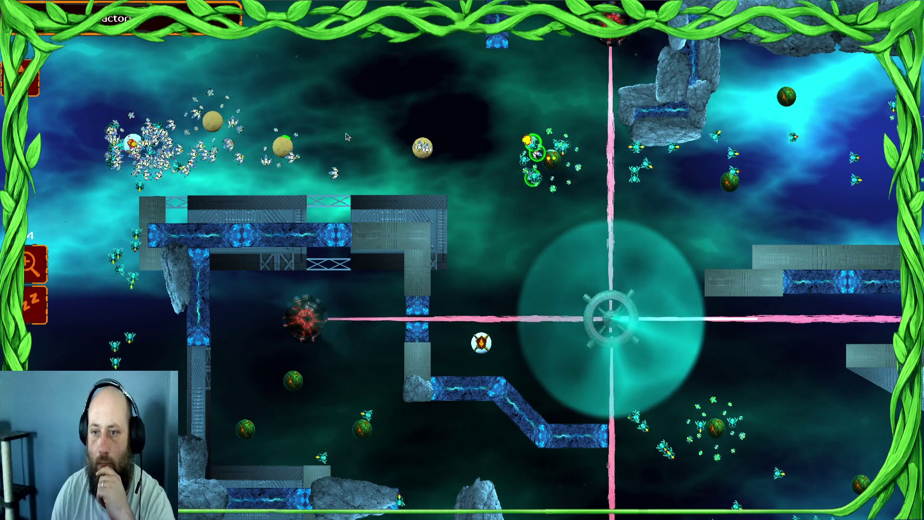
{"action": "left_click_drag", "start_coordinate": [325, 165], "coordinate": [404, 170]}
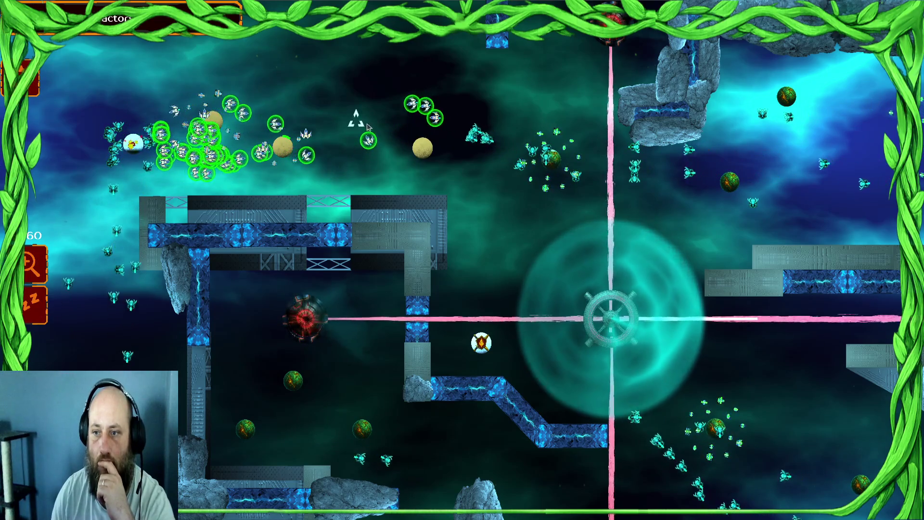
- Send the white fleet toward the neutral planets in the upper left
{"action": "key", "text": "Right"}
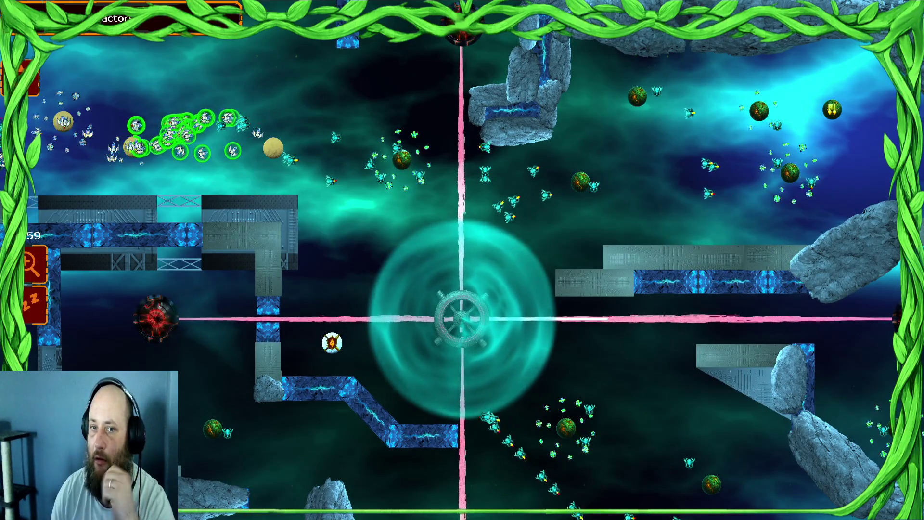
{"action": "key", "text": "Left"}
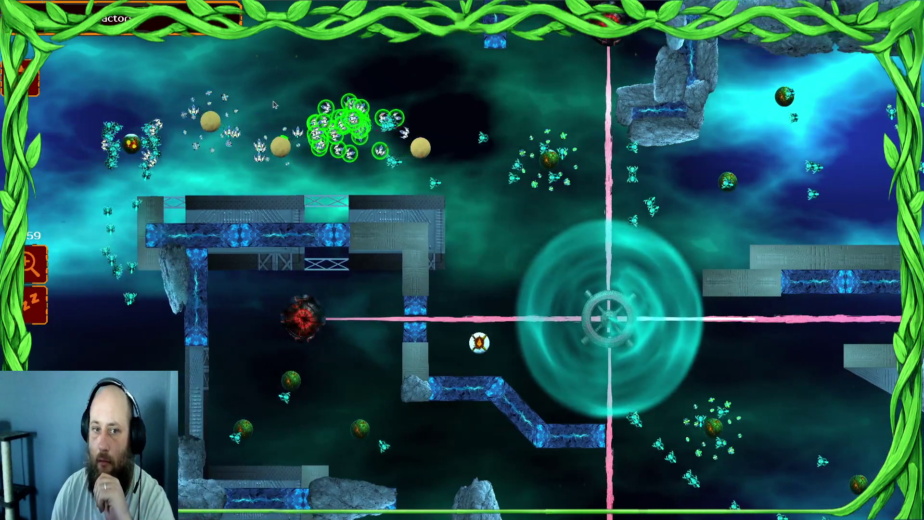
{"action": "left_click", "coordinate": [210, 121]}
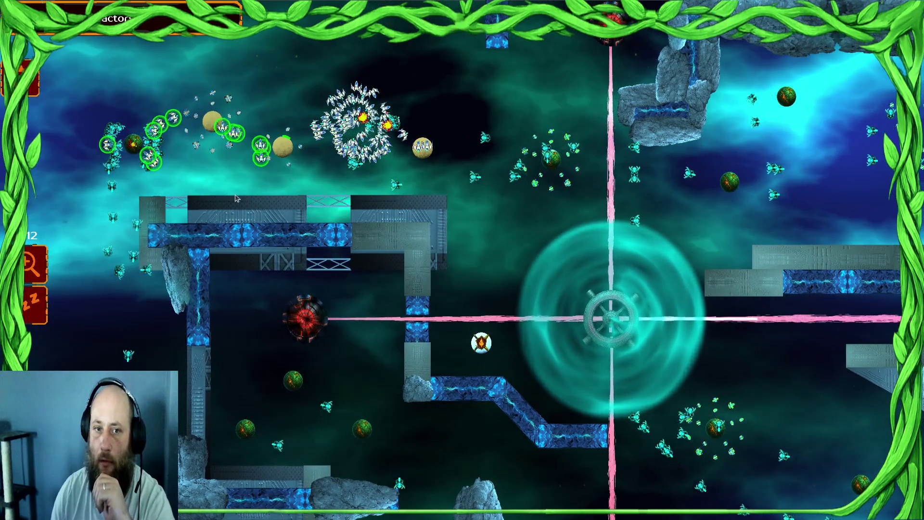
{"action": "left_click_drag", "start_coordinate": [384, 105], "coordinate": [304, 173]}
{"action": "right_click", "coordinate": [424, 145]}
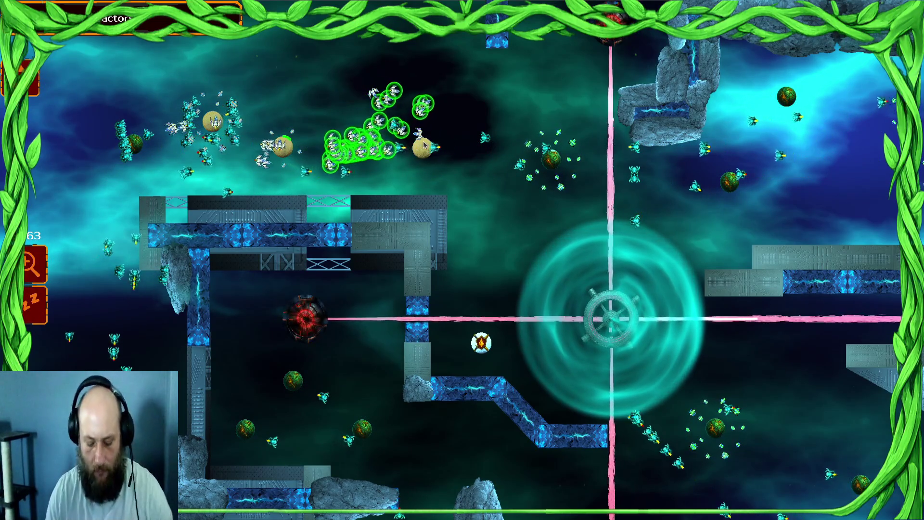
- Glance at the ship script in the Godot editor, then return to the game
{"action": "key", "text": "super"}
{"action": "left_click", "coordinate": [505, 433]}
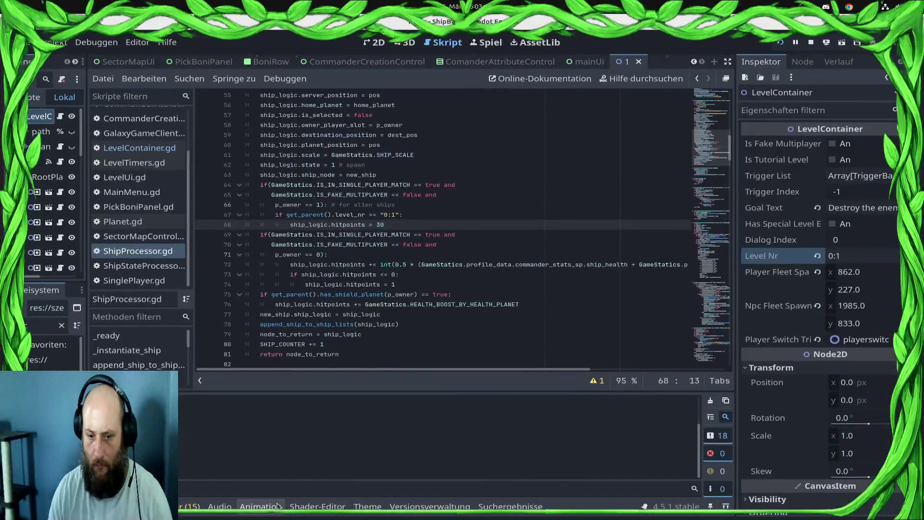
{"action": "key", "text": "super"}
{"action": "left_click", "coordinate": [579, 270]}
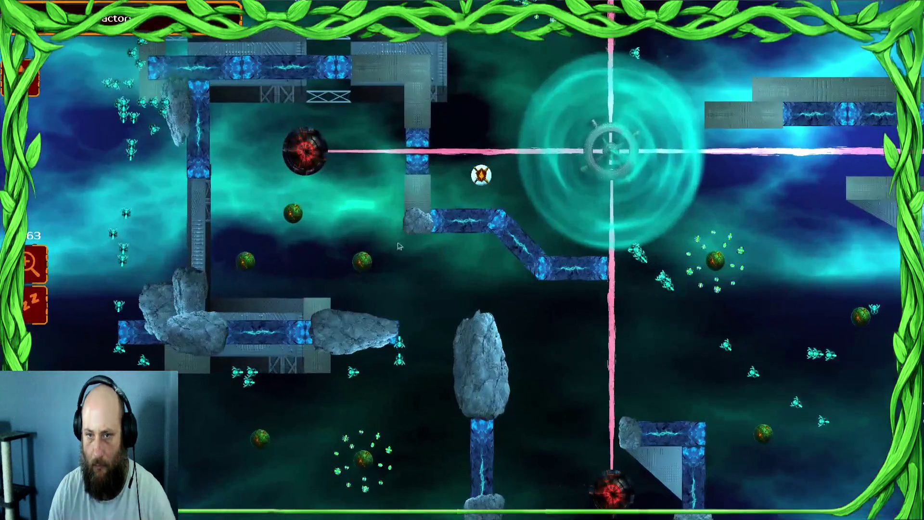
- Regroup the left and middle fleets and send them to orbit the nearby planet
{"action": "mouse_move", "coordinate": [335, 2]}
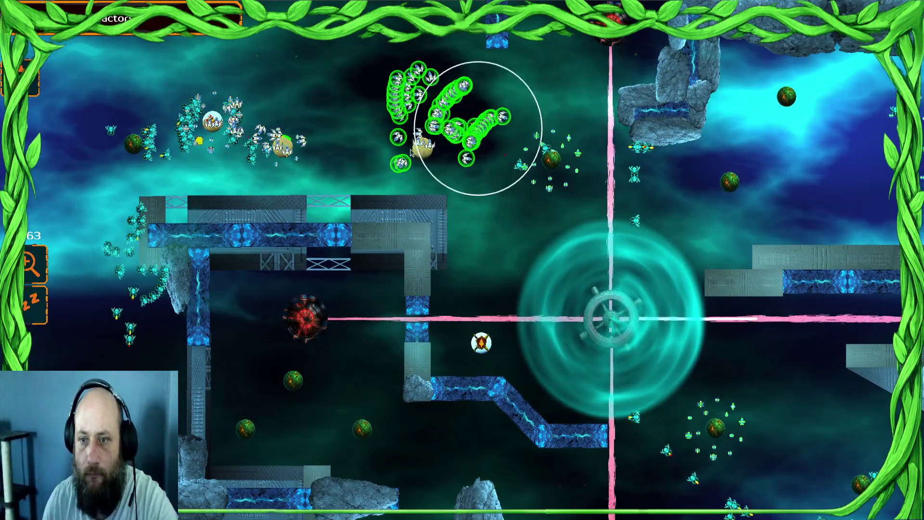
{"action": "mouse_move", "coordinate": [545, 142]}
{"action": "left_mouse_down"}
{"action": "mouse_move", "coordinate": [299, 157]}
{"action": "mouse_move", "coordinate": [308, 157]}
{"action": "left_mouse_up"}
{"action": "left_click_drag", "start_coordinate": [302, 108], "coordinate": [53, 222]}
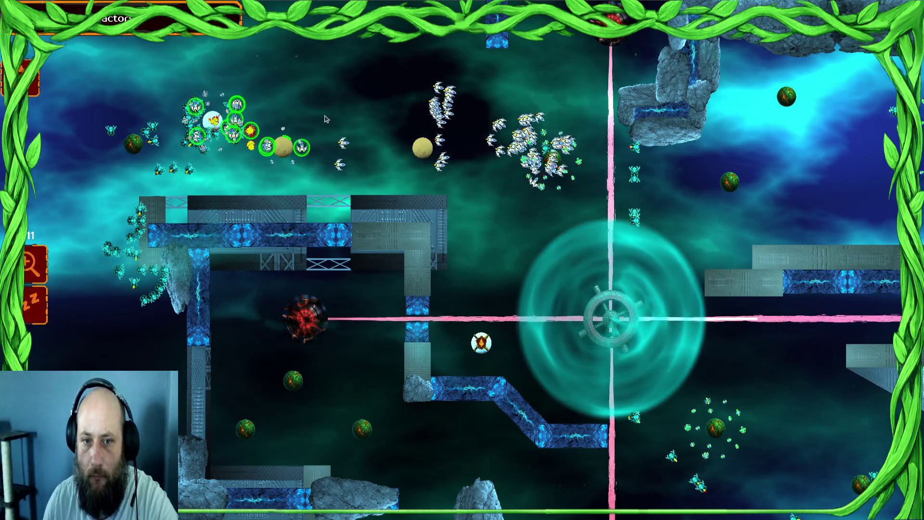
{"action": "mouse_move", "coordinate": [581, 111]}
{"action": "left_mouse_down"}
{"action": "mouse_move", "coordinate": [411, 275]}
{"action": "mouse_move", "coordinate": [414, 284]}
{"action": "left_mouse_up"}
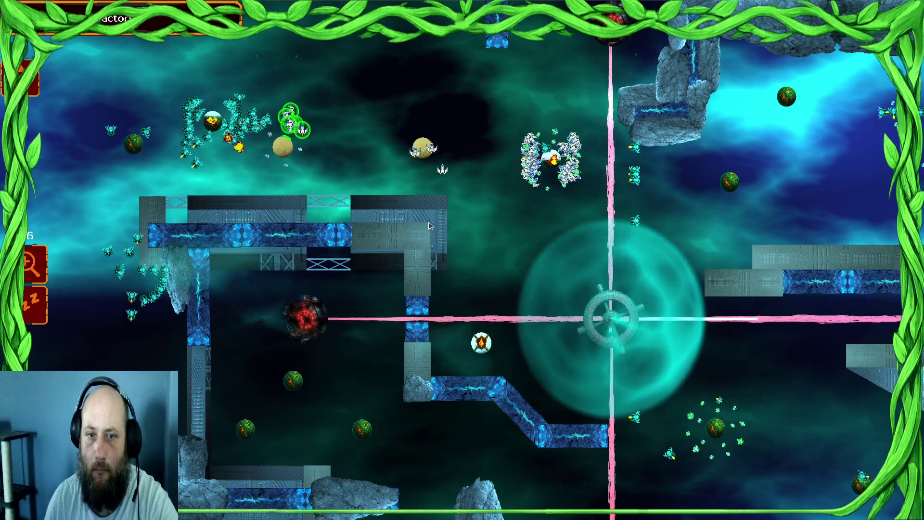
{"action": "left_click_drag", "start_coordinate": [471, 102], "coordinate": [567, 159]}
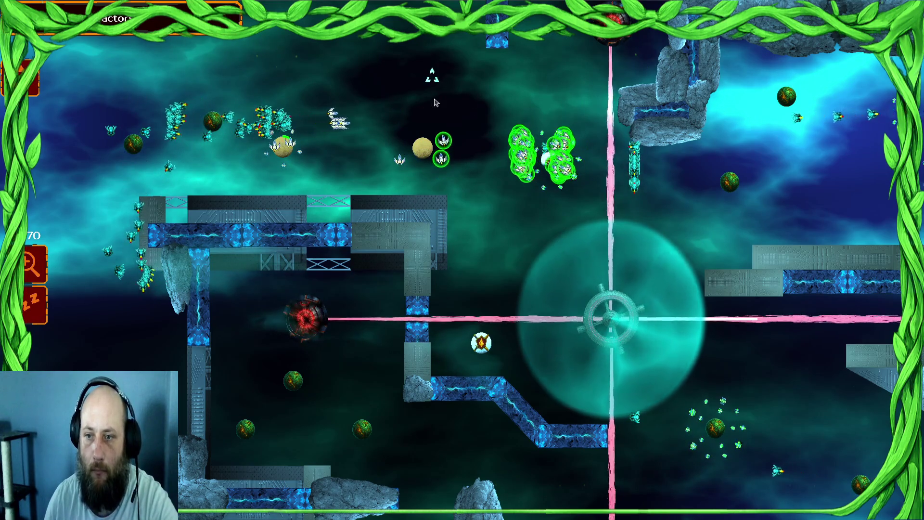
{"action": "left_click_drag", "start_coordinate": [421, 145], "coordinate": [200, 99]}
{"action": "left_click_drag", "start_coordinate": [553, 161], "coordinate": [595, 163]}
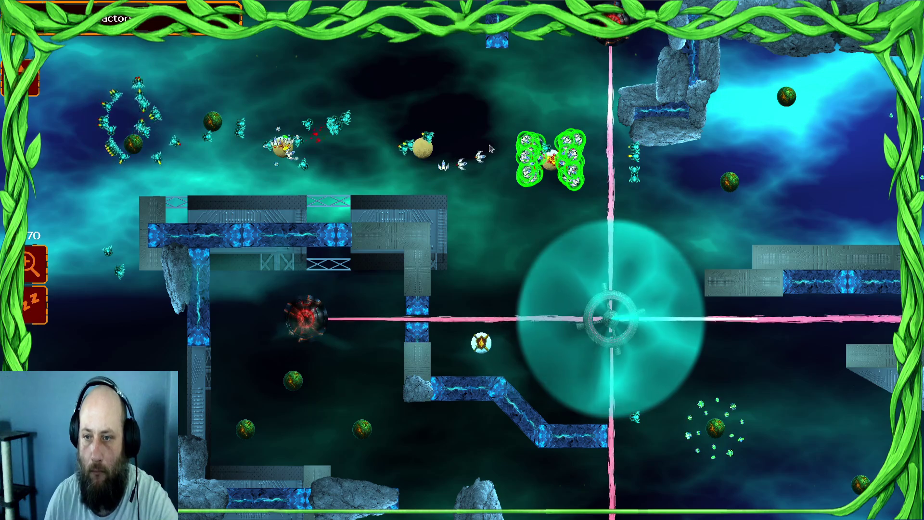
{"action": "right_click", "coordinate": [453, 127]}
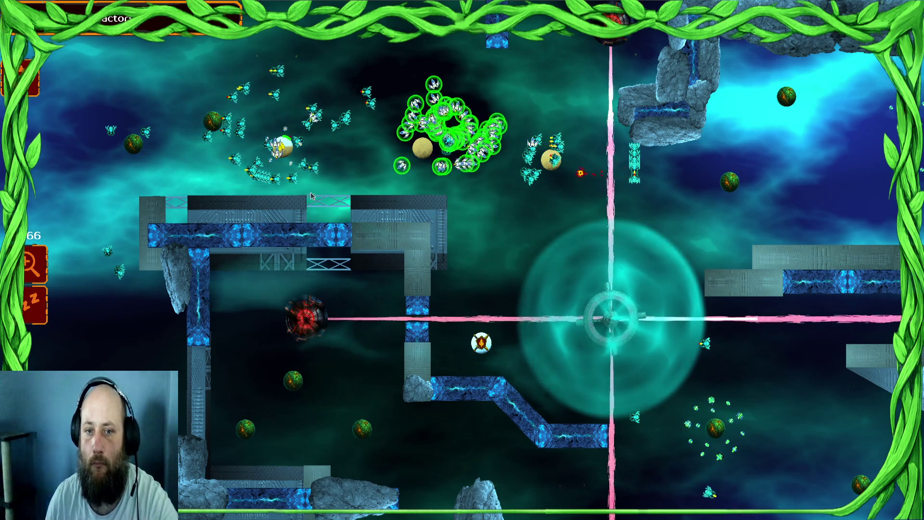
{"action": "left_click", "coordinate": [287, 181]}
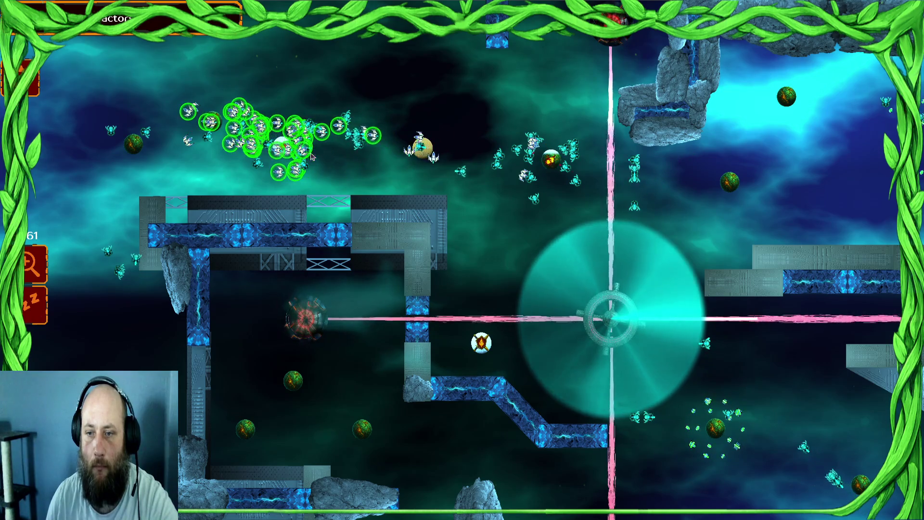
- Surrender the battle from the pause menu and accept the defeat screen
{"action": "key", "text": "Escape"}
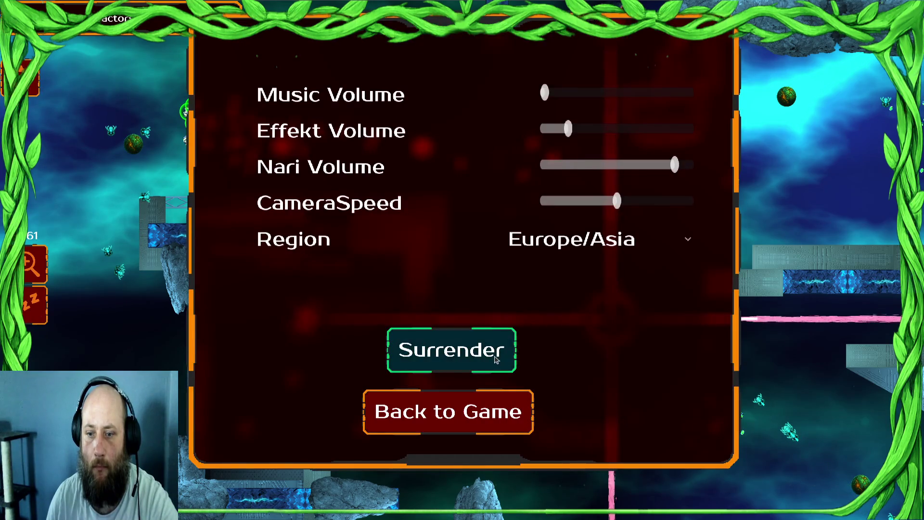
{"action": "left_click", "coordinate": [495, 359]}
{"action": "left_click", "coordinate": [618, 448]}
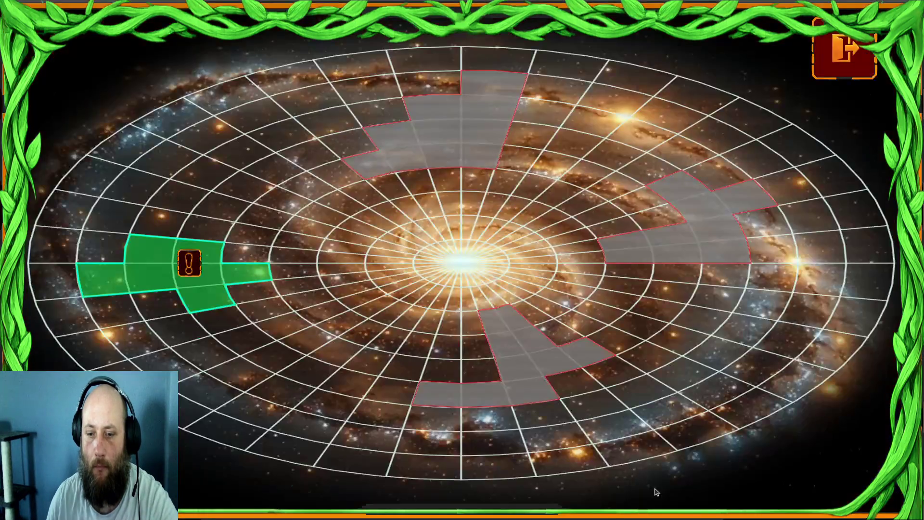
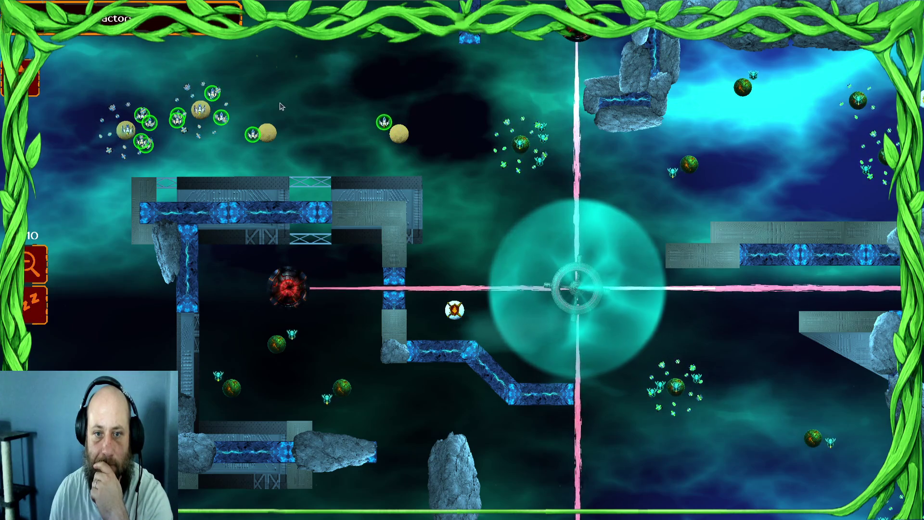
- Select the ships around the upper-left planets and send them toward the platform corner
{"action": "left_click_drag", "start_coordinate": [447, 93], "coordinate": [448, 93]}
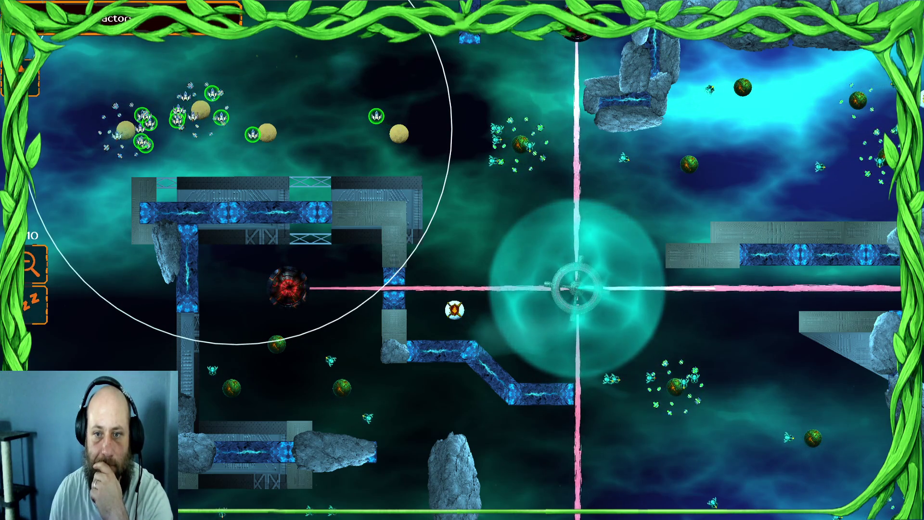
{"action": "left_click_drag", "start_coordinate": [448, 93], "coordinate": [229, 199]}
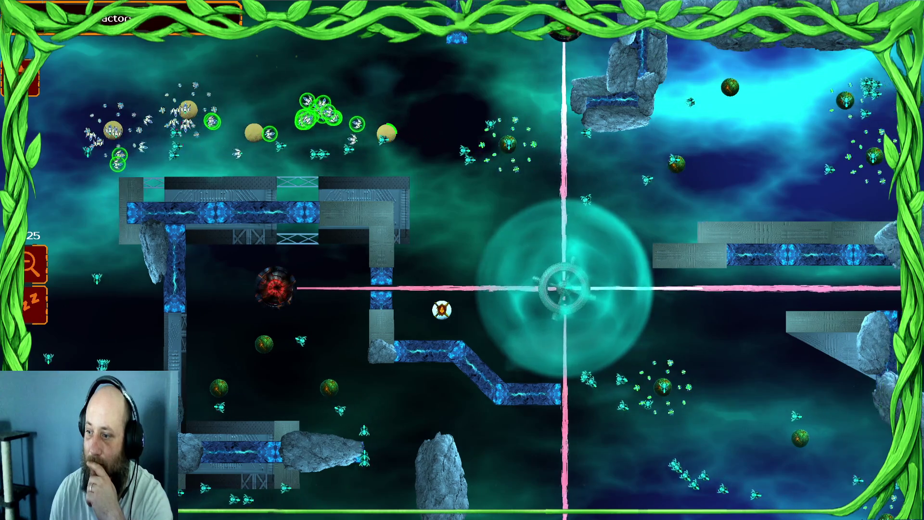
{"action": "key", "text": "Right"}
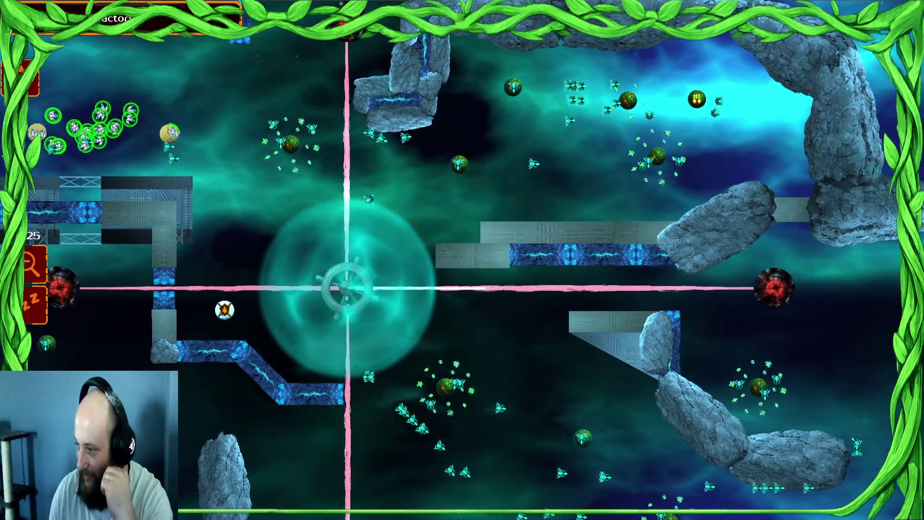
{"action": "key", "text": "Left"}
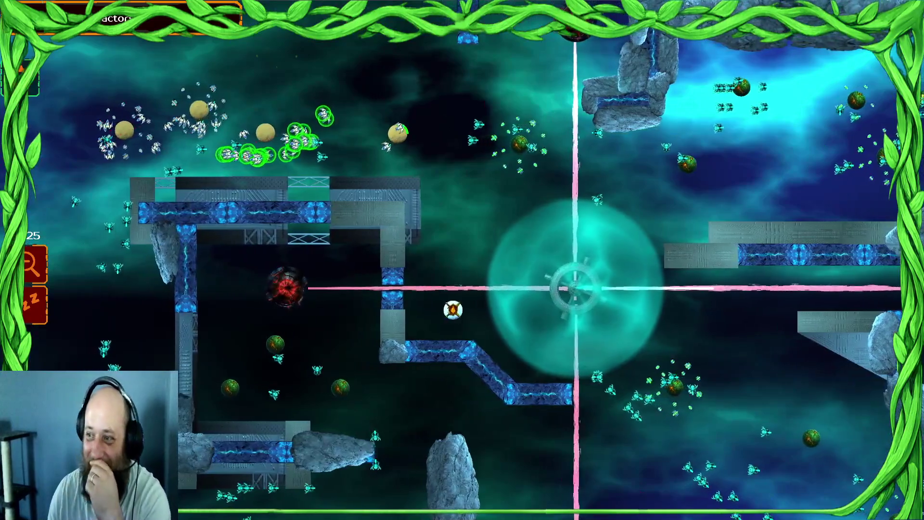
{"action": "left_click", "coordinate": [195, 154]}
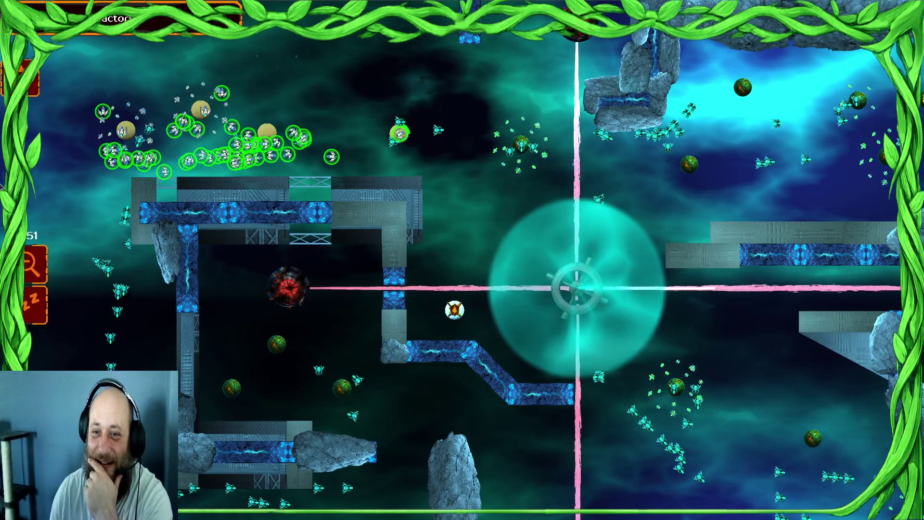
{"action": "key", "text": "Right"}
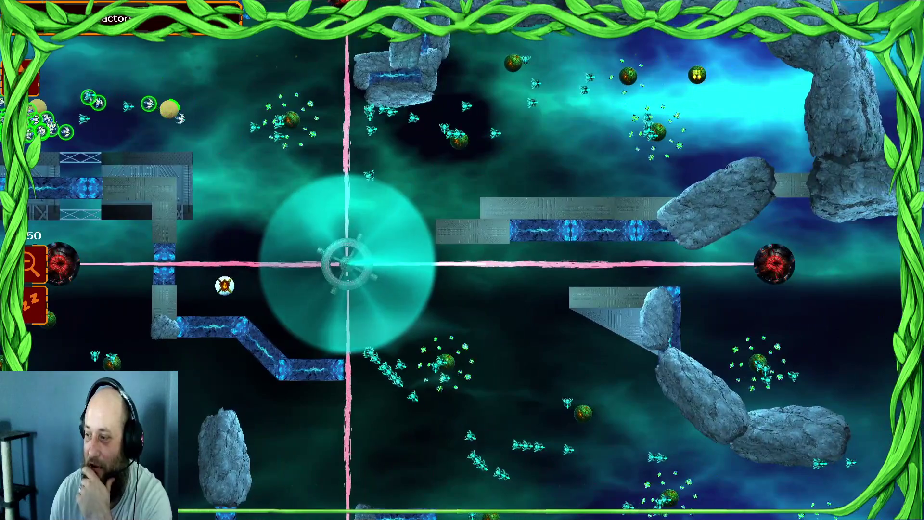
{"action": "key", "text": "Left"}
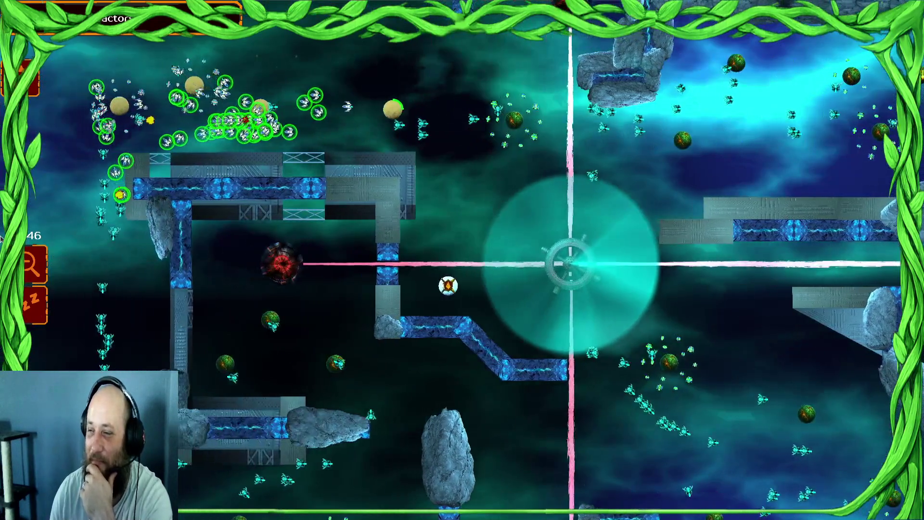
{"action": "key", "text": "Right"}
{"action": "key", "text": "Down"}
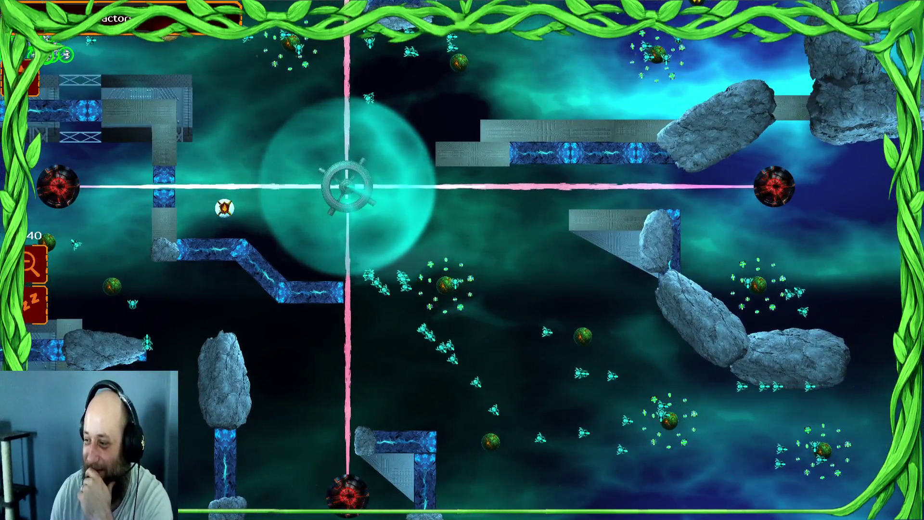
{"action": "key", "text": "Left"}
{"action": "key", "text": "Up"}
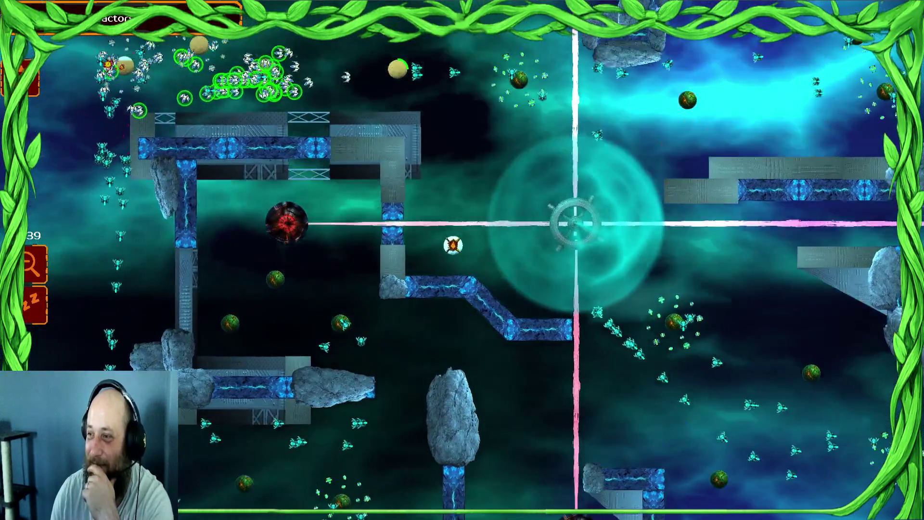
{"action": "key", "text": "Up"}
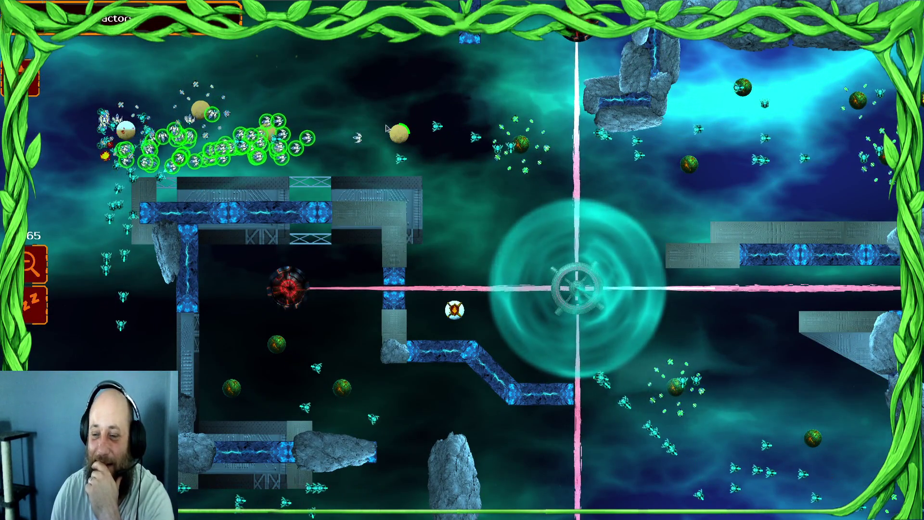
{"action": "right_click", "coordinate": [182, 179]}
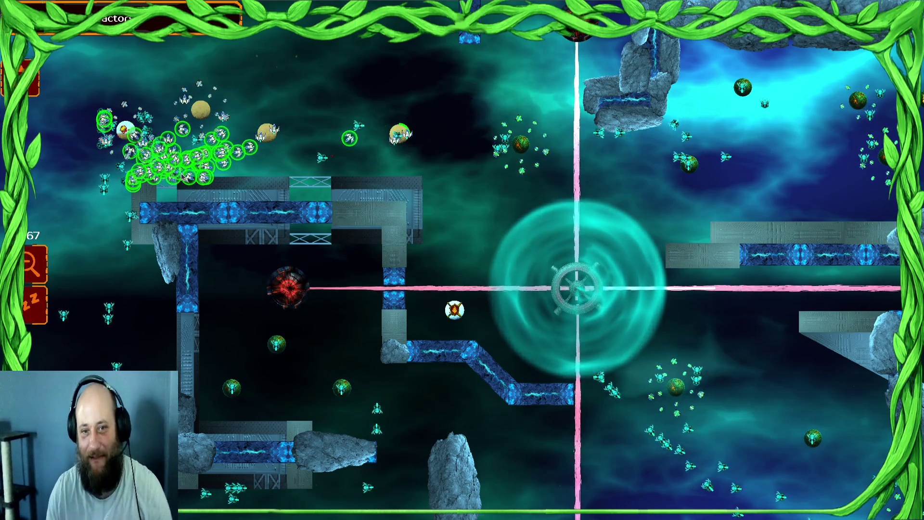
- Regroup the ship cluster near the top-left planets beside the left platform
{"action": "key", "text": "Right"}
{"action": "key", "text": "Down"}
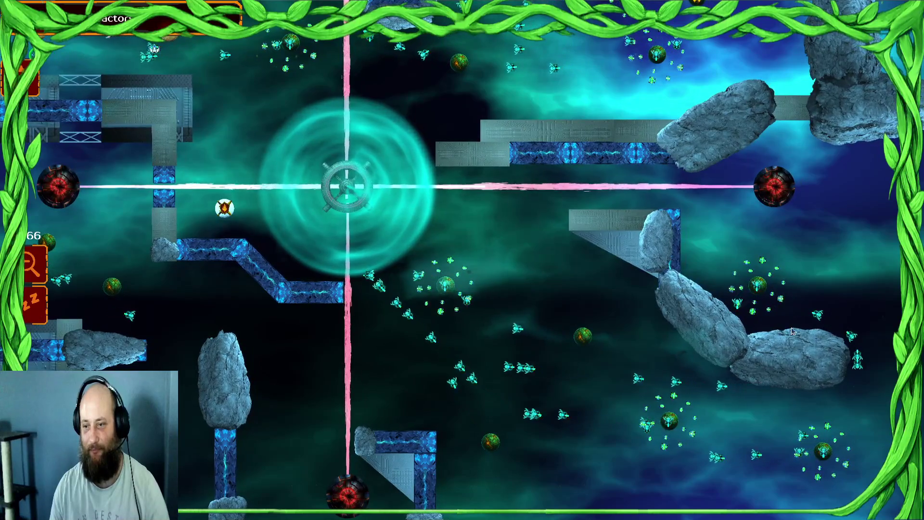
{"action": "mouse_move", "coordinate": [1, 185]}
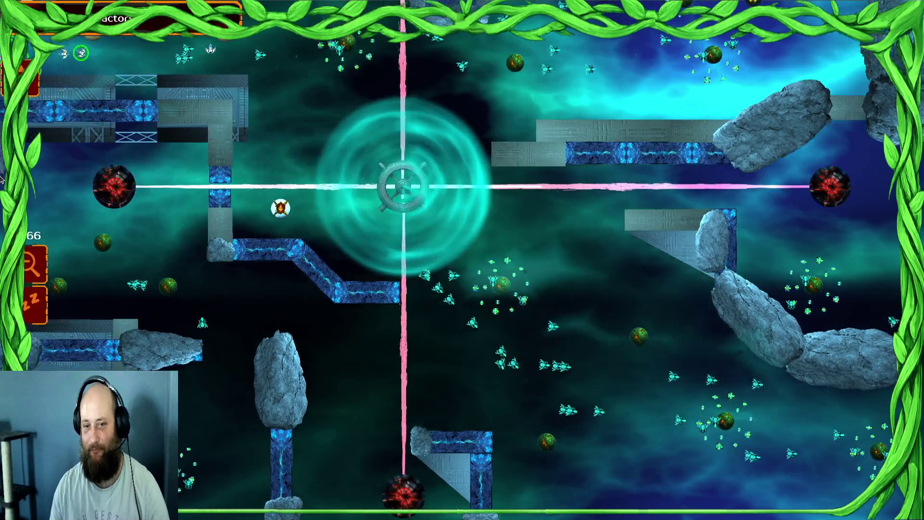
{"action": "key", "text": "Up"}
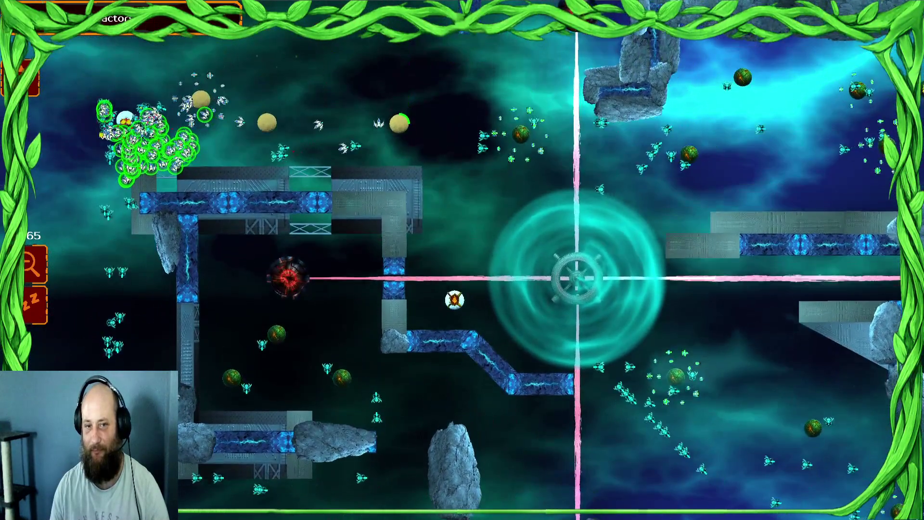
{"action": "left_click_drag", "start_coordinate": [207, 130], "coordinate": [339, 190]}
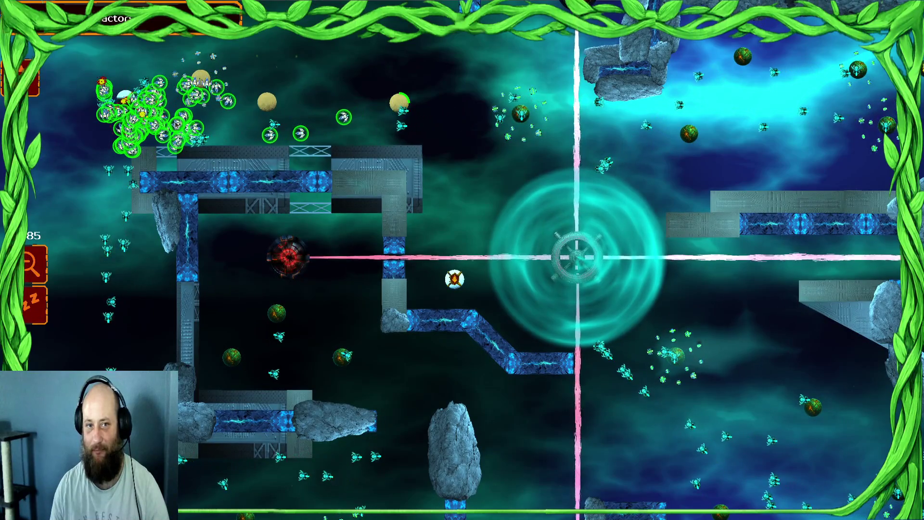
{"action": "right_click", "coordinate": [109, 148]}
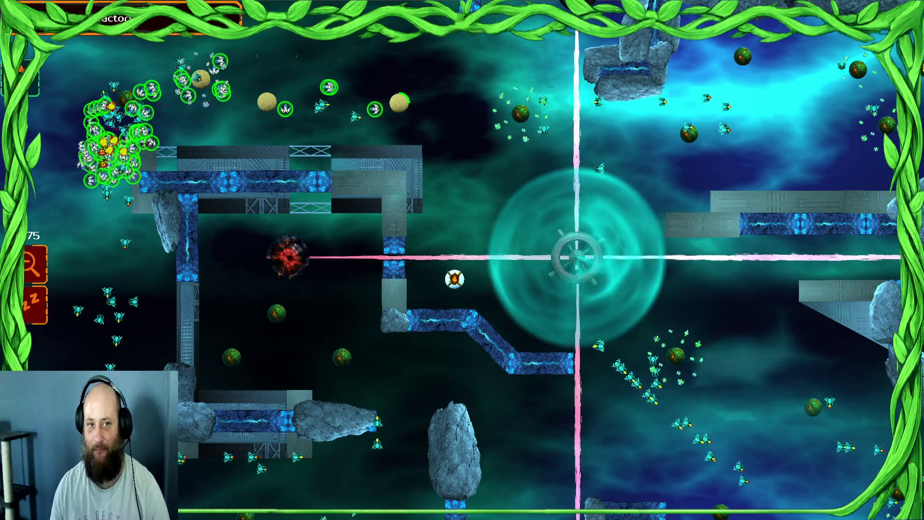
- Surrender the match, accept the YOU LOSE screen, go back, and quit the game
{"action": "key", "text": "Escape"}
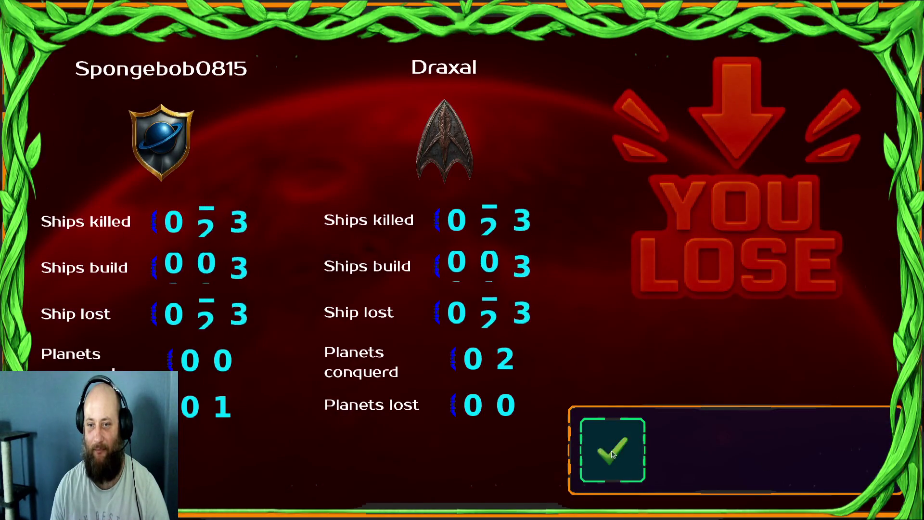
{"action": "left_click", "coordinate": [611, 441]}
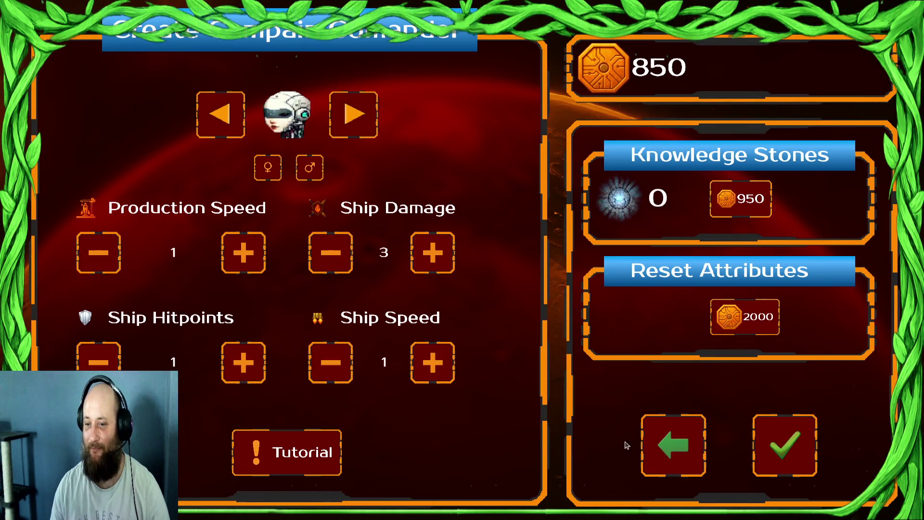
{"action": "left_click", "coordinate": [660, 461]}
{"action": "left_click", "coordinate": [842, 437]}
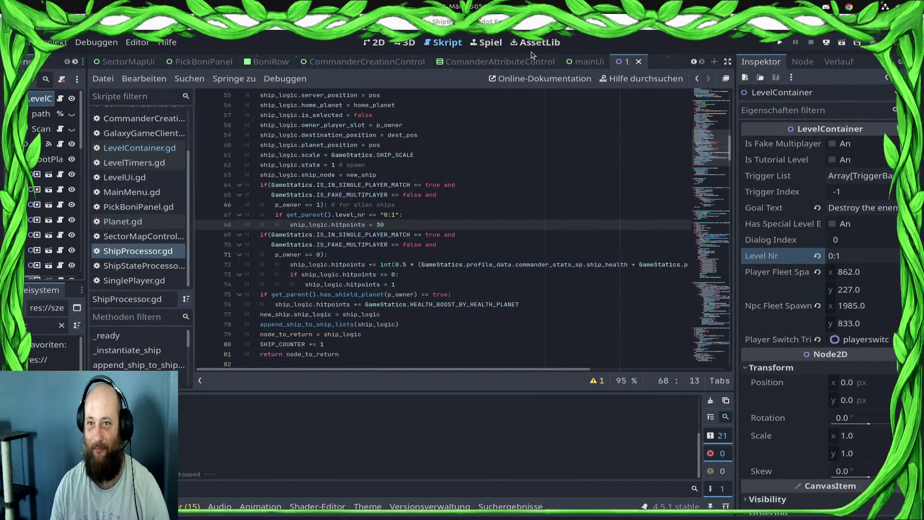
- Look through the CommanderAttributeControl.gd and CommanderCreationControl.gd scripts
{"action": "left_click", "coordinate": [520, 62]}
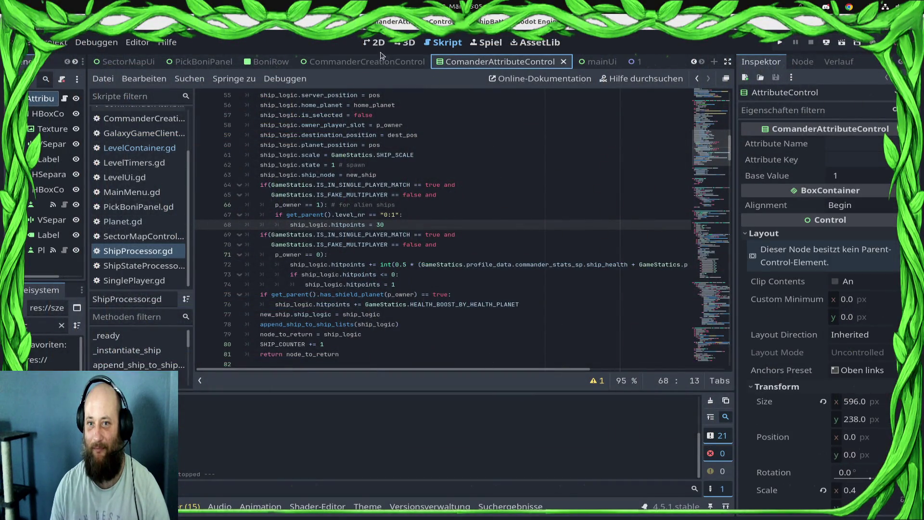
{"action": "left_click", "coordinate": [64, 98]}
{"action": "scroll", "coordinate": [306, 241], "scroll_direction": "down", "scroll_amount": 5}
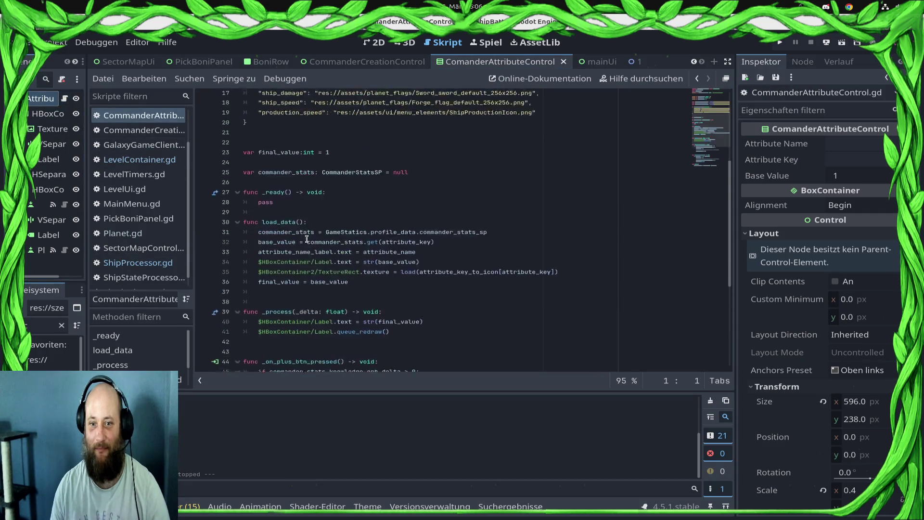
{"action": "left_click", "coordinate": [365, 61]}
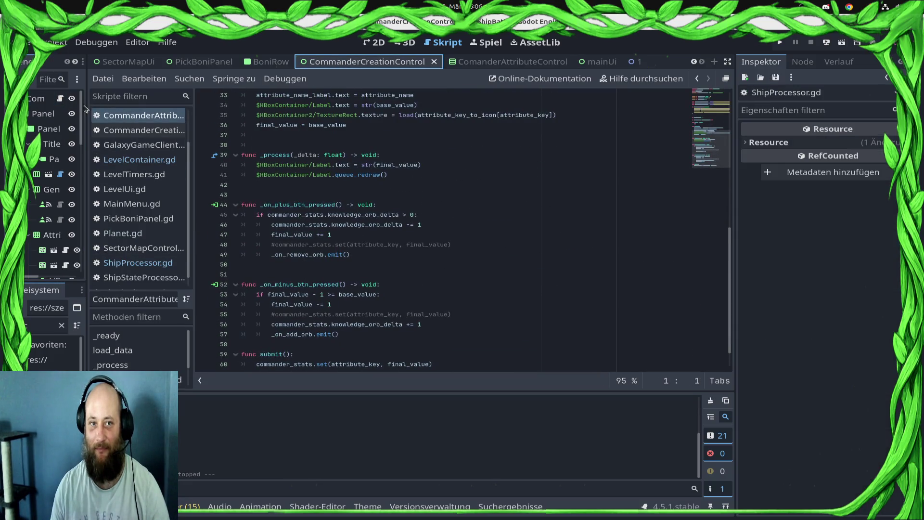
{"action": "left_click", "coordinate": [61, 99]}
{"action": "scroll", "coordinate": [557, 303], "scroll_direction": "down", "scroll_amount": 10}
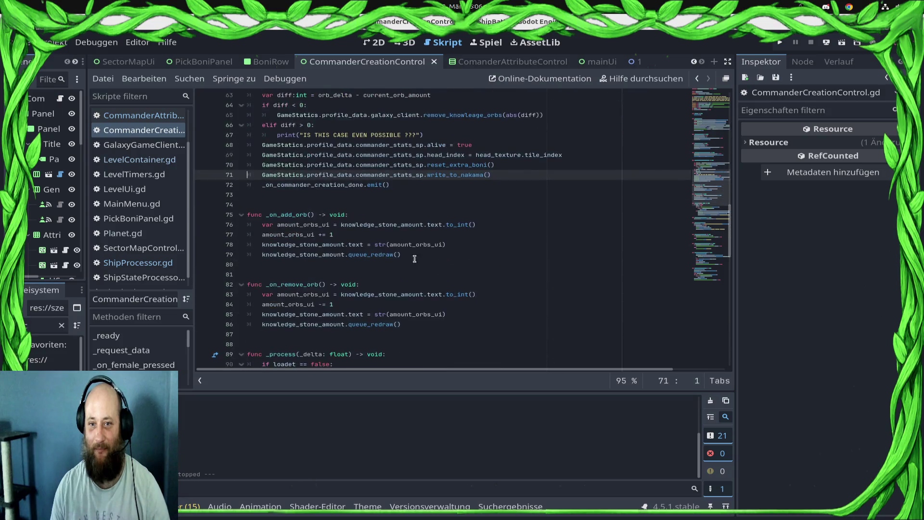
{"action": "scroll", "coordinate": [413, 258], "scroll_direction": "up", "scroll_amount": 2}
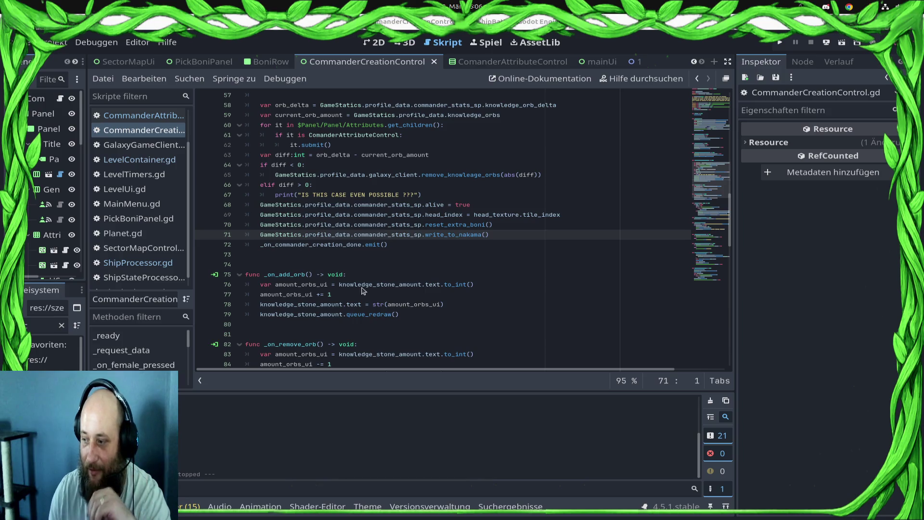
- Review the orb-difference block on lines 63–67 and widen the Scene dock
{"action": "mouse_move", "coordinate": [433, 194]}
{"action": "left_mouse_down"}
{"action": "mouse_move", "coordinate": [251, 174]}
{"action": "mouse_move", "coordinate": [223, 152]}
{"action": "left_mouse_up"}
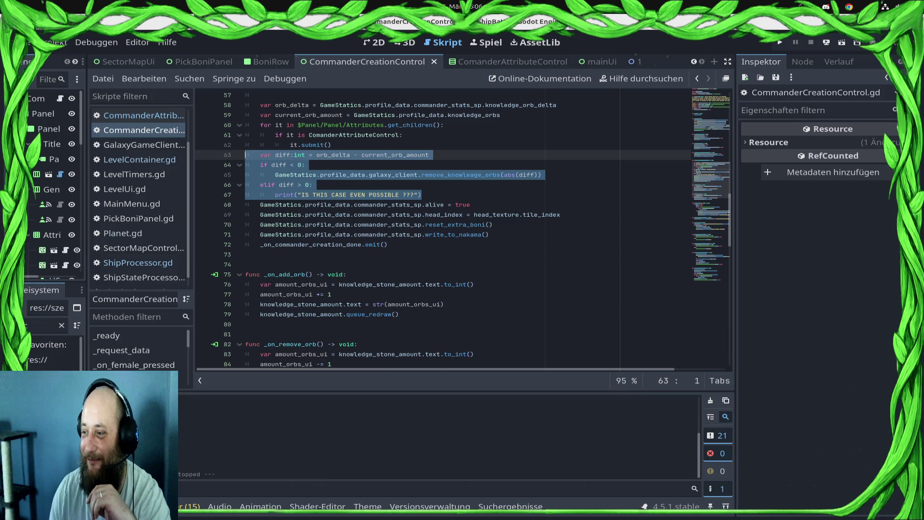
{"action": "left_click", "coordinate": [492, 206]}
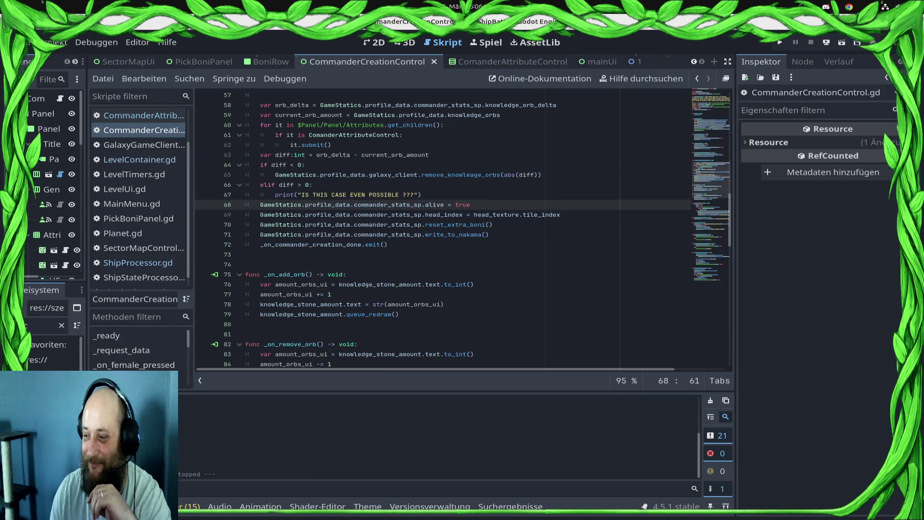
{"action": "scroll", "coordinate": [513, 231], "scroll_direction": "up", "scroll_amount": 5}
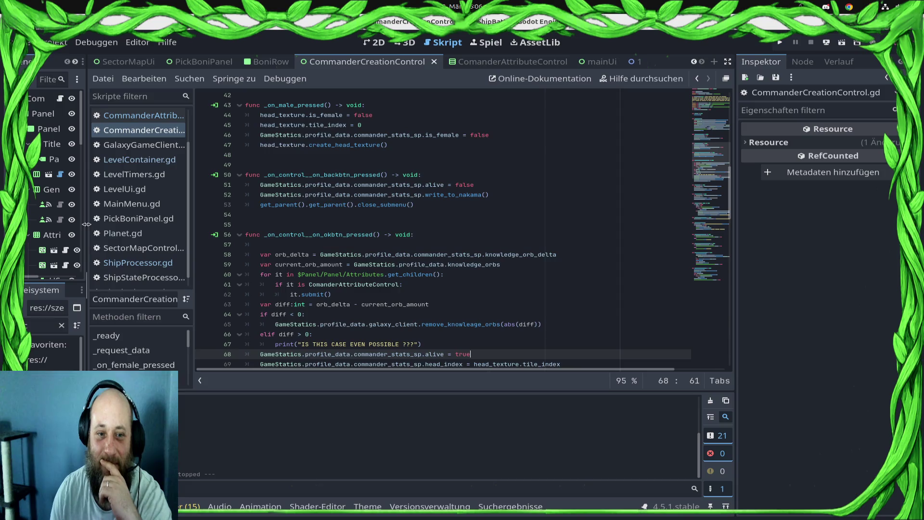
{"action": "left_click_drag", "start_coordinate": [86, 224], "coordinate": [162, 225]}
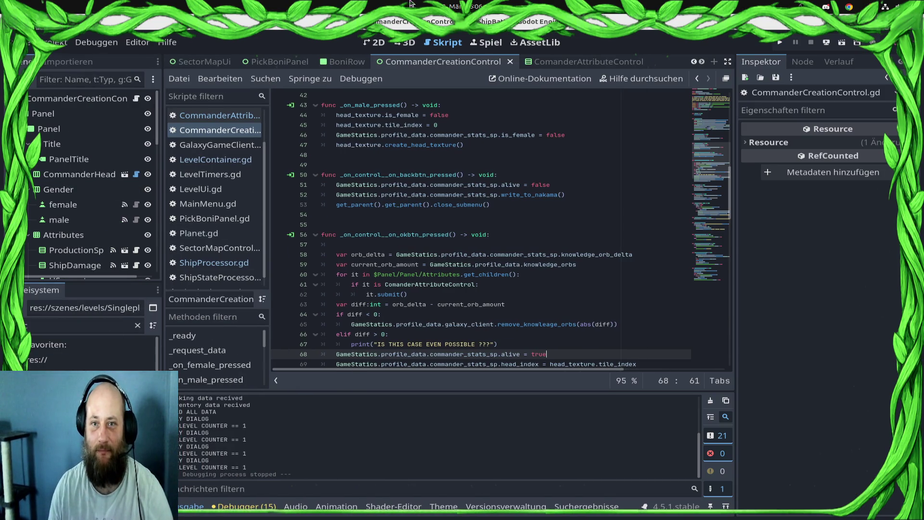
{"action": "left_click", "coordinate": [374, 43]}
- Open OverviewSector0 via the 'rvi' file filter and inspect tile 6's level path
{"action": "left_click", "coordinate": [204, 61]}
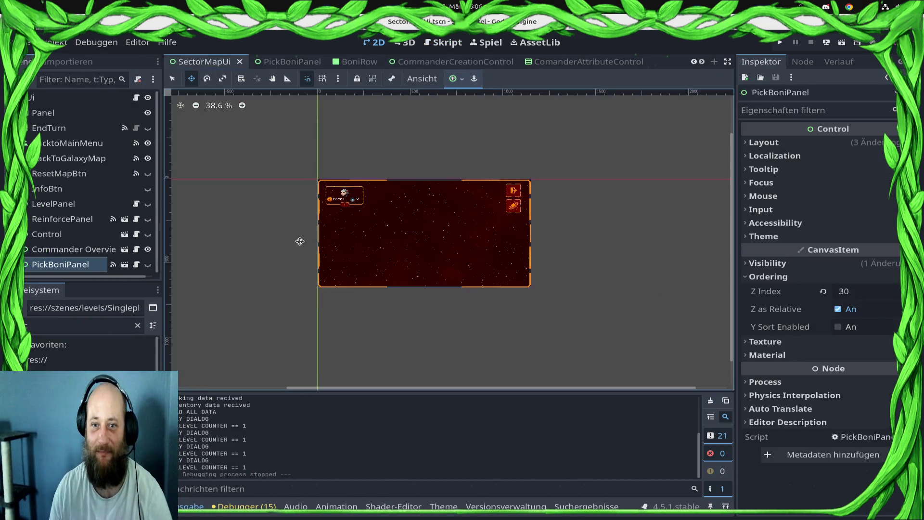
{"action": "scroll", "coordinate": [316, 65], "scroll_direction": "down", "scroll_amount": 2}
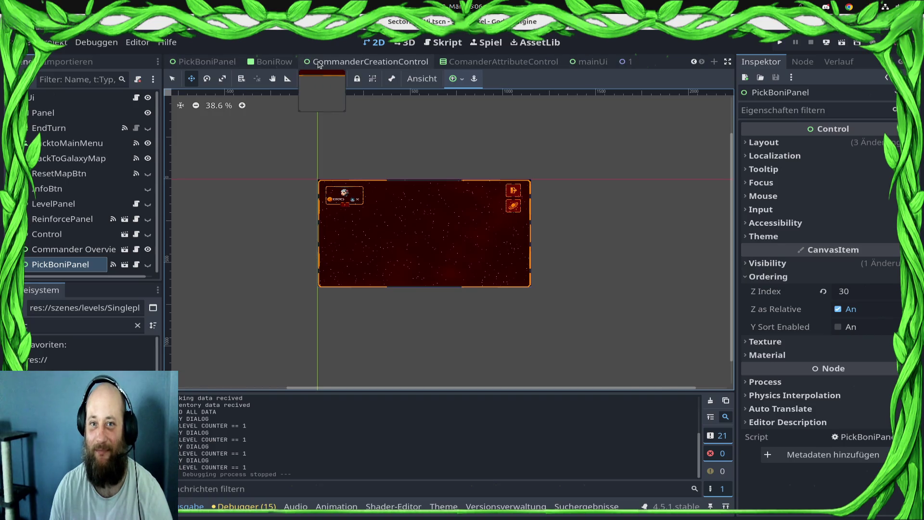
{"action": "scroll", "coordinate": [318, 65], "scroll_direction": "up", "scroll_amount": 5}
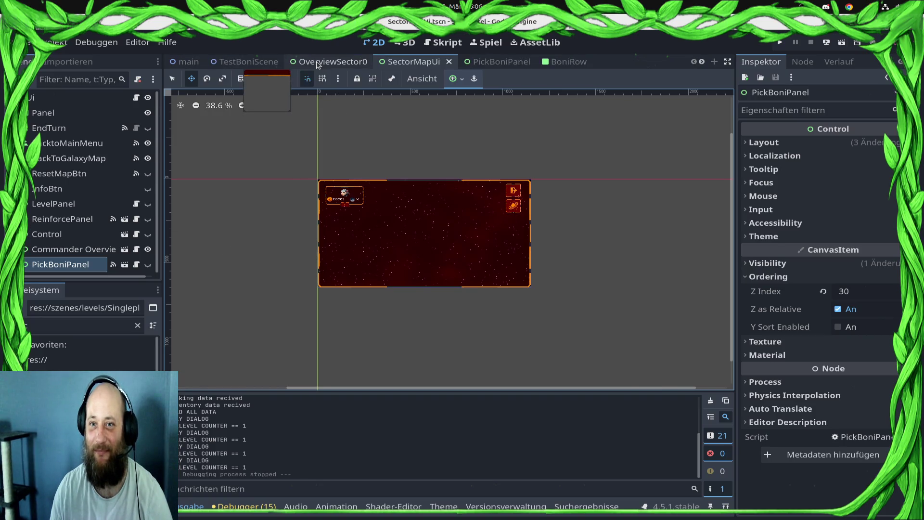
{"action": "scroll", "coordinate": [316, 65], "scroll_direction": "down", "scroll_amount": 4}
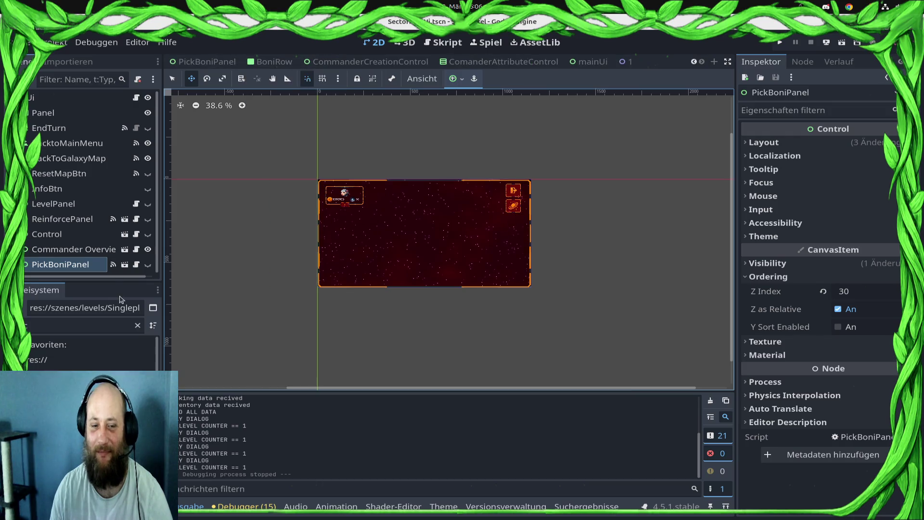
{"action": "left_click", "coordinate": [82, 326]}
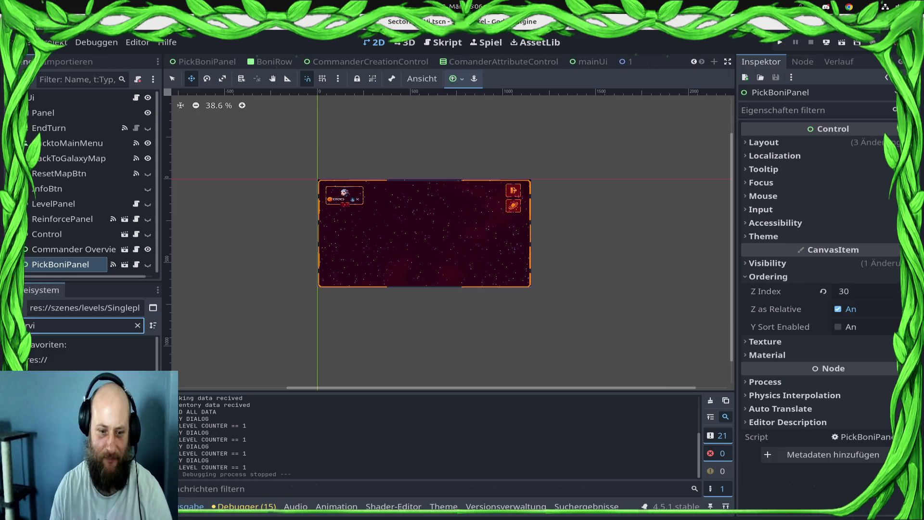
{"action": "key", "text": "Return"}
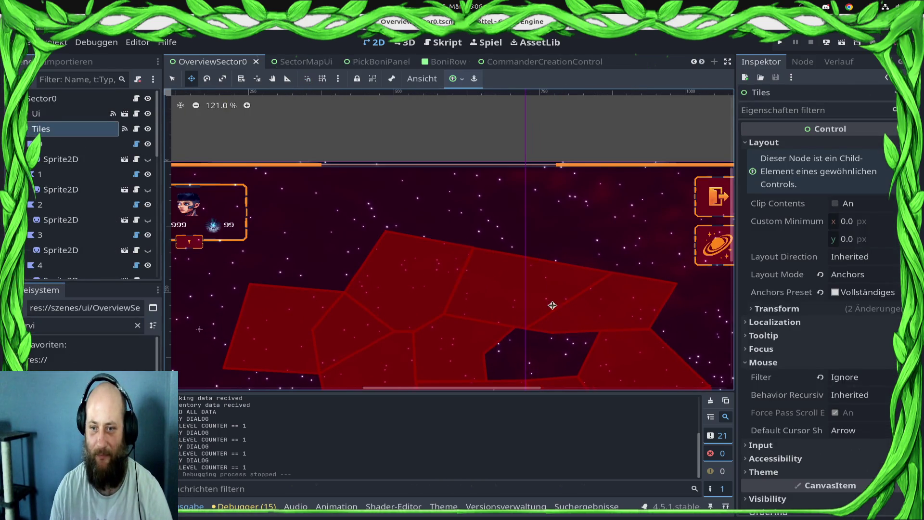
{"action": "left_click", "coordinate": [490, 283]}
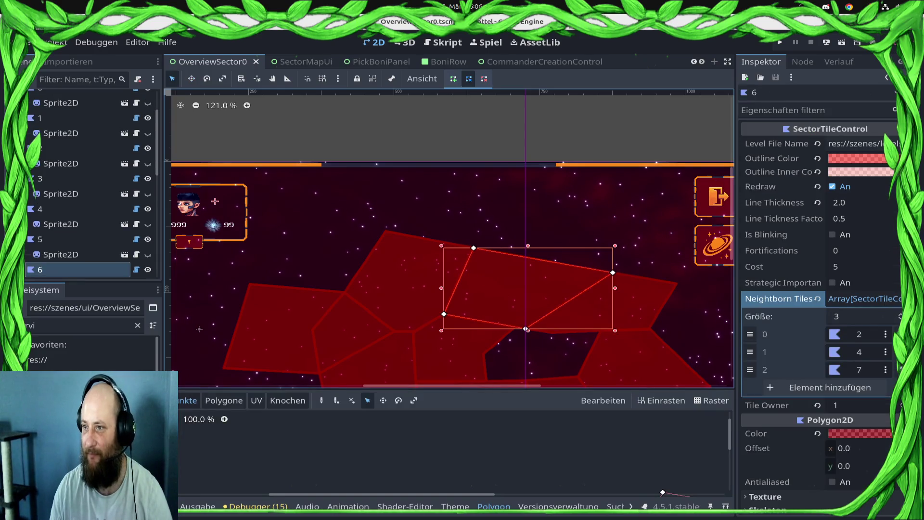
{"action": "left_click", "coordinate": [857, 144]}
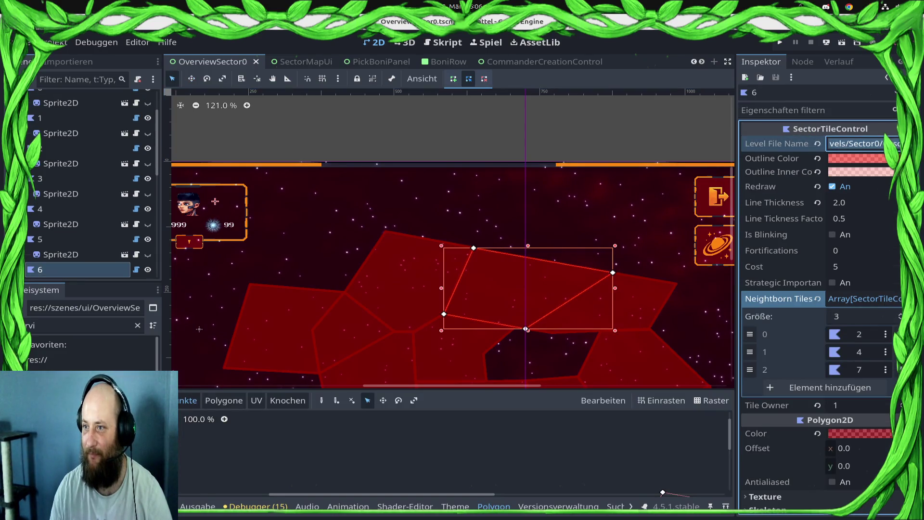
{"action": "left_click", "coordinate": [138, 326]}
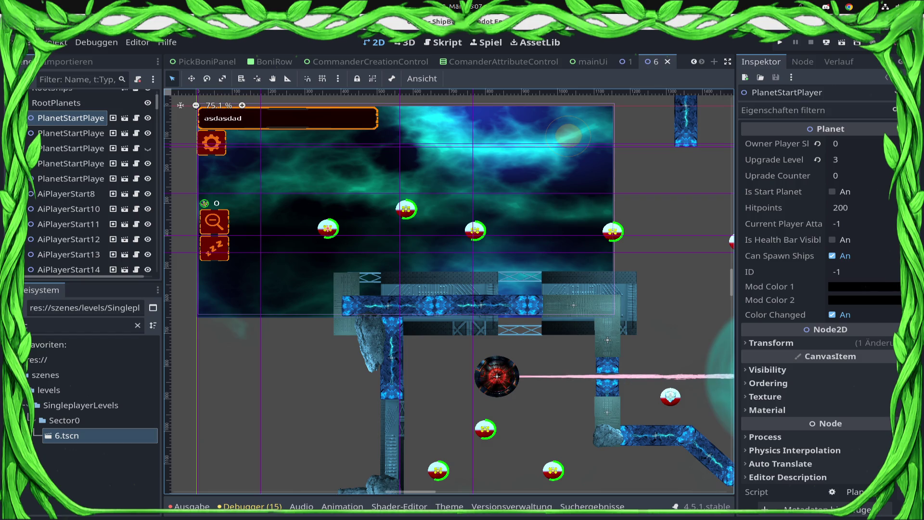
- Create a new scene with a User Interface (Control) root node
{"action": "left_click", "coordinate": [19, 42]}
{"action": "left_click", "coordinate": [57, 62]}
{"action": "left_click", "coordinate": [91, 149]}
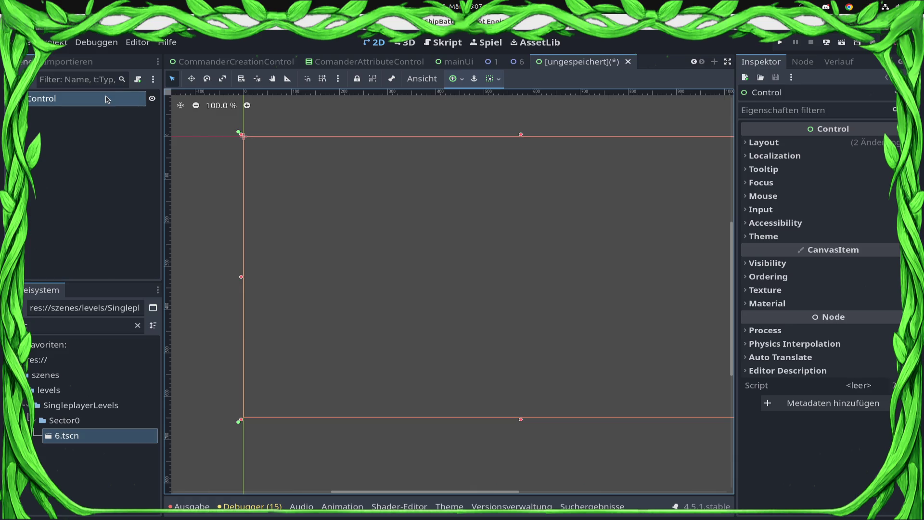
- Add a Label child node under the Control root
{"action": "right_click", "coordinate": [107, 99]}
{"action": "left_click", "coordinate": [141, 103]}
{"action": "type", "text": "Lab"}
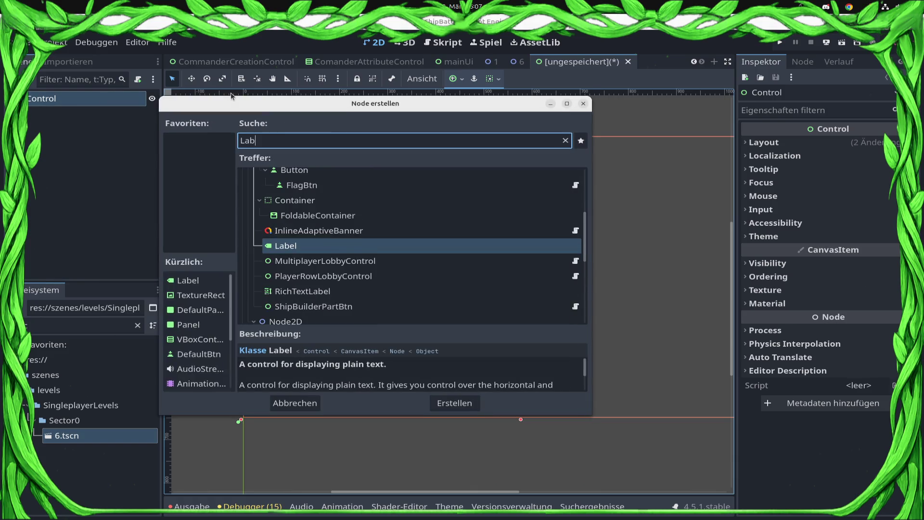
{"action": "key", "text": "Return"}
- Set the Label's Inspector Text to 'BRB'
{"action": "left_click", "coordinate": [823, 144]}
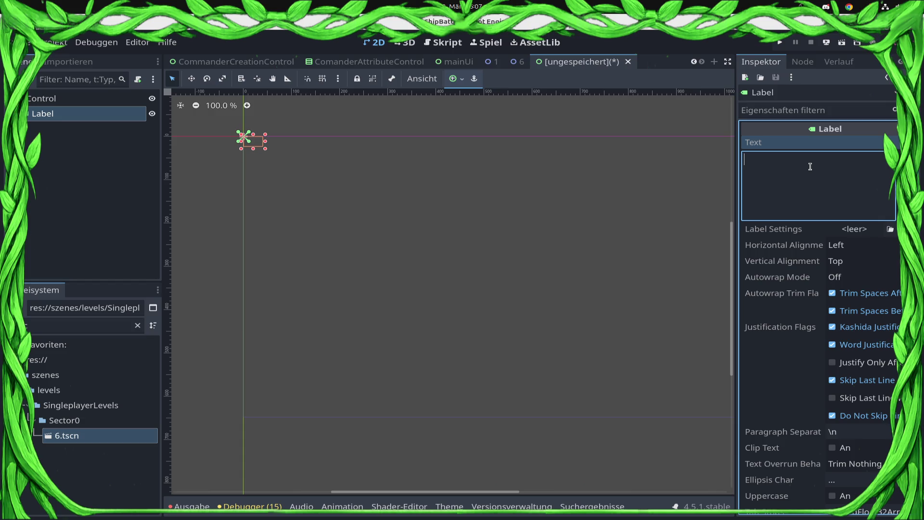
{"action": "type", "text": "BRB"}
{"action": "scroll", "coordinate": [209, 189], "scroll_direction": "up", "scroll_amount": 3}
{"action": "scroll", "coordinate": [207, 235], "scroll_direction": "up", "scroll_amount": 5}
{"action": "scroll", "coordinate": [311, 187], "scroll_direction": "up", "scroll_amount": 5}
{"action": "scroll", "coordinate": [311, 187], "scroll_direction": "up", "scroll_amount": 2}
{"action": "scroll", "coordinate": [611, 316], "scroll_direction": "left", "scroll_amount": 2}
{"action": "left_click", "coordinate": [621, 396]}
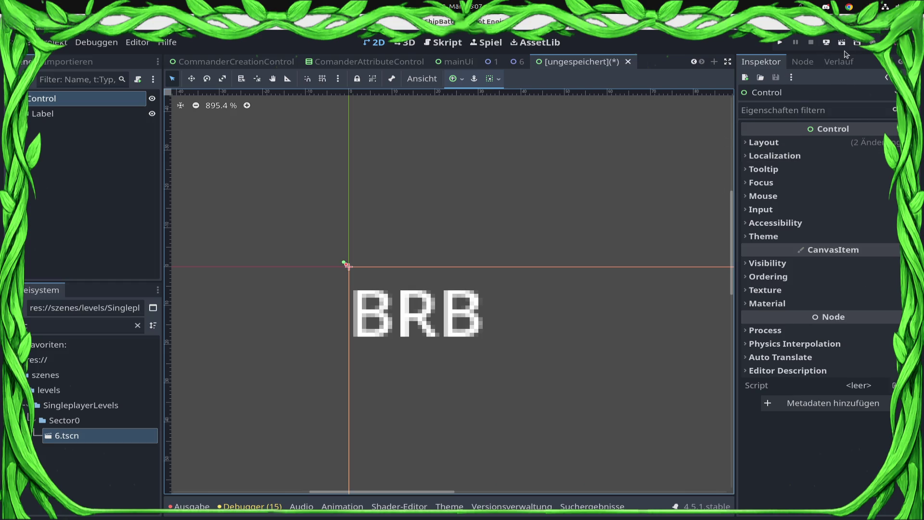
{"action": "left_click", "coordinate": [830, 46]}
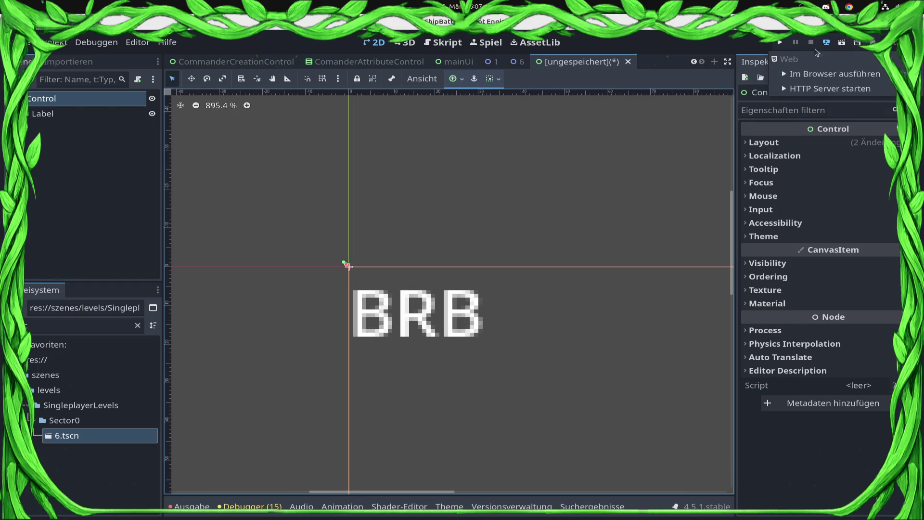
- Close the Remote Deploy dropdown, run the game, and cancel the Save Scene As prompt
{"action": "left_click", "coordinate": [680, 145]}
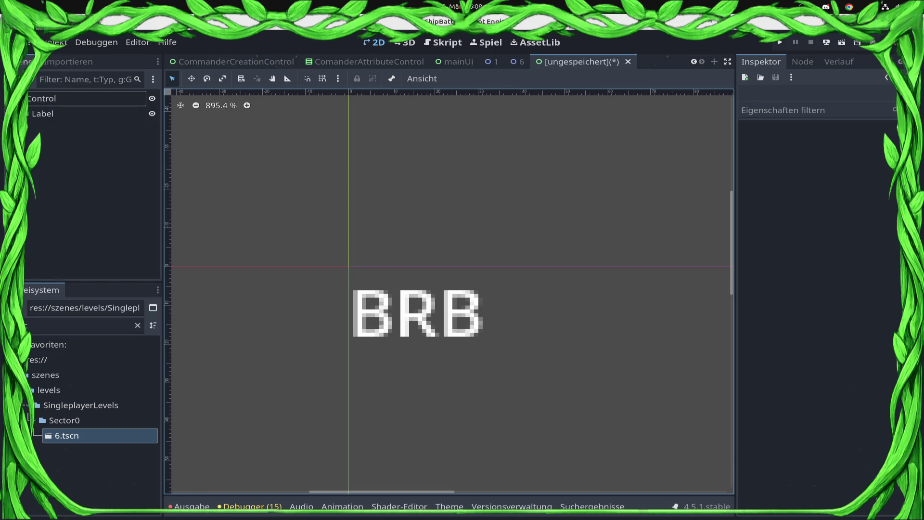
{"action": "left_click", "coordinate": [833, 44]}
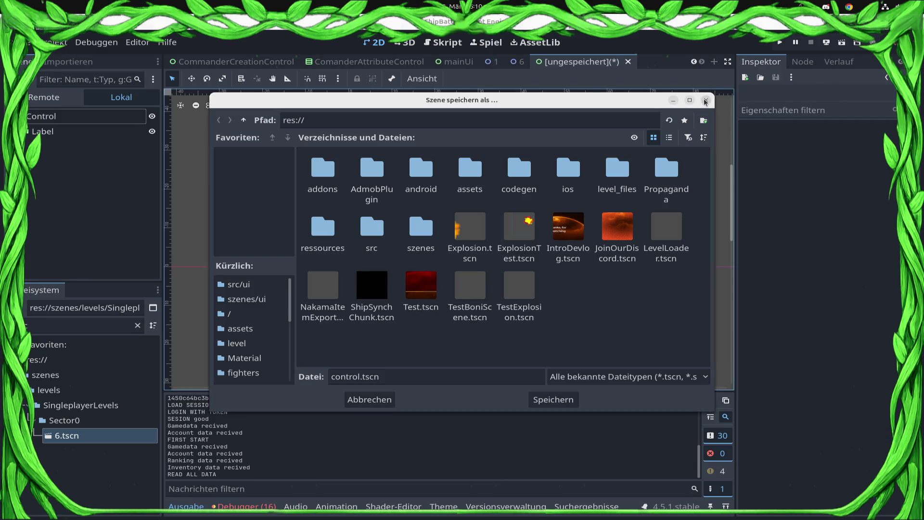
{"action": "left_click", "coordinate": [706, 100]}
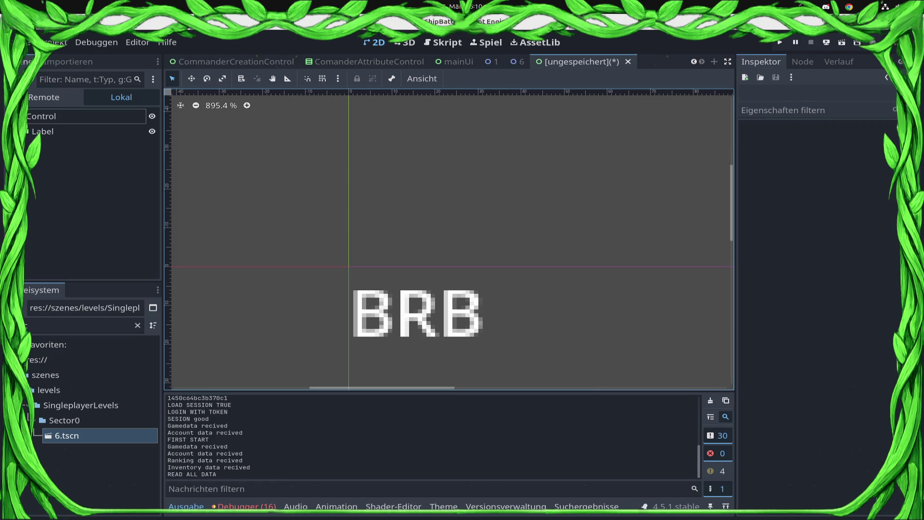
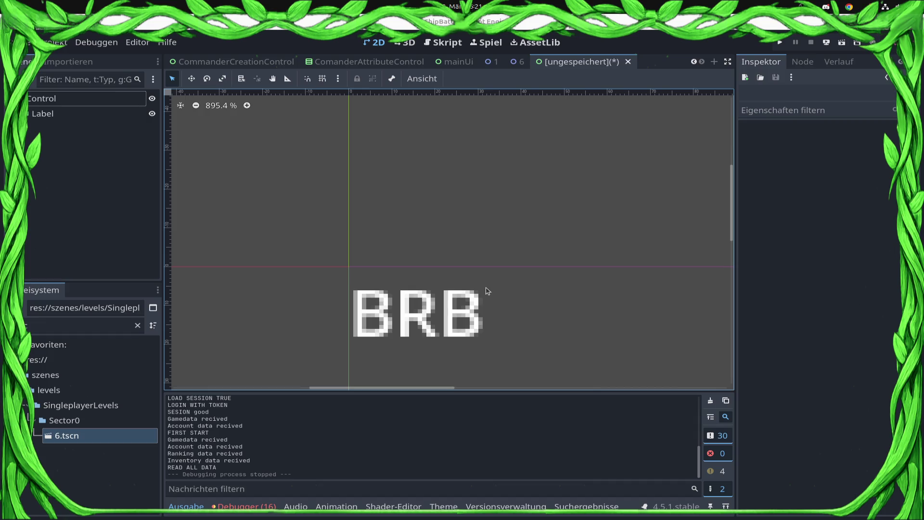
- Close the unsaved BRB scene tab, answering its save prompt
{"action": "scroll", "coordinate": [487, 291], "scroll_direction": "down", "scroll_amount": 2}
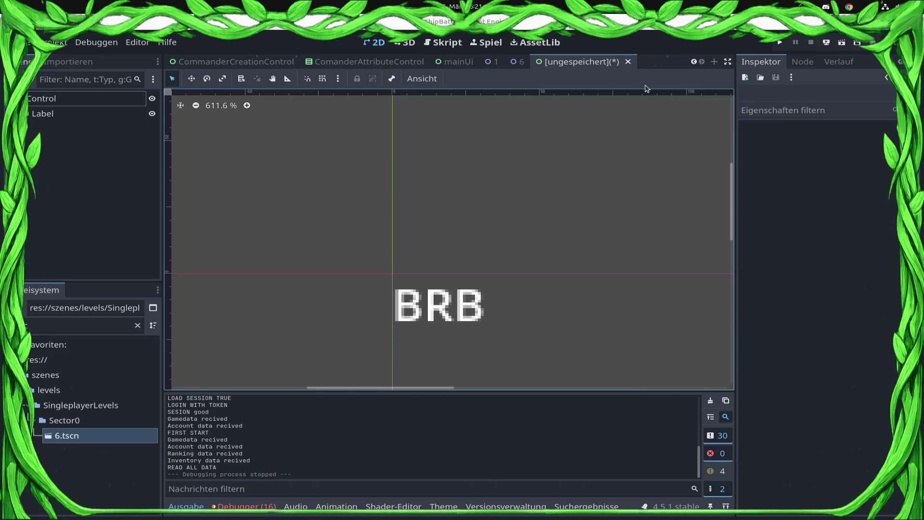
{"action": "left_click", "coordinate": [629, 63]}
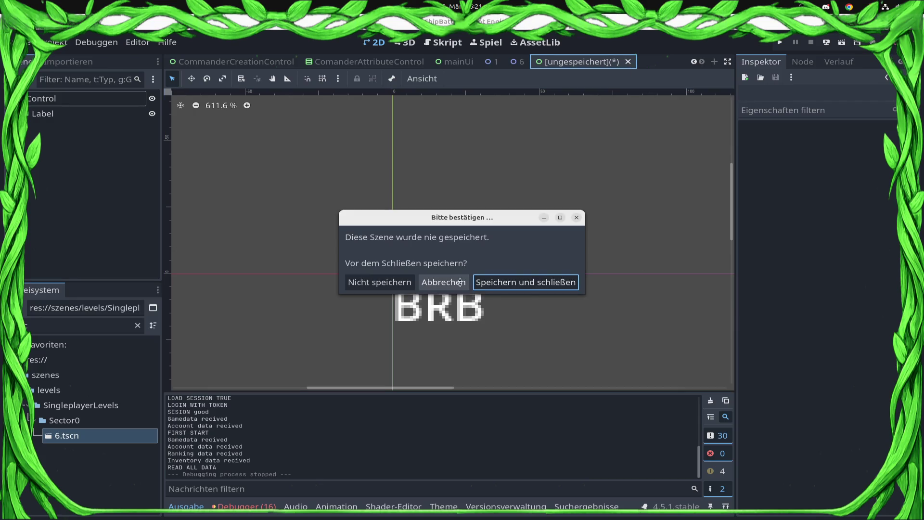
{"action": "left_click", "coordinate": [390, 288]}
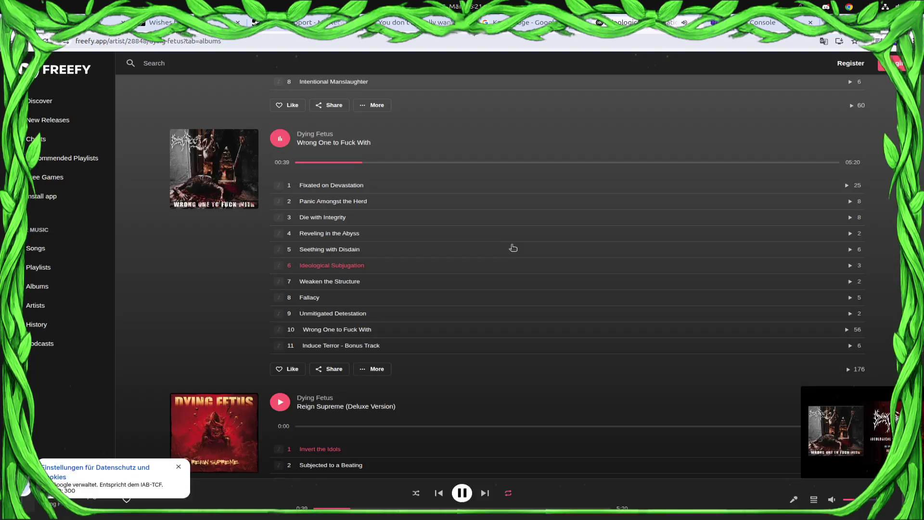
- Dismiss the Freefy vignette ad and return to the Godot editor
{"action": "left_click", "coordinate": [516, 232]}
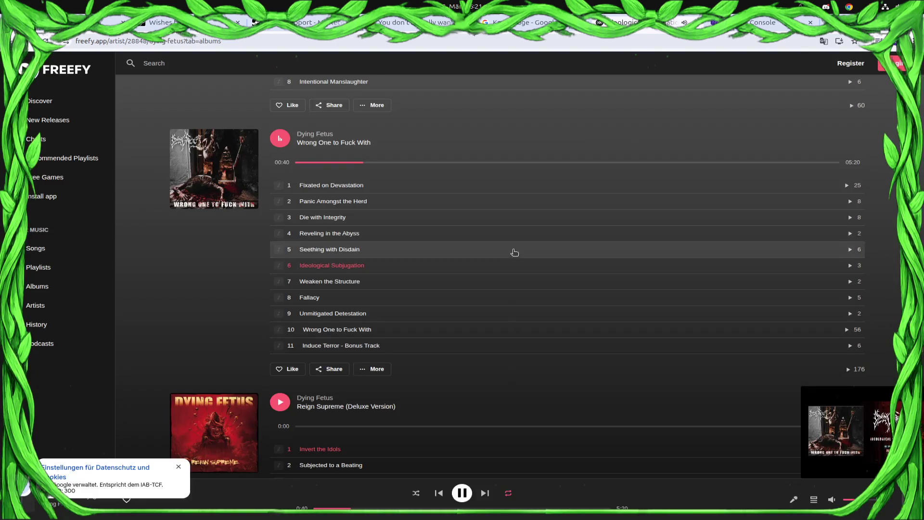
{"action": "key", "text": "alt+Tab"}
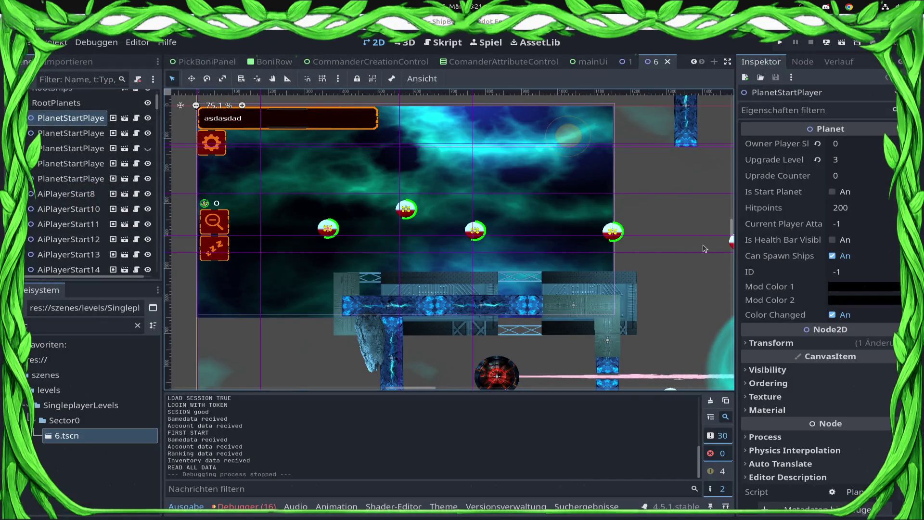
- Select LevelContainer2, then select and collapse the RootPlanets group in the Scene dock
{"action": "scroll", "coordinate": [573, 290], "scroll_direction": "down", "scroll_amount": 5}
{"action": "scroll", "coordinate": [577, 289], "scroll_direction": "up", "scroll_amount": 8}
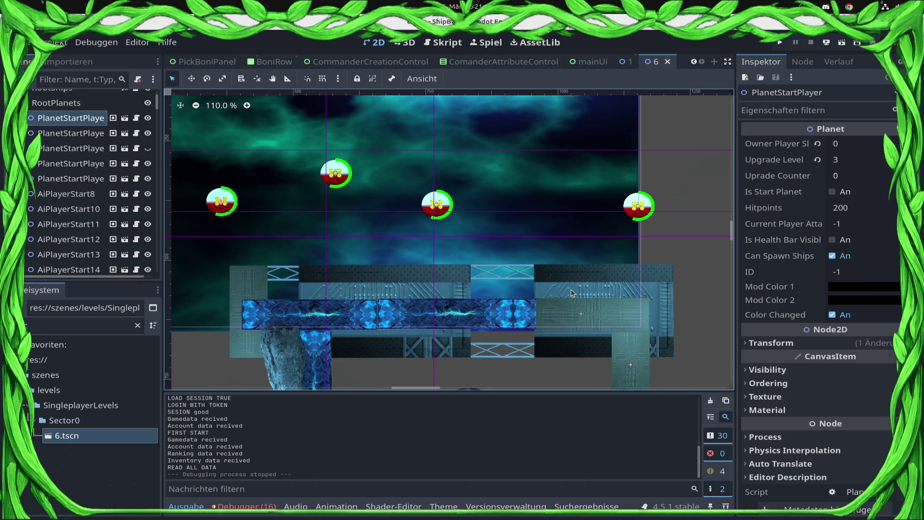
{"action": "scroll", "coordinate": [571, 288], "scroll_direction": "down", "scroll_amount": 8}
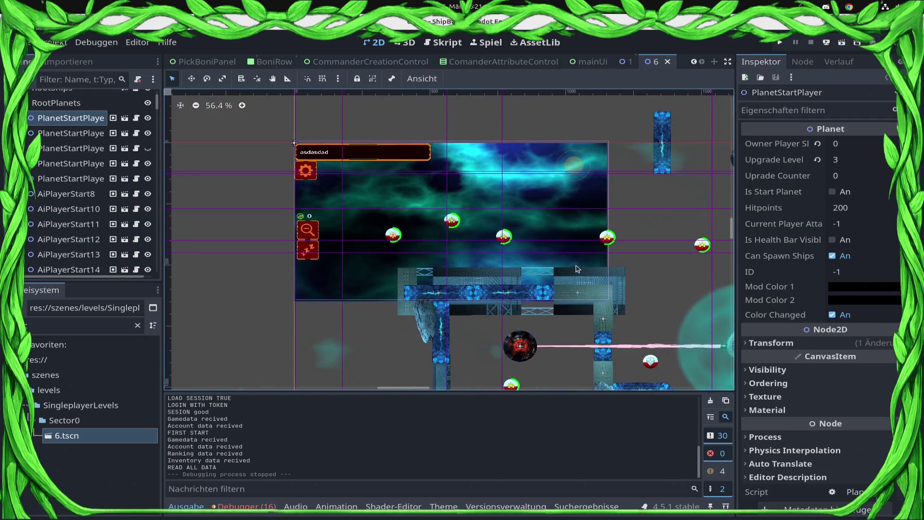
{"action": "scroll", "coordinate": [615, 294], "scroll_direction": "up", "scroll_amount": 4}
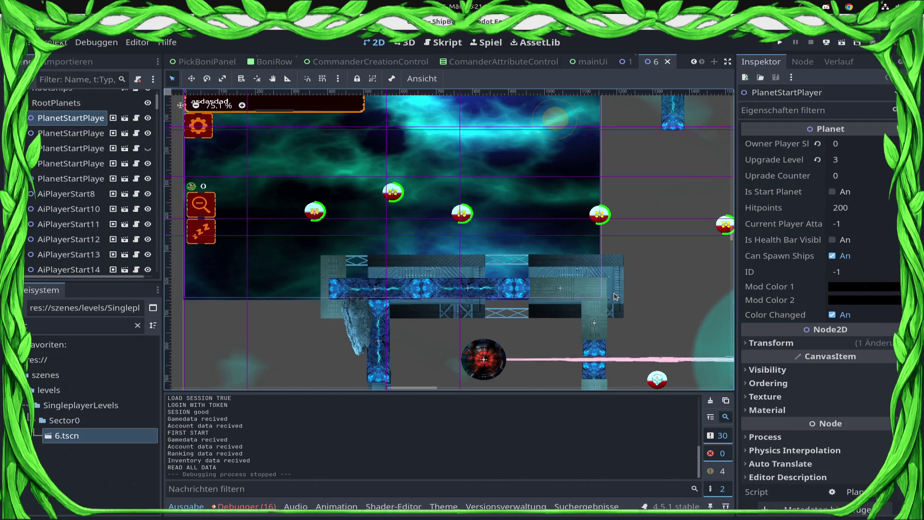
{"action": "scroll", "coordinate": [615, 295], "scroll_direction": "down", "scroll_amount": 6}
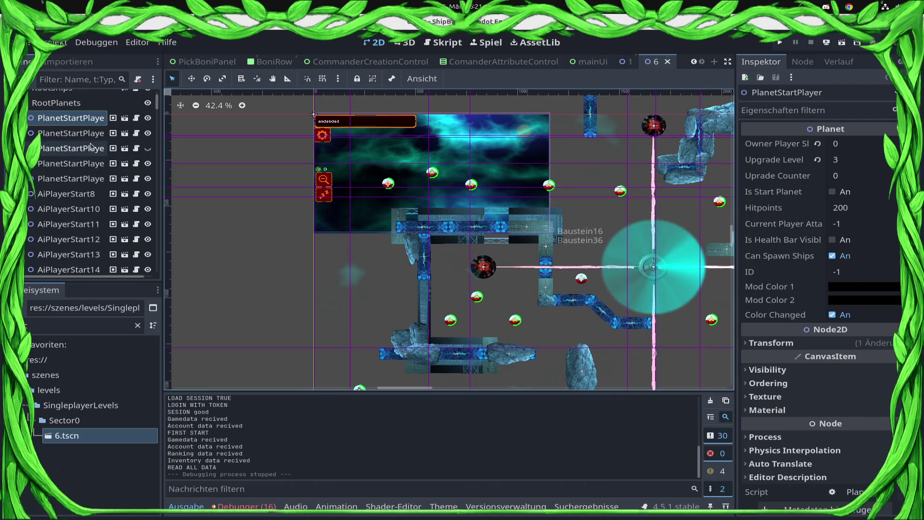
{"action": "scroll", "coordinate": [90, 146], "scroll_direction": "up", "scroll_amount": 3}
{"action": "left_click", "coordinate": [60, 98]}
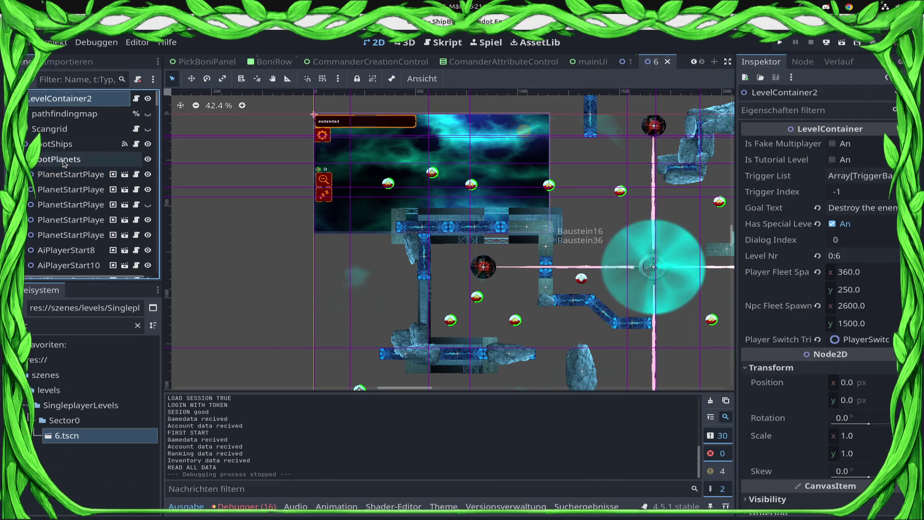
{"action": "left_click", "coordinate": [64, 159]}
{"action": "left_click", "coordinate": [27, 159]}
- Pan and zoom out over the level 6 map with List Select picking enabled
{"action": "left_click_drag", "start_coordinate": [606, 262], "coordinate": [470, 197]}
{"action": "scroll", "coordinate": [471, 196], "scroll_direction": "down", "scroll_amount": 4}
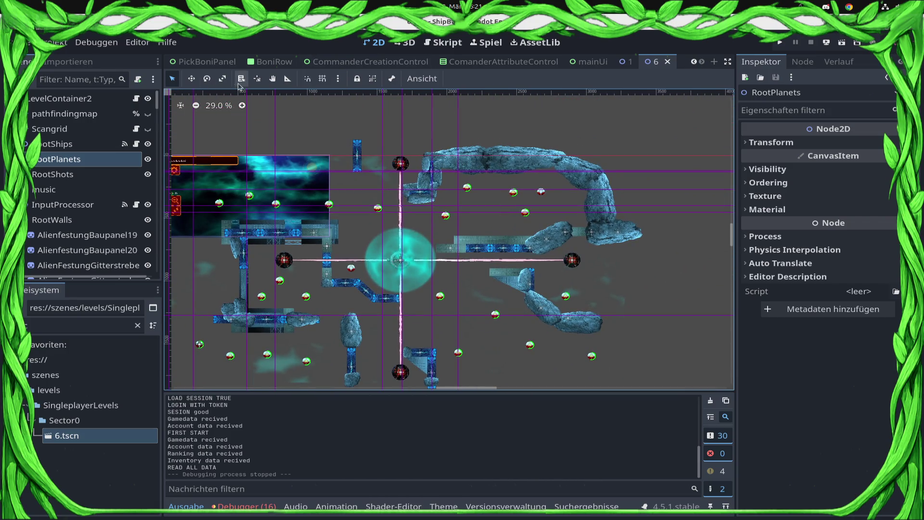
{"action": "left_click", "coordinate": [243, 78]}
{"action": "scroll", "coordinate": [455, 265], "scroll_direction": "up", "scroll_amount": 5}
- Turn off Can Spawn Ships for AiPlayerStart25 and AiPlayerStart24, then save the scene
{"action": "left_click", "coordinate": [430, 145]}
{"action": "left_click", "coordinate": [477, 167]}
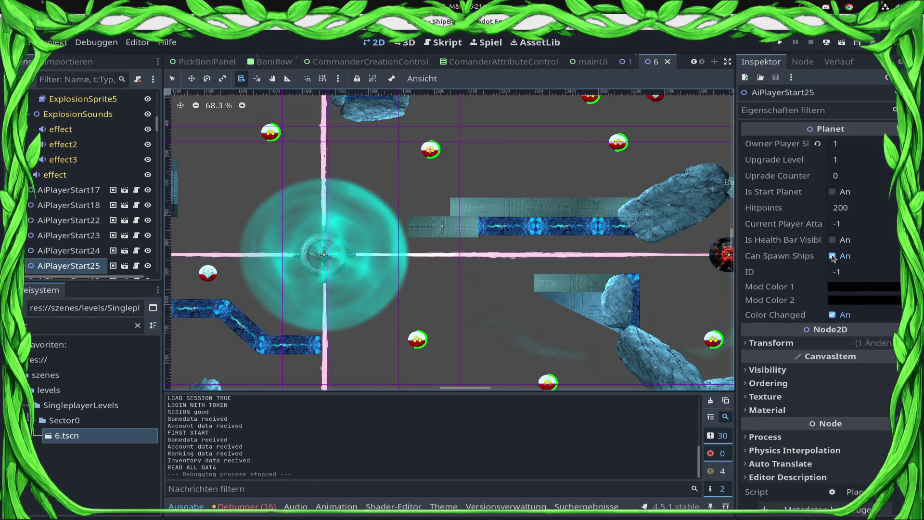
{"action": "left_click", "coordinate": [832, 256]}
{"action": "mouse_move", "coordinate": [572, 98]}
{"action": "left_mouse_down"}
{"action": "mouse_move", "coordinate": [476, 153]}
{"action": "mouse_move", "coordinate": [466, 201]}
{"action": "left_mouse_up"}
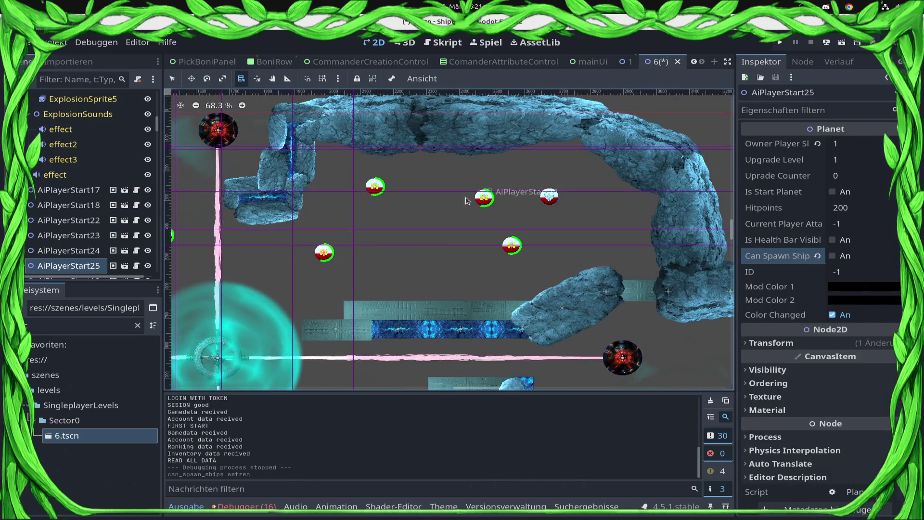
{"action": "left_click", "coordinate": [378, 189]}
{"action": "left_click", "coordinate": [429, 226]}
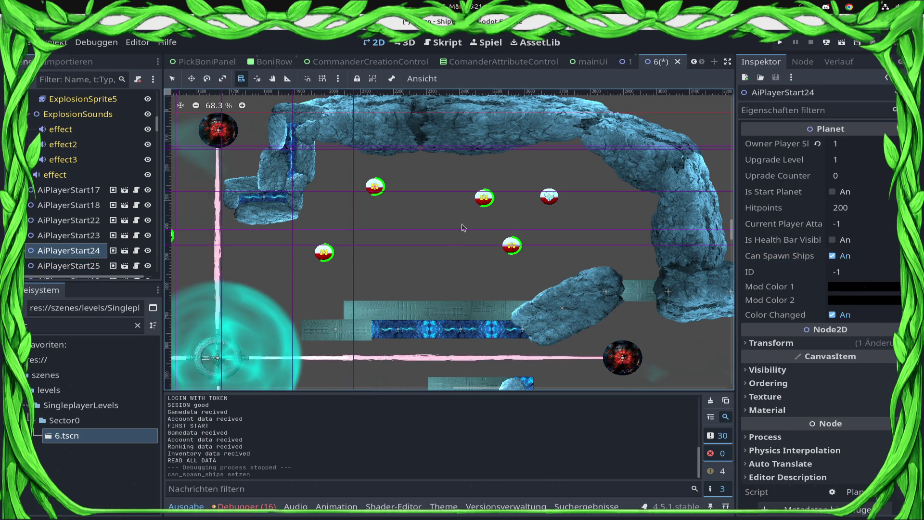
{"action": "left_click", "coordinate": [832, 256]}
{"action": "key", "text": "ctrl+s"}
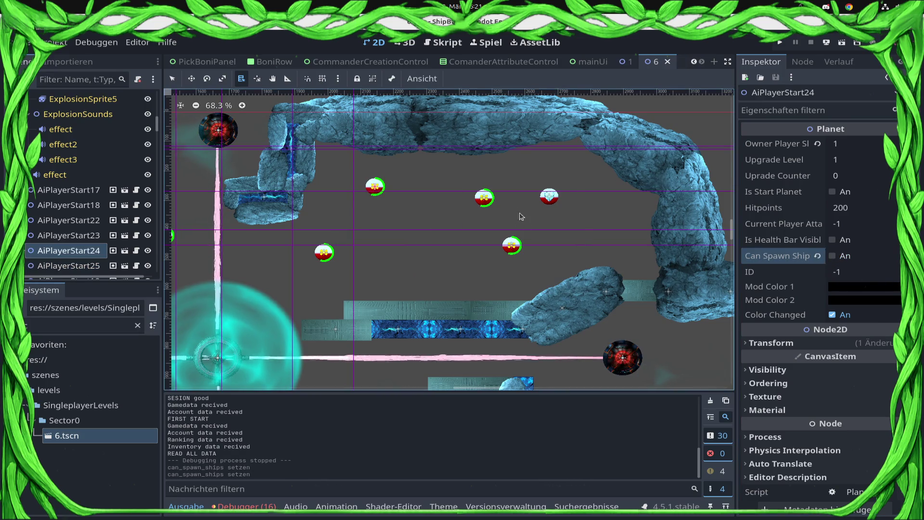
- Turn off Can Spawn Ships for AiPlayerStart22 and AiPlayerStart23
{"action": "right_click", "coordinate": [487, 198], "text": "alt"}
{"action": "left_click", "coordinate": [522, 233]}
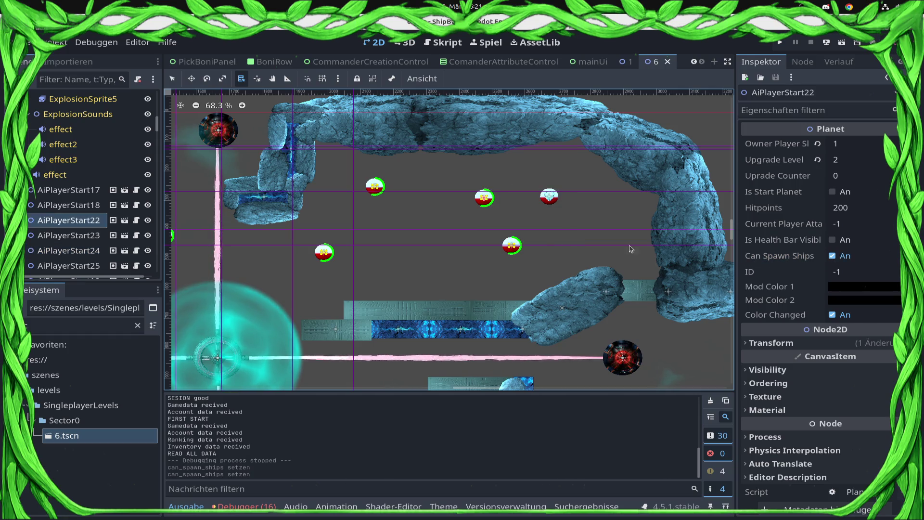
{"action": "left_click", "coordinate": [832, 256]}
{"action": "key", "text": "ctrl+s"}
{"action": "right_click", "coordinate": [510, 247], "text": "alt"}
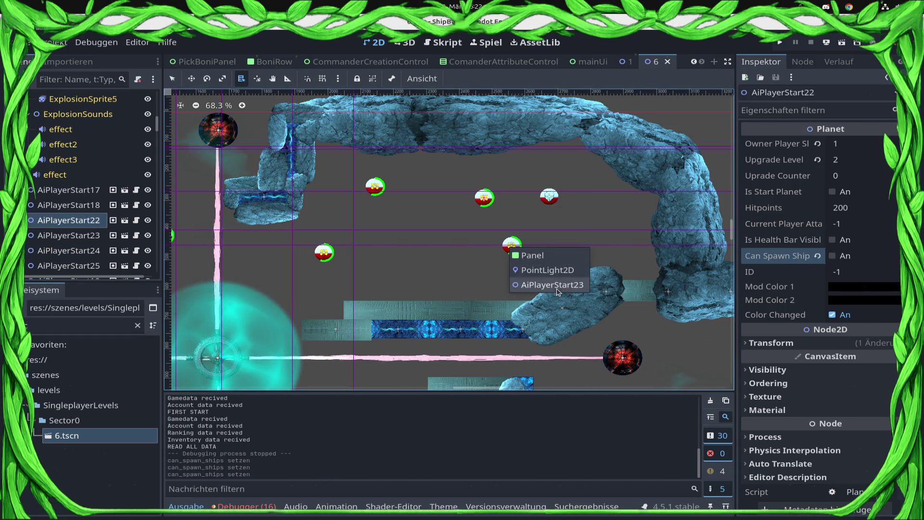
{"action": "left_click", "coordinate": [554, 285]}
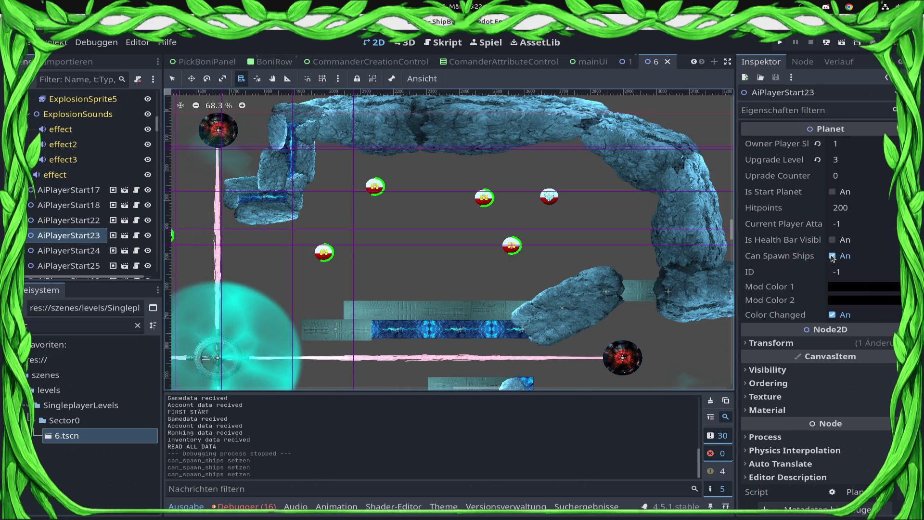
{"action": "left_click", "coordinate": [832, 256]}
- Collapse the RootWalls group in the Scene dock
{"action": "right_click", "coordinate": [549, 193], "text": "alt"}
{"action": "key", "text": "Escape"}
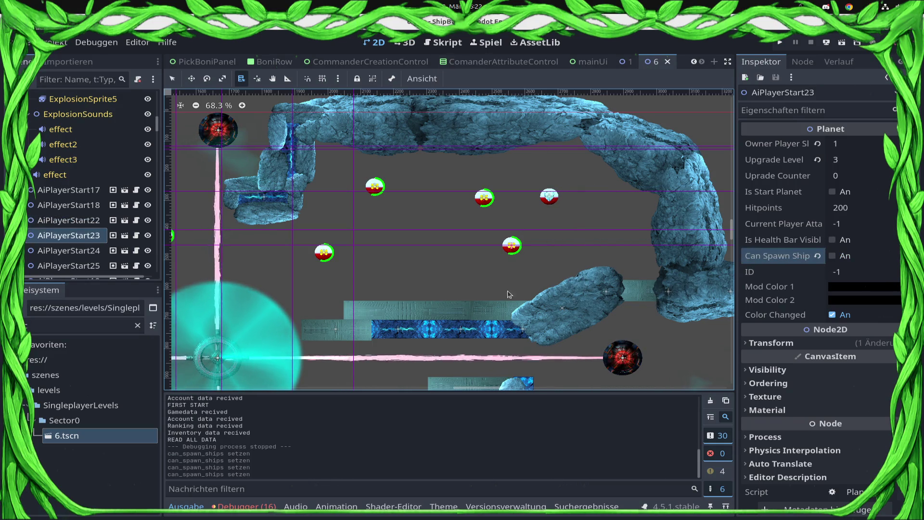
{"action": "scroll", "coordinate": [510, 294], "scroll_direction": "down", "scroll_amount": 3}
{"action": "scroll", "coordinate": [110, 219], "scroll_direction": "down", "scroll_amount": 3}
{"action": "scroll", "coordinate": [96, 202], "scroll_direction": "down", "scroll_amount": 3}
{"action": "left_click", "coordinate": [27, 169]}
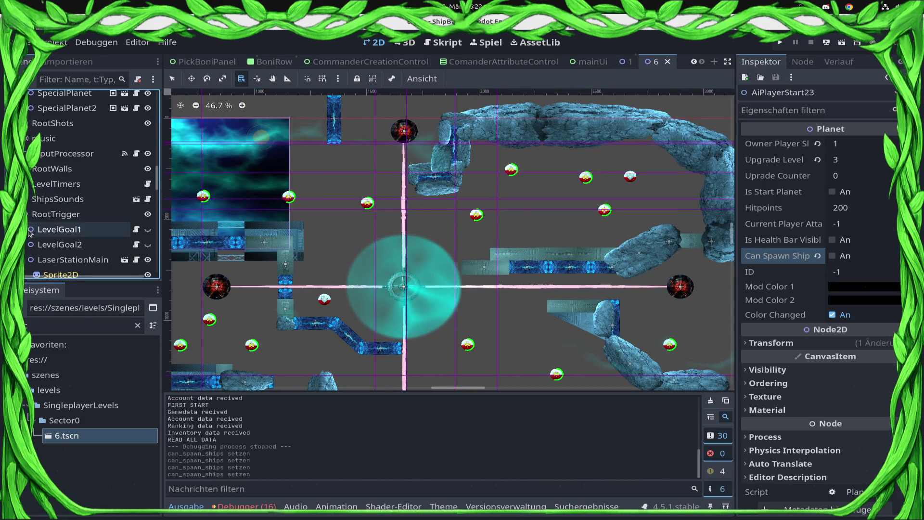
- Add a Node2D child under RootTrigger named ActivatePlanetTrigger
{"action": "right_click", "coordinate": [48, 215]}
{"action": "left_click", "coordinate": [72, 178]}
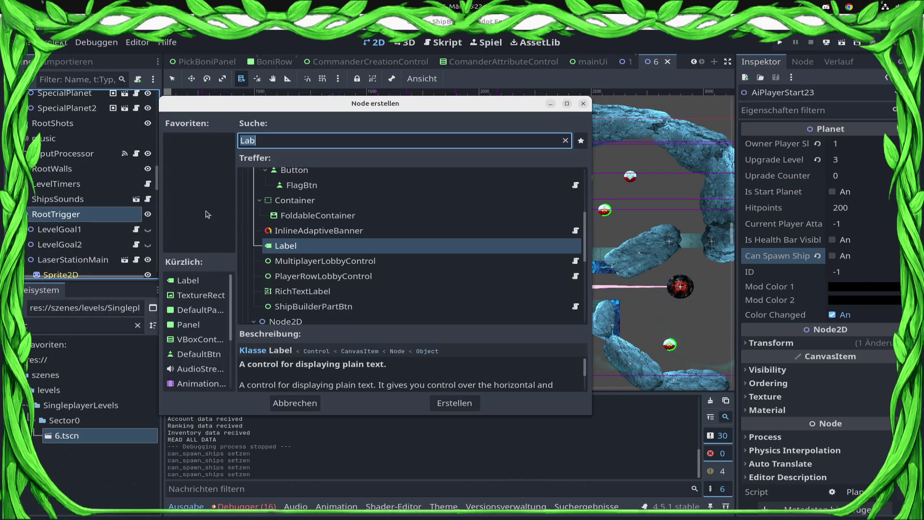
{"action": "type", "text": "Node2D"}
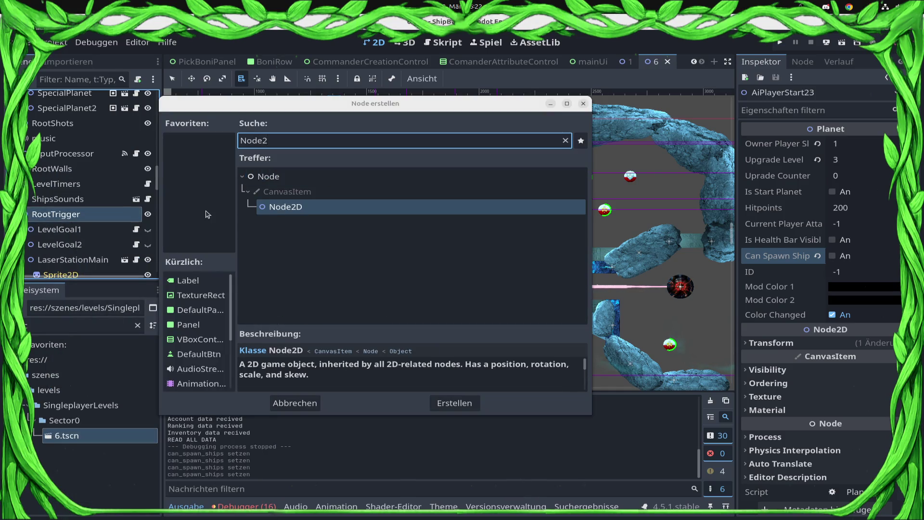
{"action": "key", "text": "Return"}
{"action": "key", "text": "F2"}
{"action": "type", "text": "ActivatePlanetTrigger"}
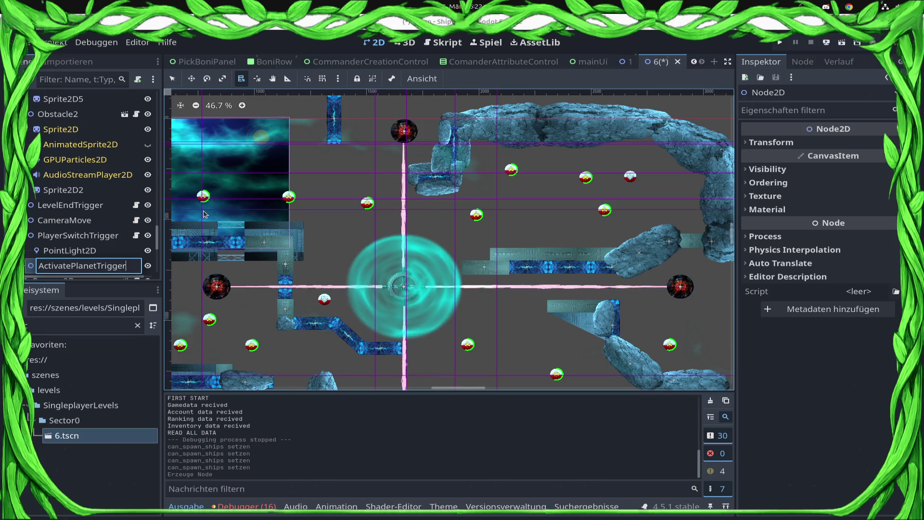
{"action": "key", "text": "Return"}
- Attach TriggerActivePlanet.gd to ActivatePlanetTrigger and expand its Planets array
{"action": "left_click", "coordinate": [80, 326]}
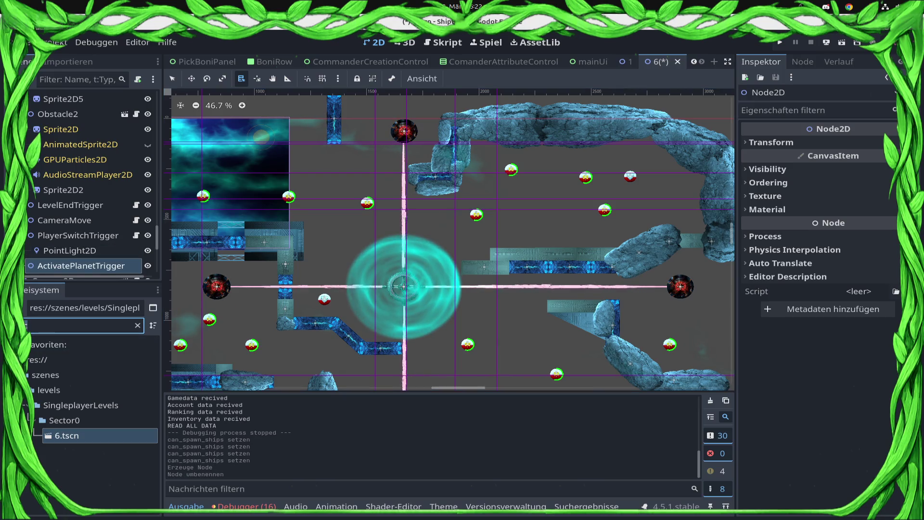
{"action": "type", "text": "TriggerAc"}
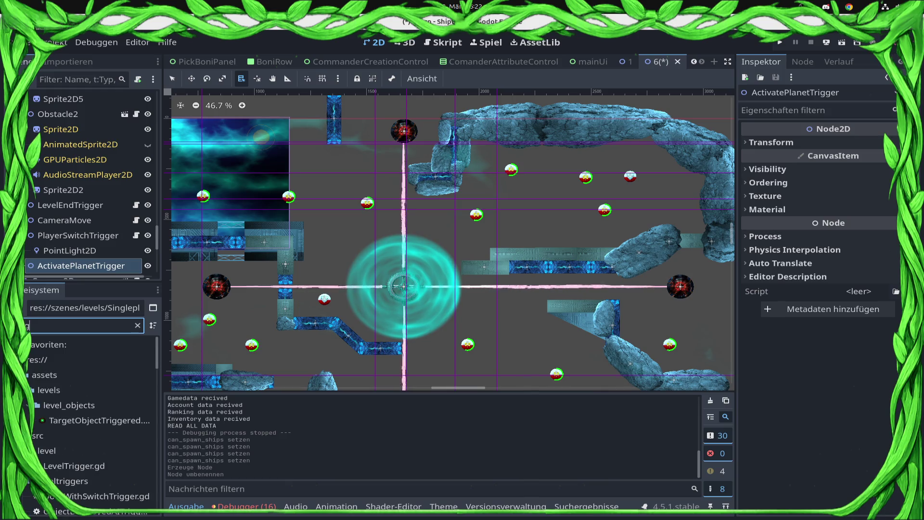
{"action": "left_click", "coordinate": [105, 378]}
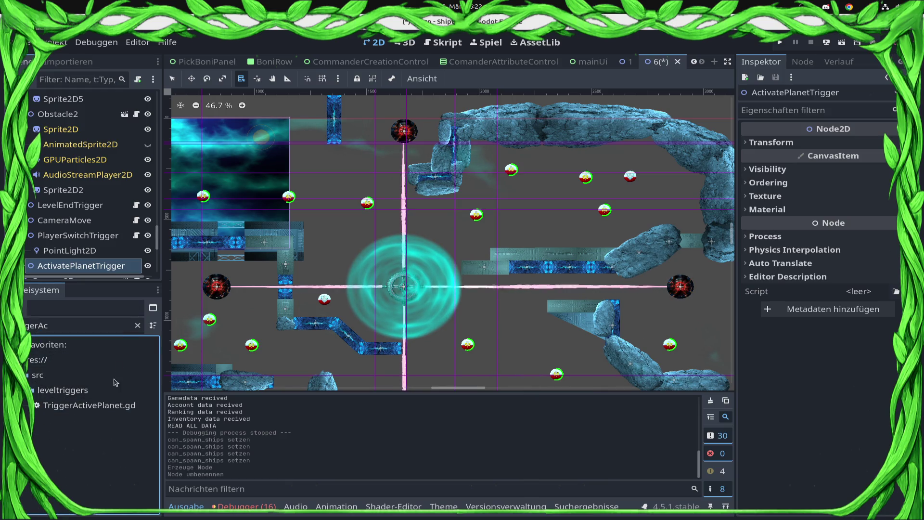
{"action": "left_click_drag", "start_coordinate": [100, 406], "coordinate": [80, 185]}
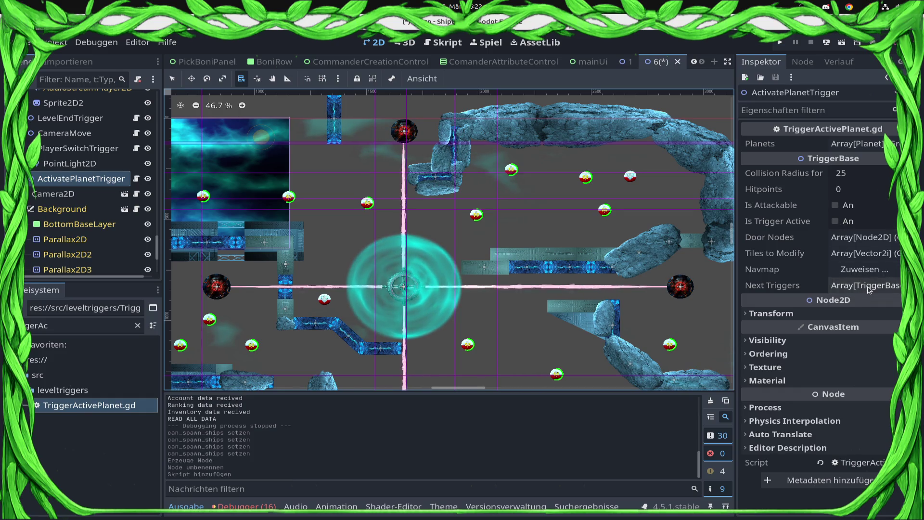
{"action": "mouse_move", "coordinate": [879, 297]}
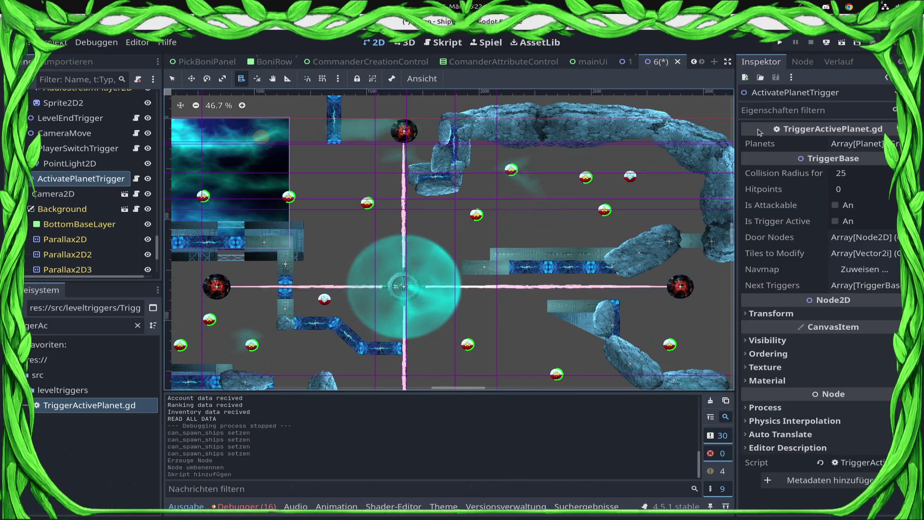
{"action": "left_click", "coordinate": [855, 143]}
- Assign AiPlayerStart25 and AiPlayerStart24 as the first two Planets entries
{"action": "left_click", "coordinate": [830, 179]}
{"action": "left_click", "coordinate": [847, 179]}
{"action": "type", "text": "25"}
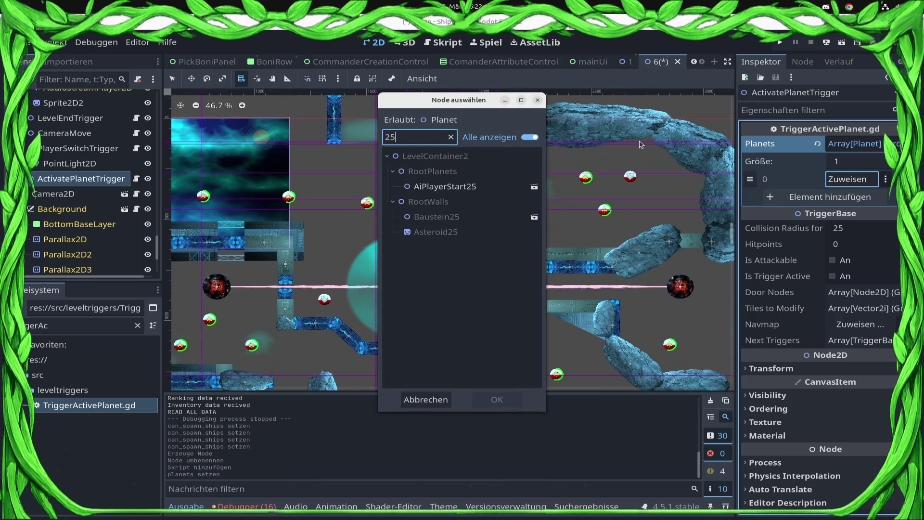
{"action": "key", "text": "Down"}
{"action": "key", "text": "Return"}
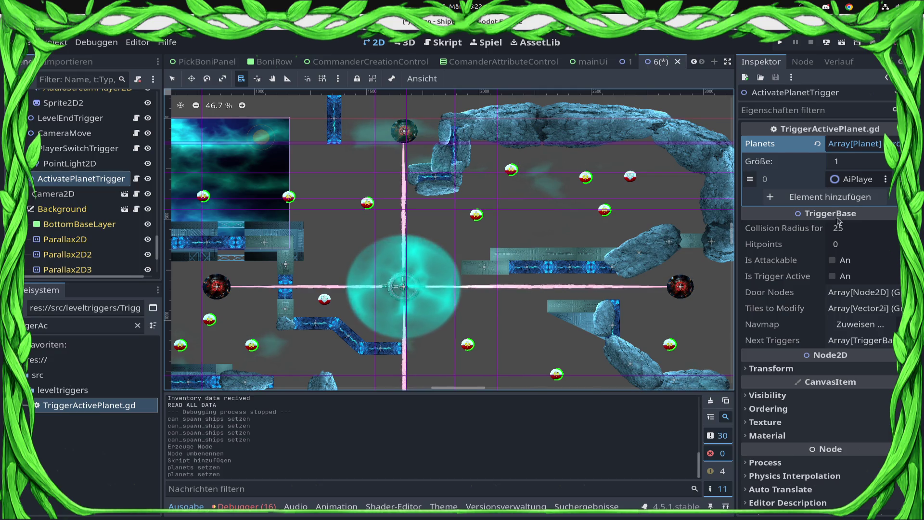
{"action": "left_click", "coordinate": [830, 197]}
{"action": "left_click", "coordinate": [851, 197]}
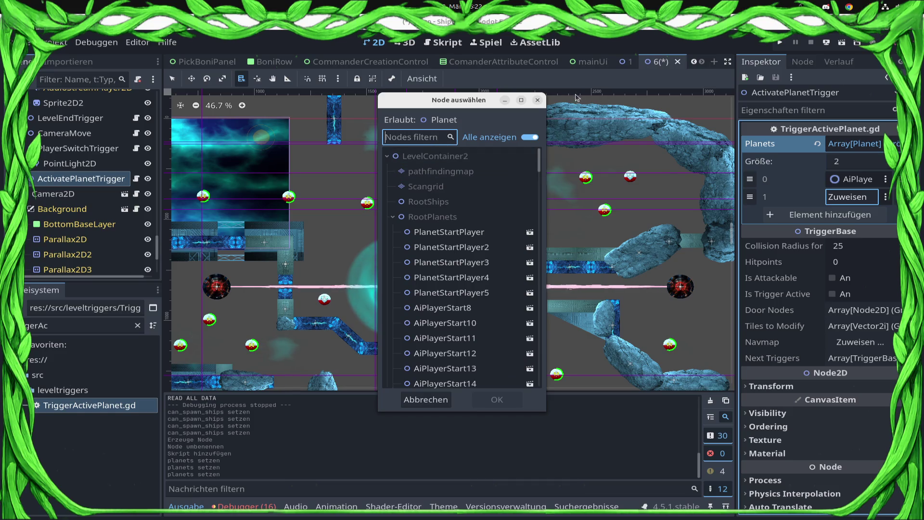
{"action": "left_click", "coordinate": [539, 101]}
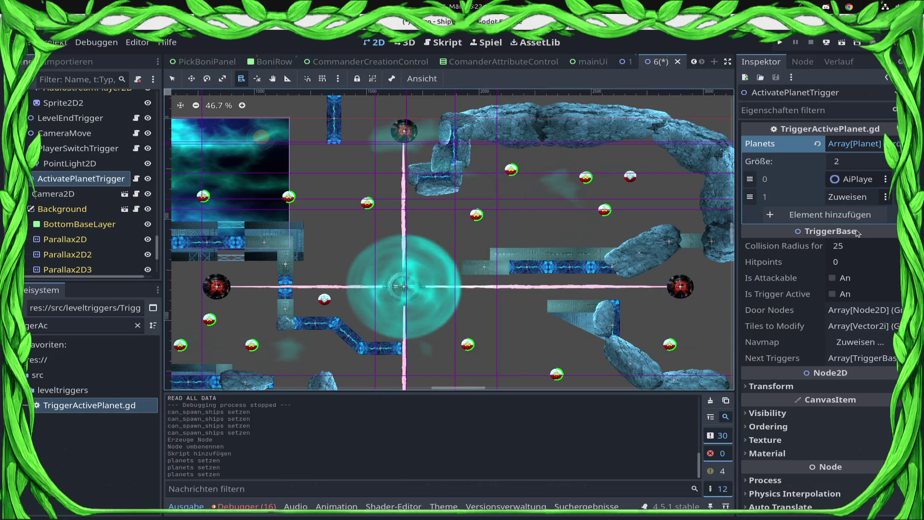
{"action": "left_click", "coordinate": [850, 196]}
{"action": "type", "text": "24"}
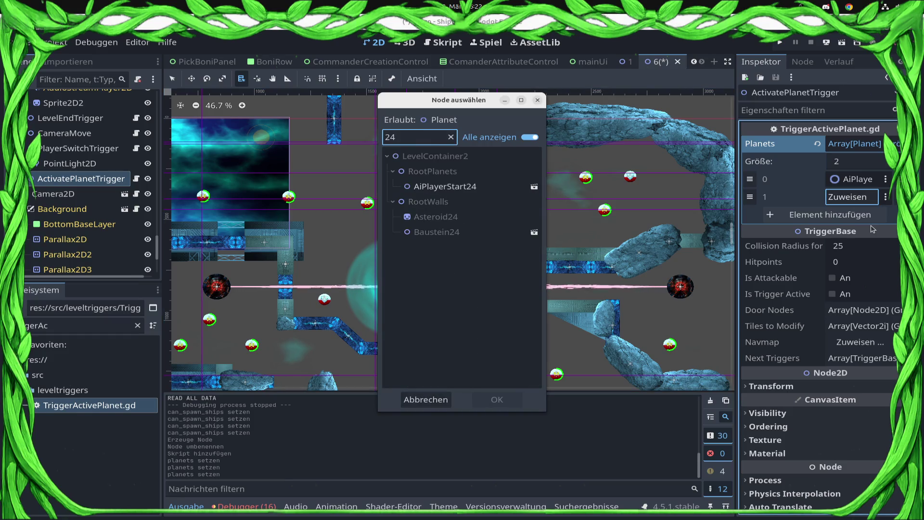
{"action": "double_click", "coordinate": [444, 186]}
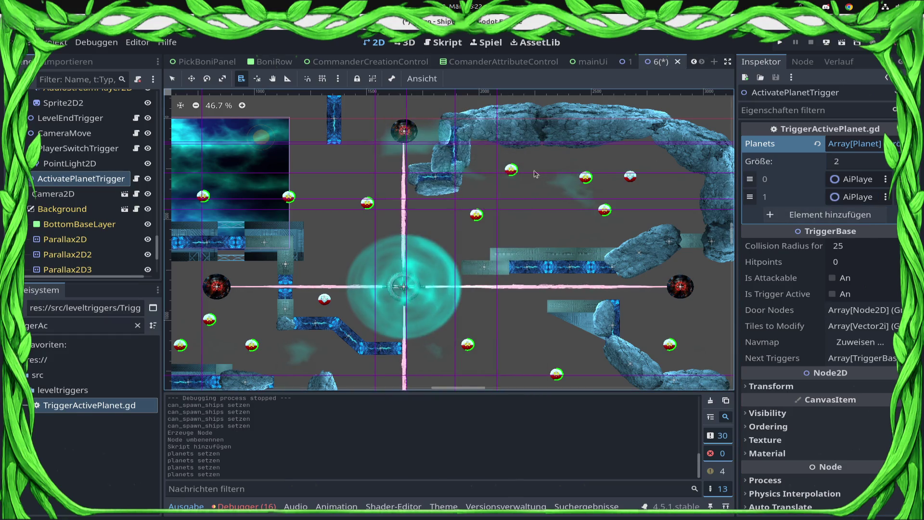
- Assign AiPlayerStart22 and AiPlayerStart23 as the third and fourth Planets entries
{"action": "left_click", "coordinate": [843, 215]}
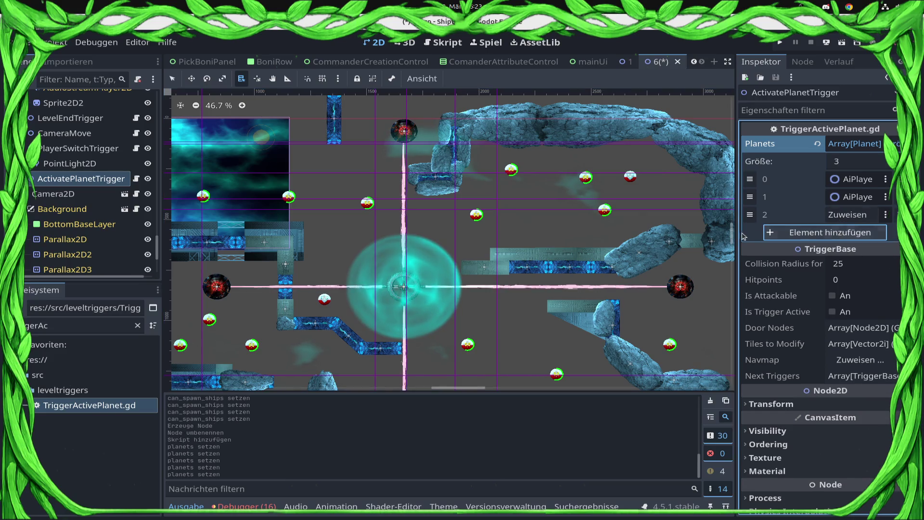
{"action": "left_click", "coordinate": [843, 216]}
{"action": "type", "text": "22"}
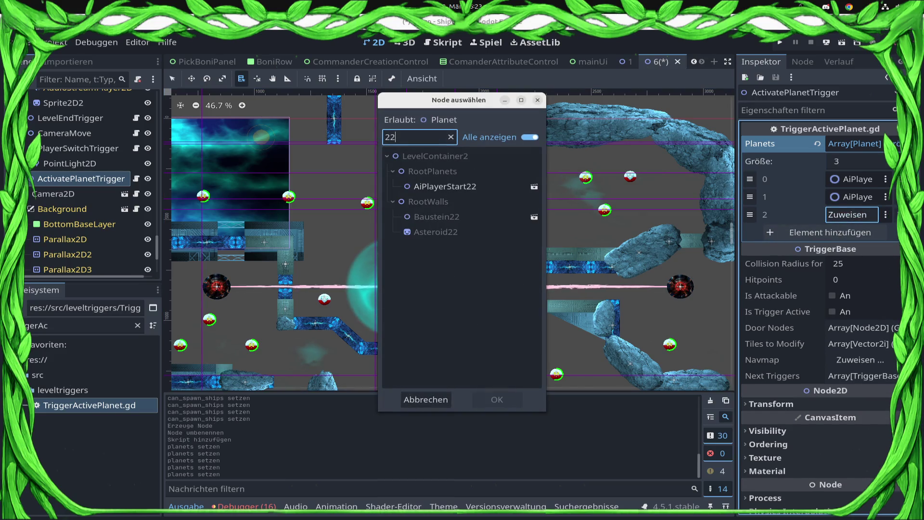
{"action": "double_click", "coordinate": [444, 187]}
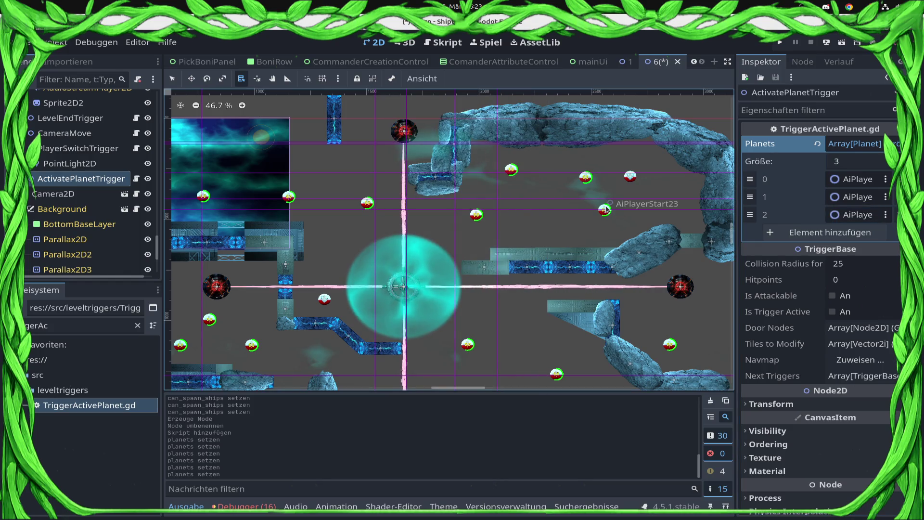
{"action": "left_click", "coordinate": [837, 233]}
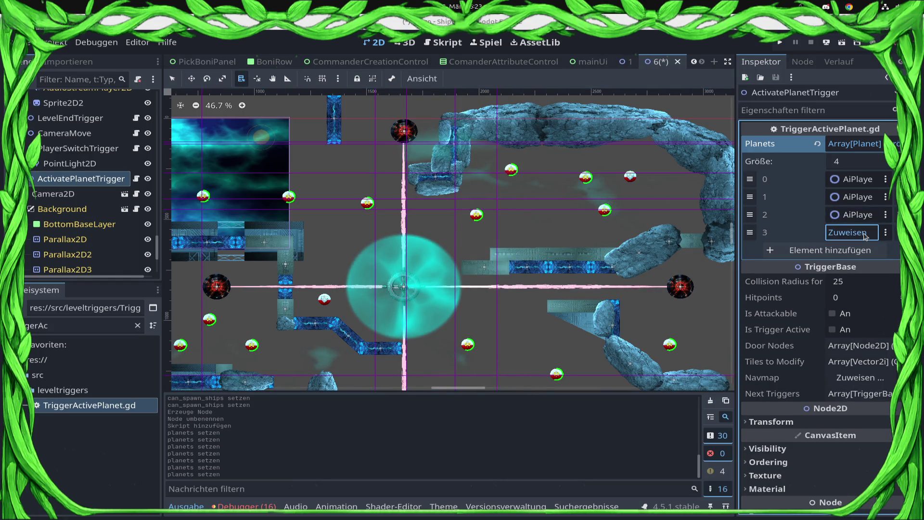
{"action": "left_click", "coordinate": [850, 232]}
{"action": "type", "text": "23"}
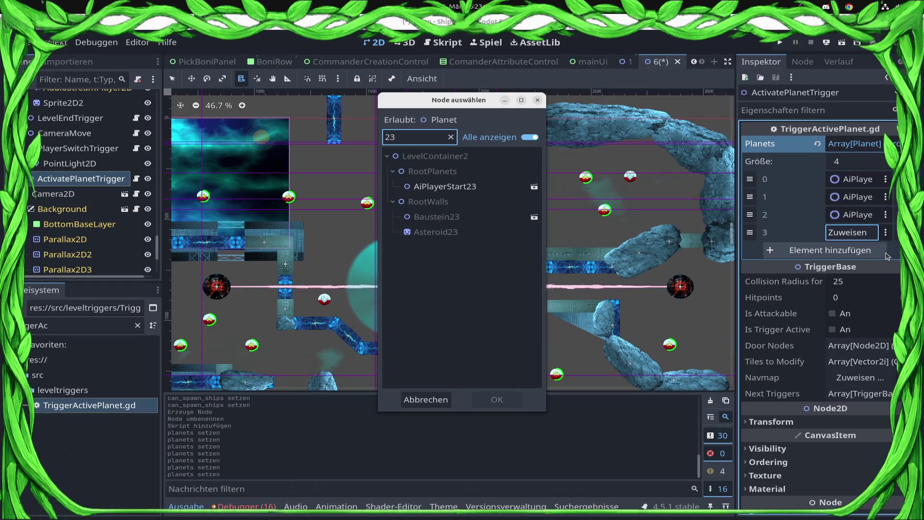
{"action": "left_click", "coordinate": [484, 187]}
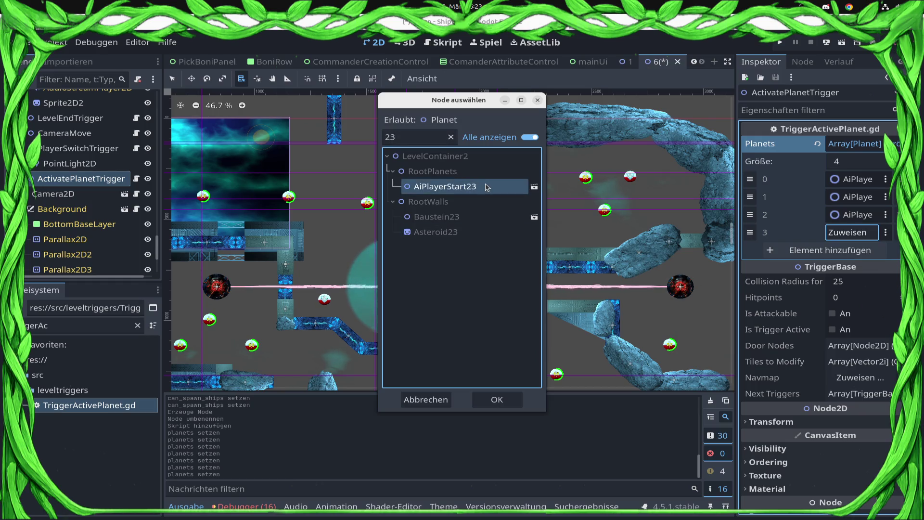
{"action": "double_click", "coordinate": [487, 187]}
- Move the view to the red planet and list the nodes stacked there
{"action": "scroll", "coordinate": [412, 299], "scroll_direction": "down", "scroll_amount": 5}
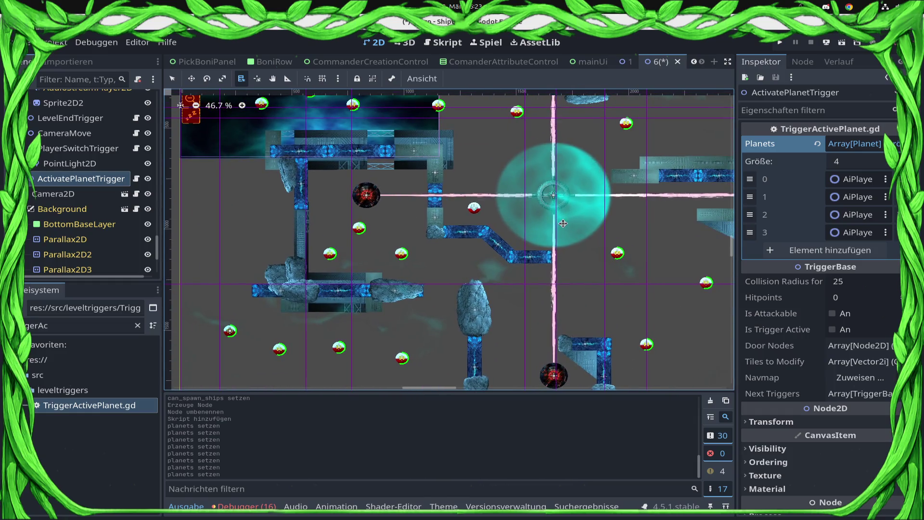
{"action": "scroll", "coordinate": [578, 226], "scroll_direction": "right", "scroll_amount": 3}
{"action": "scroll", "coordinate": [529, 216], "scroll_direction": "up", "scroll_amount": 5}
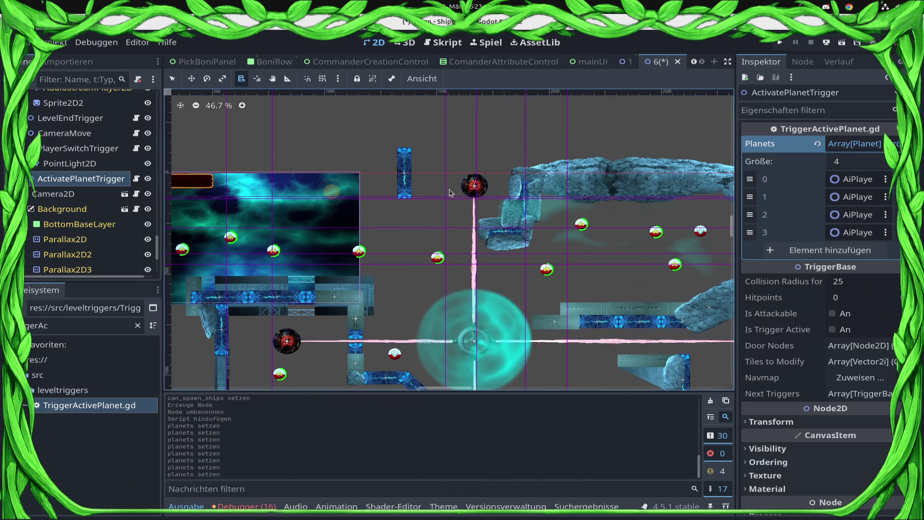
{"action": "right_click", "coordinate": [475, 187], "text": "alt"}
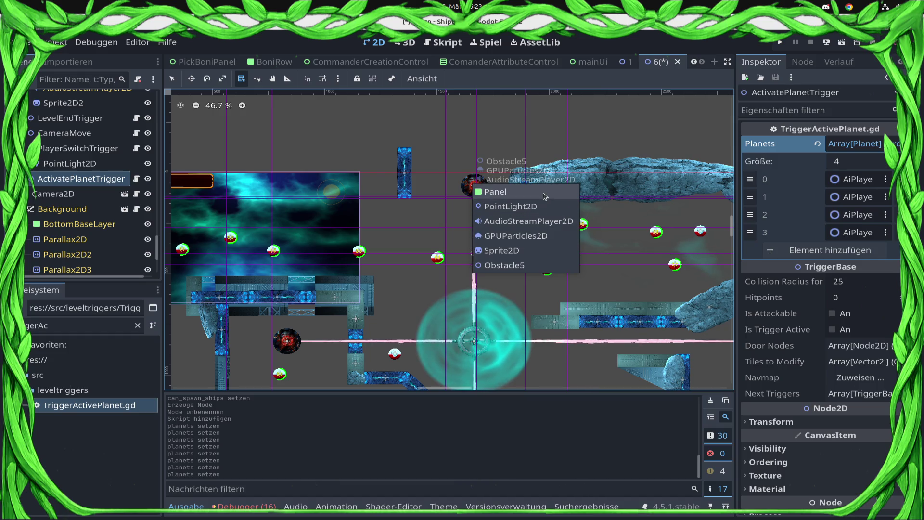
- Select Obstacle5, view its attached script, and collapse its child nodes
{"action": "left_click", "coordinate": [504, 266]}
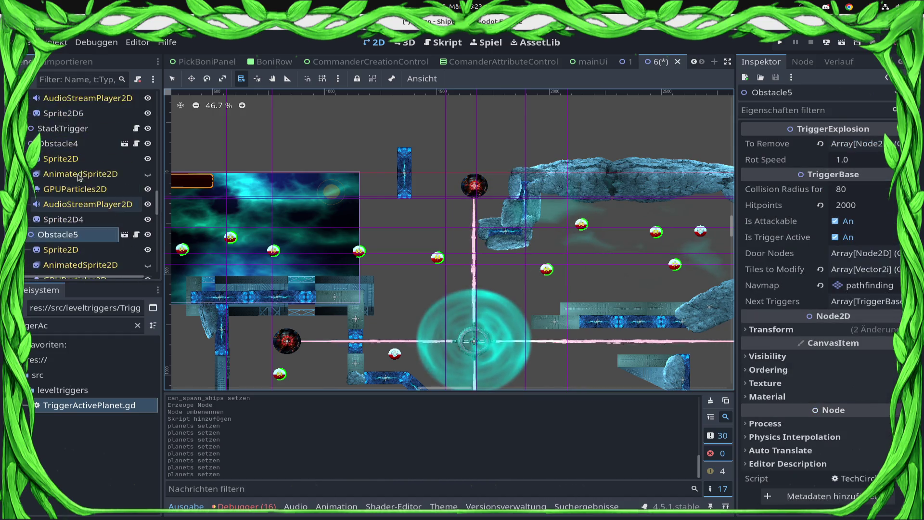
{"action": "scroll", "coordinate": [80, 178], "scroll_direction": "up", "scroll_amount": 5}
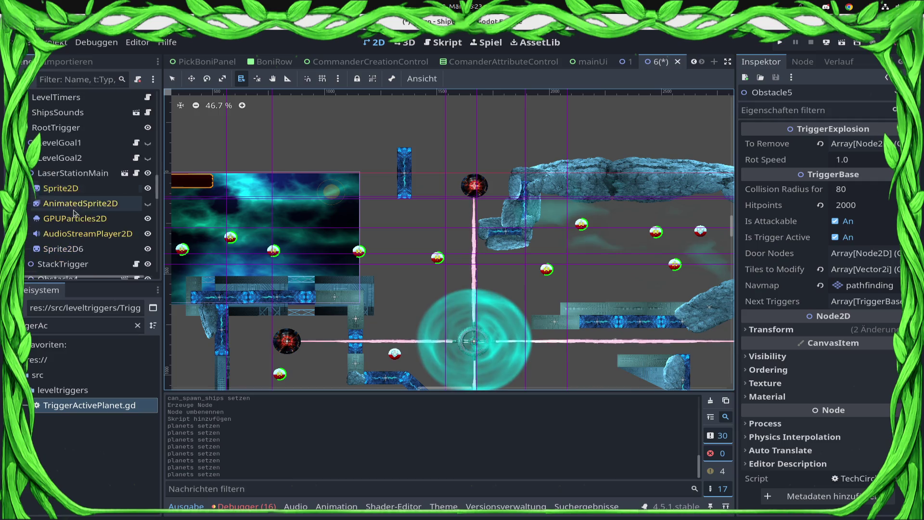
{"action": "scroll", "coordinate": [75, 214], "scroll_direction": "down", "scroll_amount": 6}
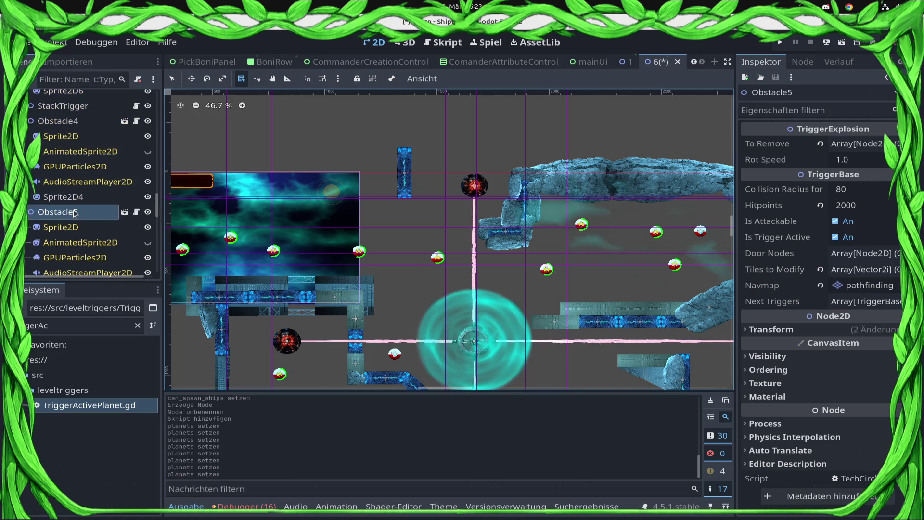
{"action": "left_click", "coordinate": [128, 214]}
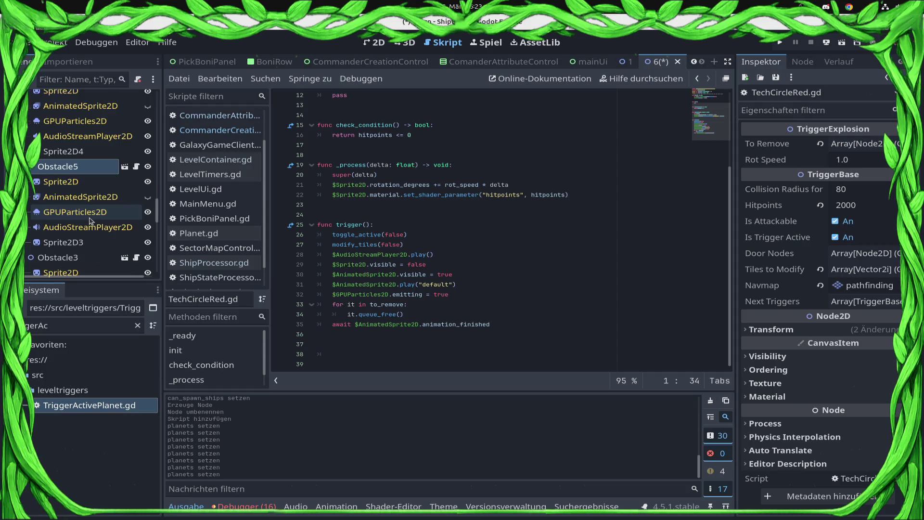
{"action": "left_click", "coordinate": [27, 212]}
{"action": "scroll", "coordinate": [84, 164], "scroll_direction": "down", "scroll_amount": 3}
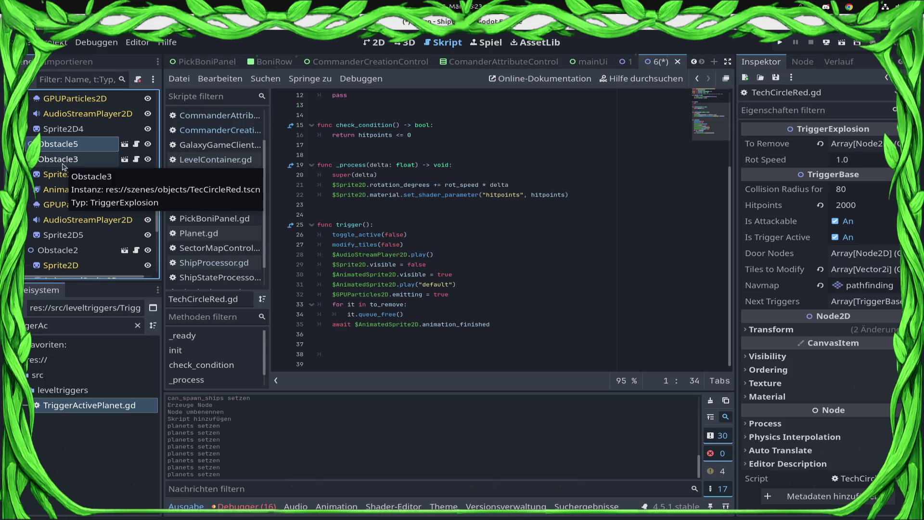
- Add ActivatePlanetTrigger to Obstacle5's Next Triggers and save the scene
{"action": "left_click", "coordinate": [855, 302]}
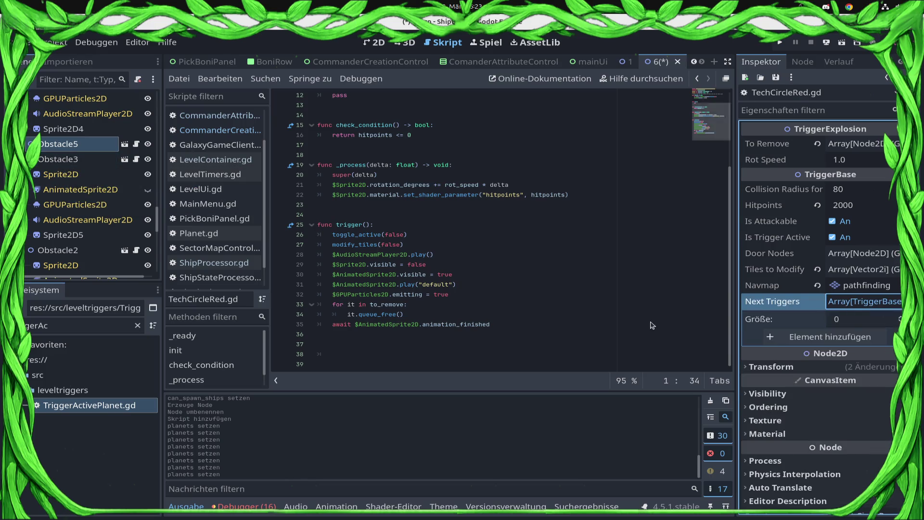
{"action": "left_click", "coordinate": [833, 333]}
{"action": "left_click", "coordinate": [848, 336]}
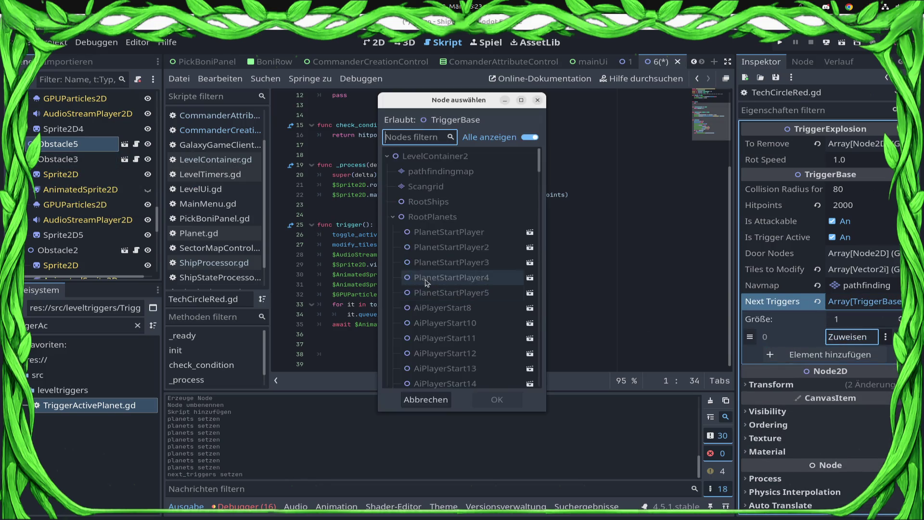
{"action": "scroll", "coordinate": [488, 289], "scroll_direction": "down", "scroll_amount": 15}
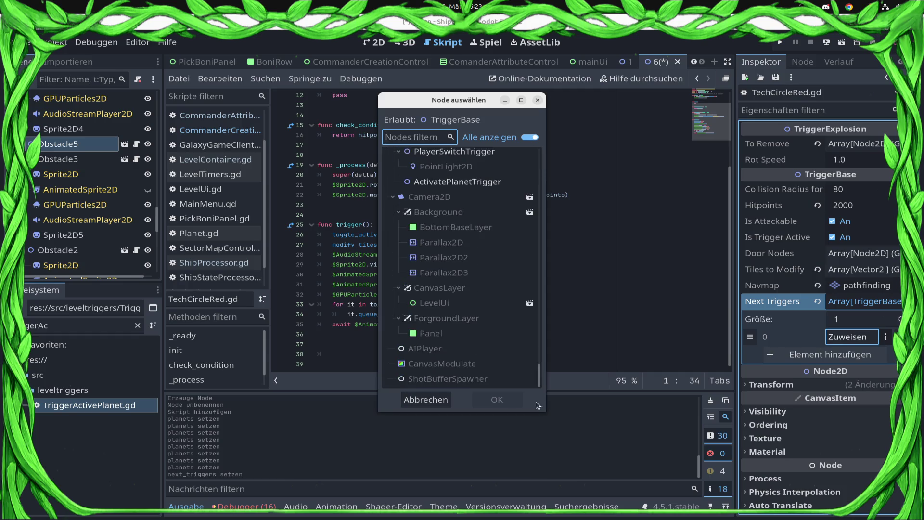
{"action": "scroll", "coordinate": [488, 307], "scroll_direction": "up", "scroll_amount": 3}
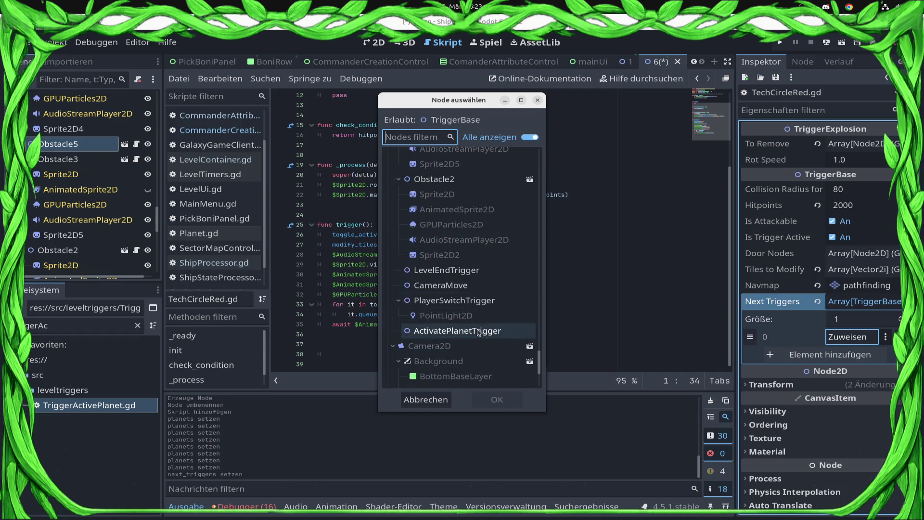
{"action": "double_click", "coordinate": [486, 346]}
{"action": "key", "text": "ctrl+s"}
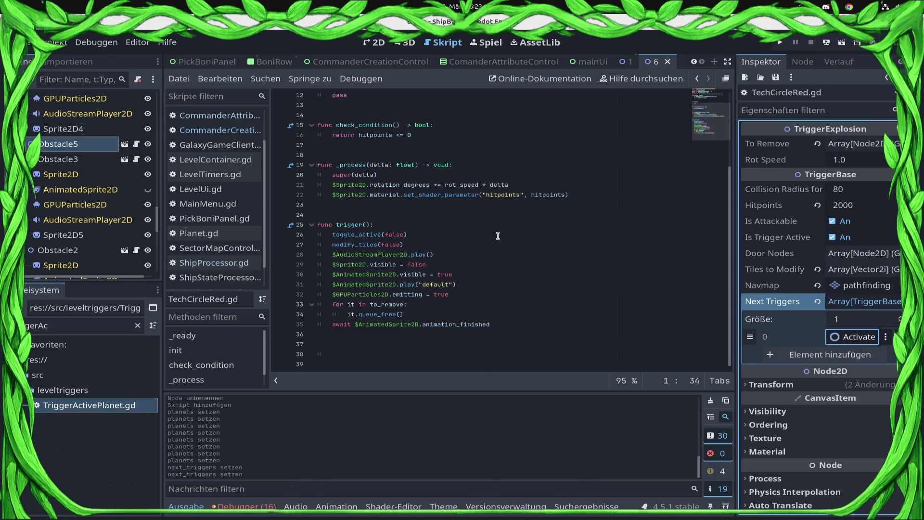
- Collapse Obstacle3 and Obstacle4, then start adding a child node under RootTrigger
{"action": "left_click", "coordinate": [26, 159]}
{"action": "scroll", "coordinate": [77, 192], "scroll_direction": "up", "scroll_amount": 5}
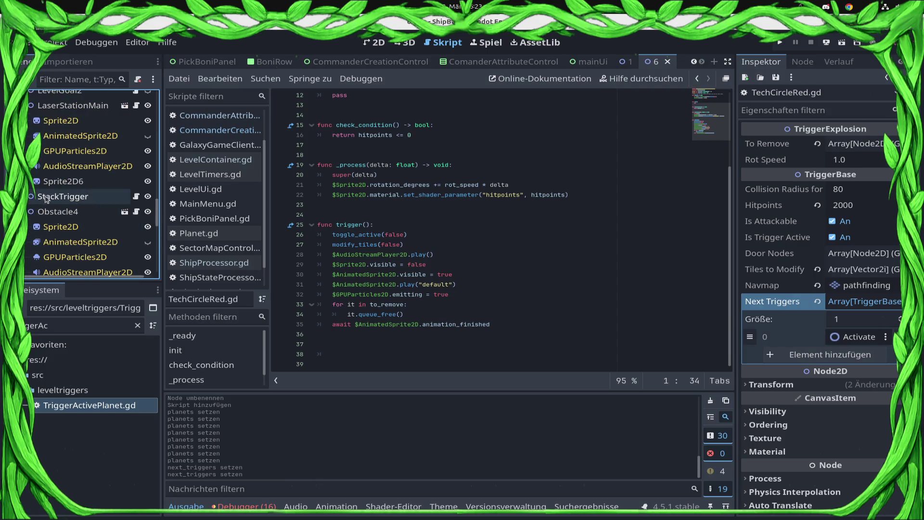
{"action": "left_click", "coordinate": [27, 212]}
{"action": "scroll", "coordinate": [77, 192], "scroll_direction": "down", "scroll_amount": 3}
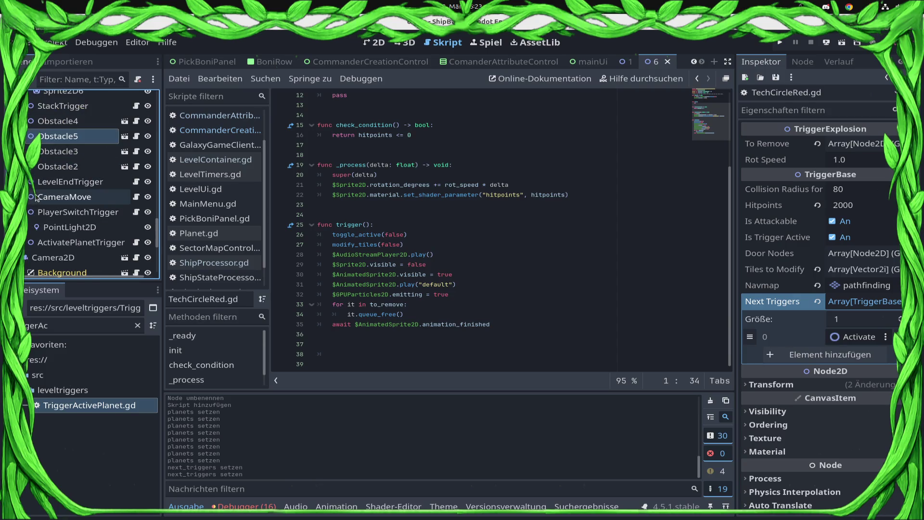
{"action": "scroll", "coordinate": [43, 198], "scroll_direction": "up", "scroll_amount": 2}
{"action": "scroll", "coordinate": [77, 193], "scroll_direction": "up", "scroll_amount": 8}
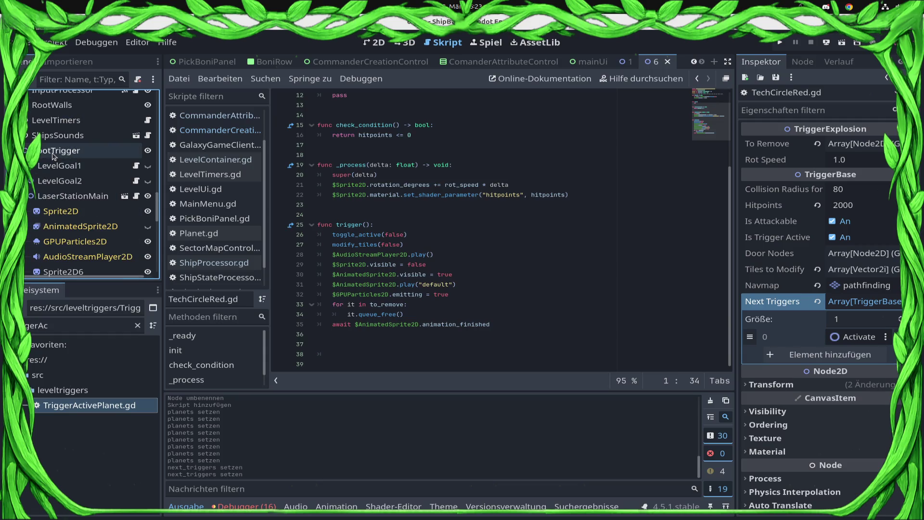
{"action": "right_click", "coordinate": [60, 153]}
{"action": "left_click", "coordinate": [62, 162]}
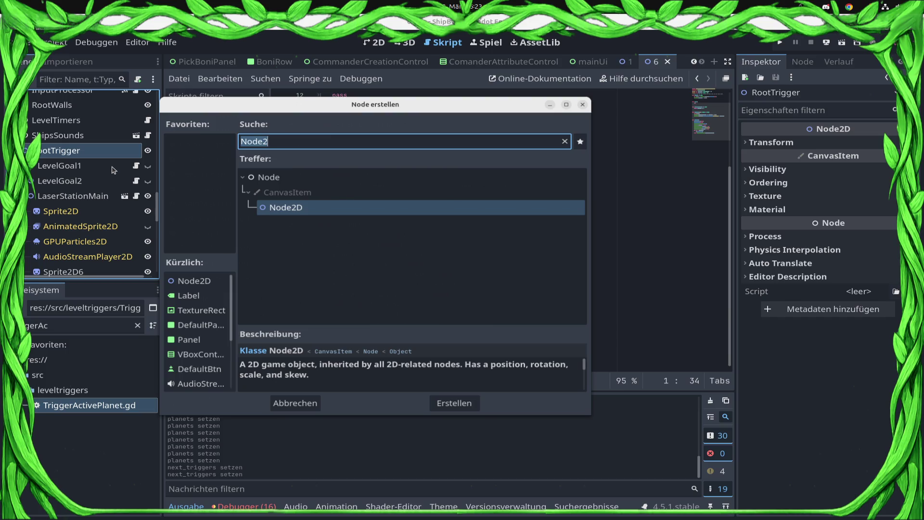
- Create the Node2D under RootTrigger and rename it SpawnShips1
{"action": "key", "text": "Return"}
{"action": "key", "text": "F2"}
{"action": "type", "text": "SpawnShips1"}
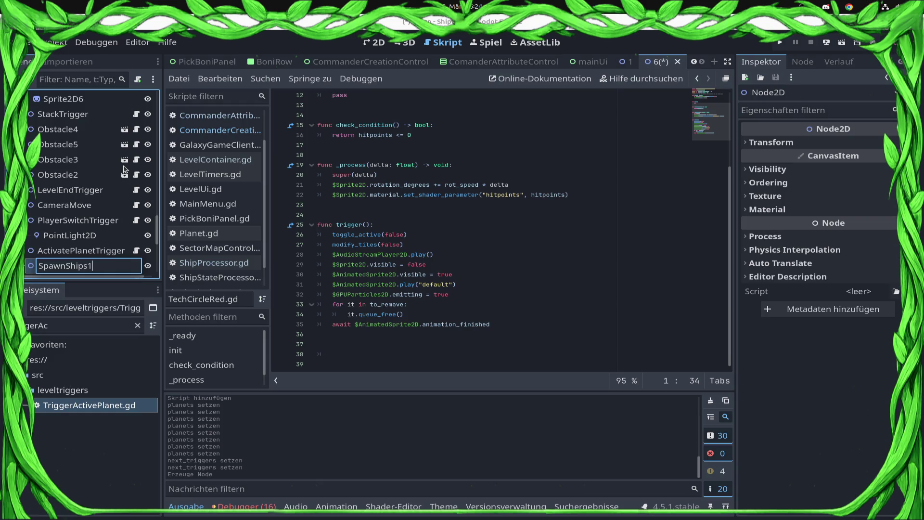
{"action": "key", "text": "Return"}
- Attach the ShipSpawnTrigger.gd script to SpawnShips1
{"action": "scroll", "coordinate": [68, 134], "scroll_direction": "up", "scroll_amount": 3}
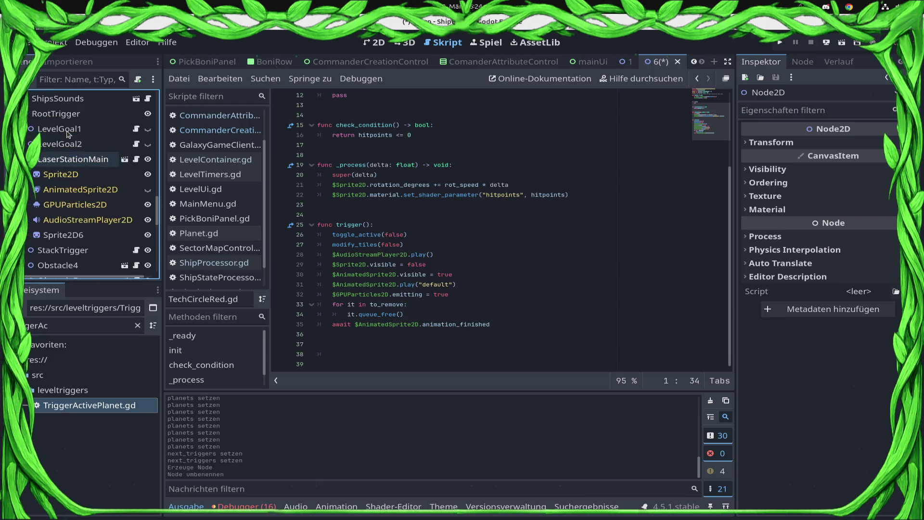
{"action": "scroll", "coordinate": [68, 134], "scroll_direction": "down", "scroll_amount": 4}
{"action": "left_click", "coordinate": [55, 326]}
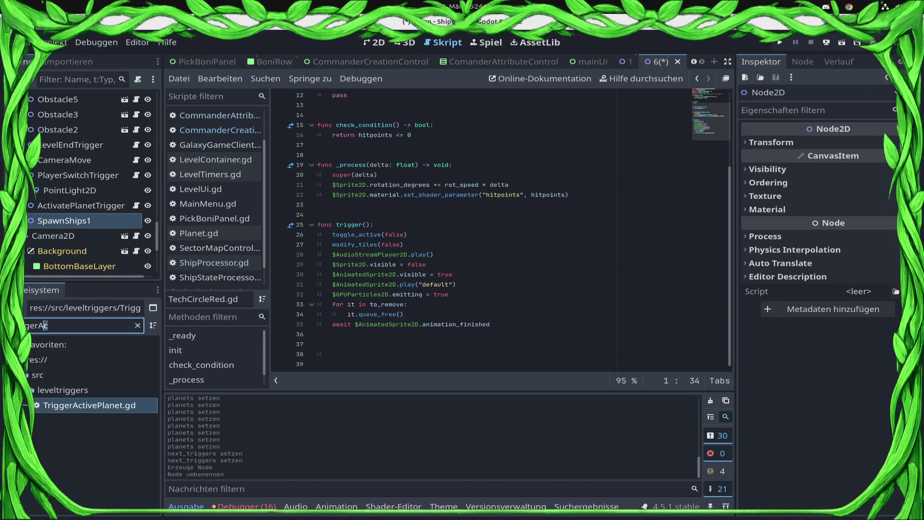
{"action": "type", "text": "ShipSp"}
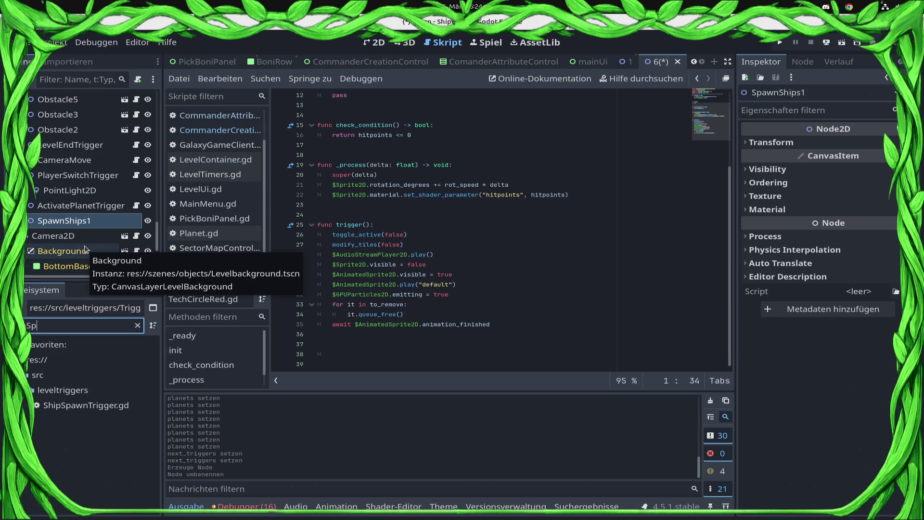
{"action": "mouse_move", "coordinate": [82, 405]}
{"action": "left_mouse_down"}
{"action": "mouse_move", "coordinate": [101, 212]}
{"action": "mouse_move", "coordinate": [104, 219]}
{"action": "left_mouse_up"}
{"action": "left_click", "coordinate": [374, 42]}
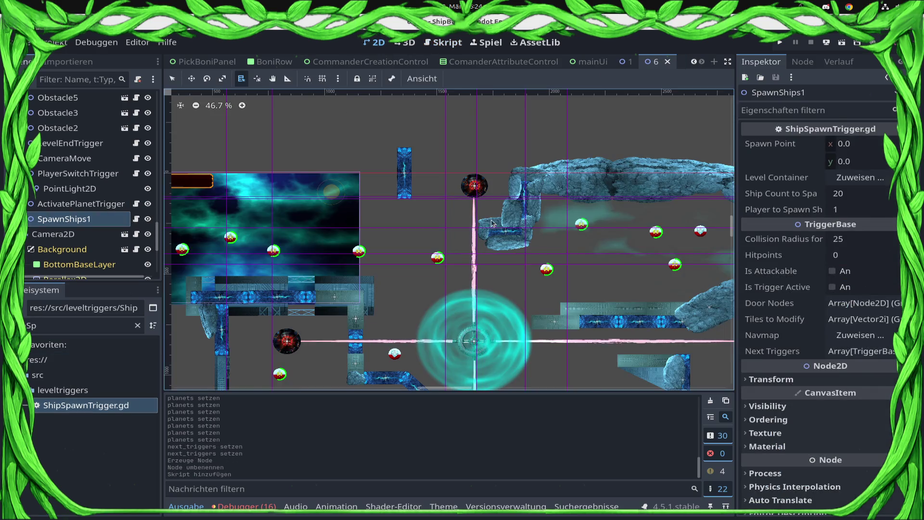
- Add a horizontal guide and set SpawnShips1's Spawn Point y to 350
{"action": "scroll", "coordinate": [617, 297], "scroll_direction": "up", "scroll_amount": 8}
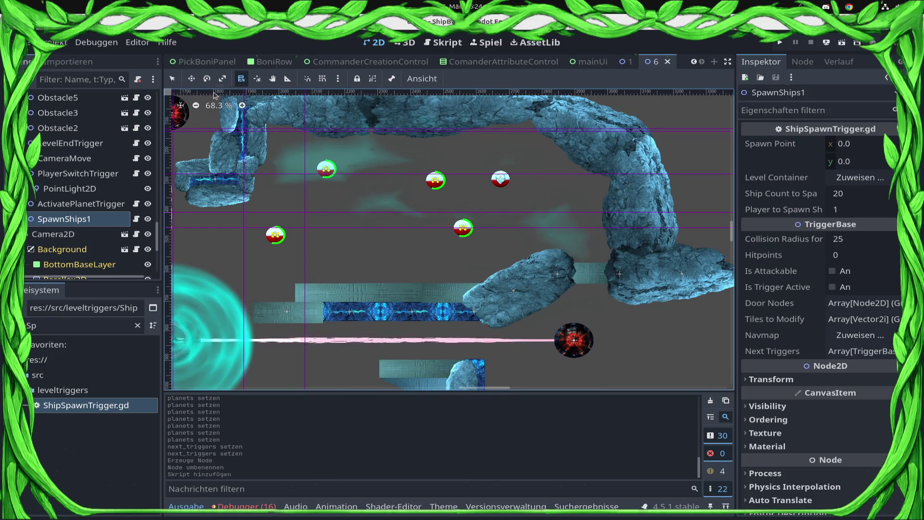
{"action": "mouse_move", "coordinate": [171, 125]}
{"action": "left_mouse_down"}
{"action": "mouse_move", "coordinate": [404, 156]}
{"action": "mouse_move", "coordinate": [412, 228]}
{"action": "mouse_move", "coordinate": [418, 199]}
{"action": "left_mouse_up"}
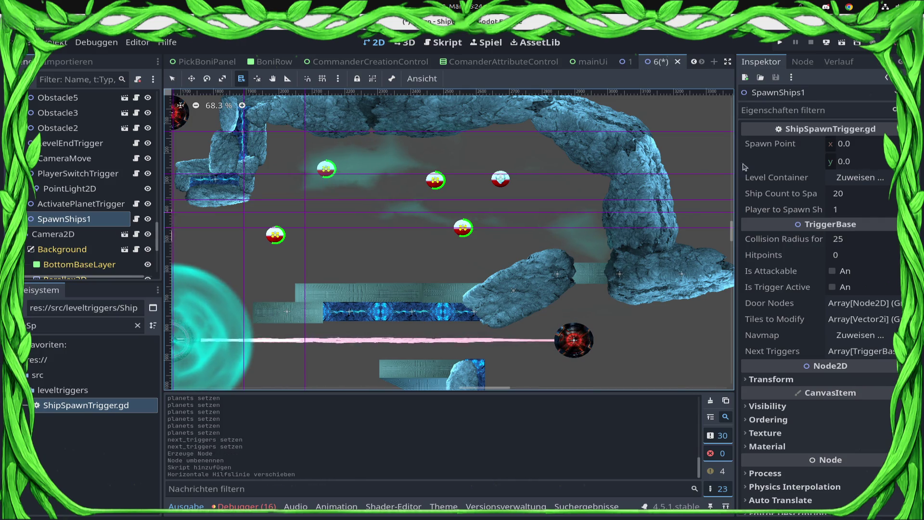
{"action": "left_click", "coordinate": [873, 148]}
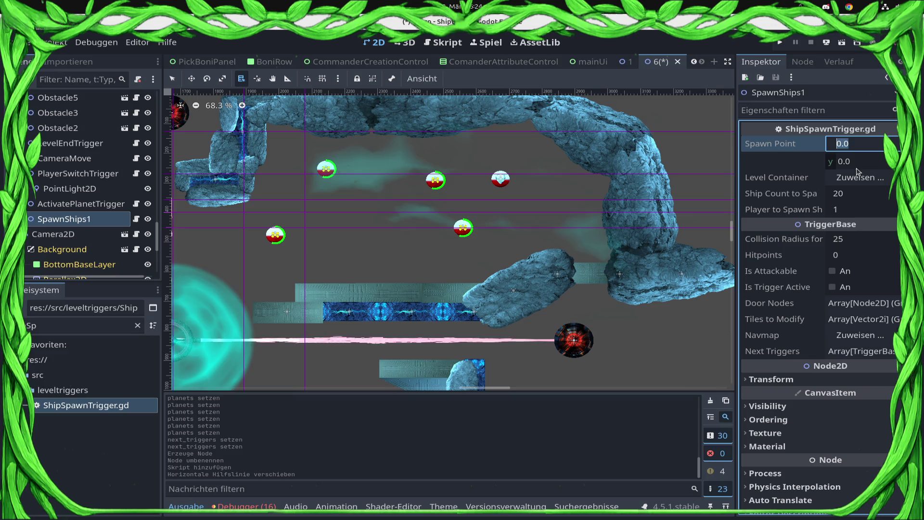
{"action": "left_click", "coordinate": [881, 155]}
{"action": "type", "text": "0"}
{"action": "key", "text": "Return"}
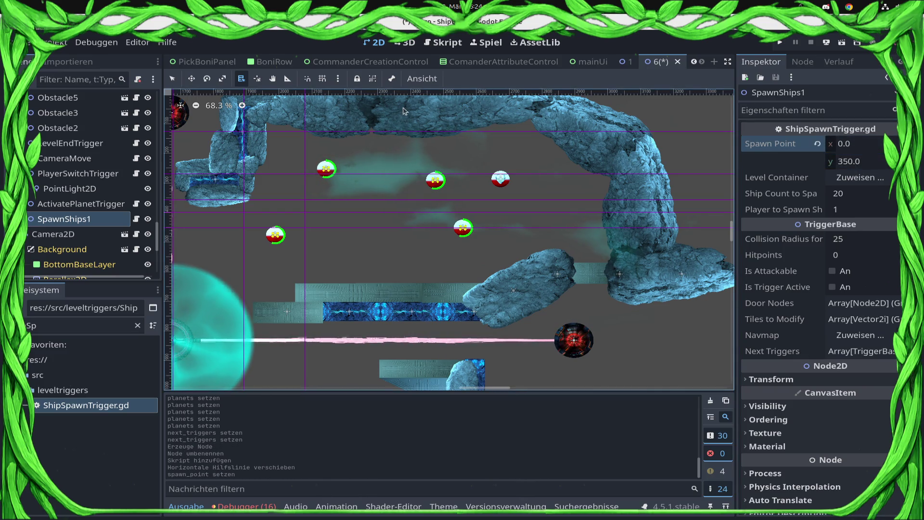
- Add a vertical guide, set Spawn Point x to 2600 and Ship Count to 120, and save
{"action": "mouse_move", "coordinate": [167, 123]}
{"action": "left_mouse_down"}
{"action": "mouse_move", "coordinate": [517, 133]}
{"action": "mouse_move", "coordinate": [479, 134]}
{"action": "left_mouse_up"}
{"action": "left_click", "coordinate": [866, 148]}
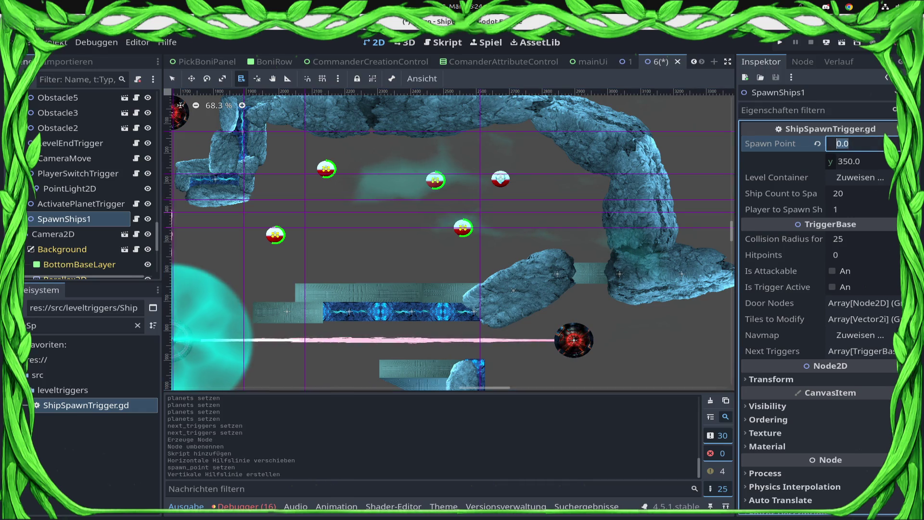
{"action": "type", "text": "2600"}
{"action": "key", "text": "Return"}
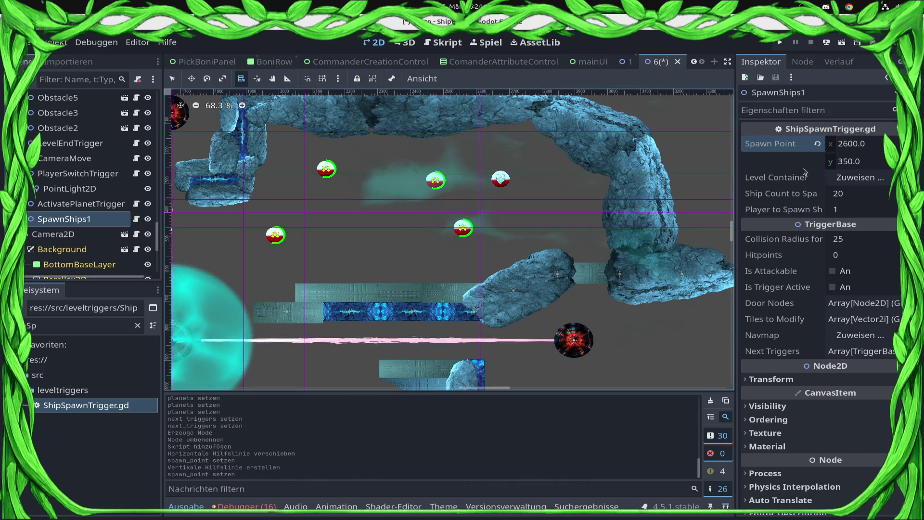
{"action": "left_click", "coordinate": [881, 194]}
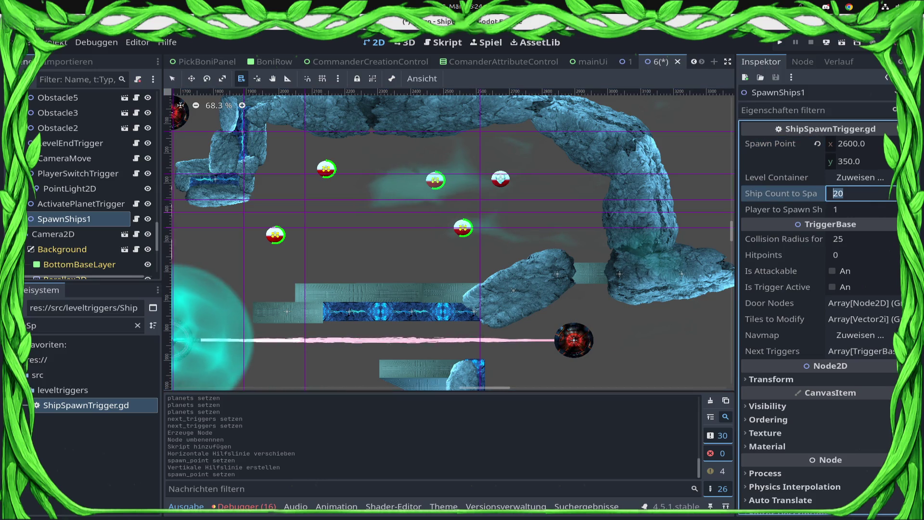
{"action": "type", "text": "120"}
{"action": "key", "text": "Return"}
{"action": "key", "text": "ctrl+s"}
- Select the ActivatePlanetTrigger node in the Scene dock to inspect it
{"action": "scroll", "coordinate": [535, 195], "scroll_direction": "down", "scroll_amount": 2}
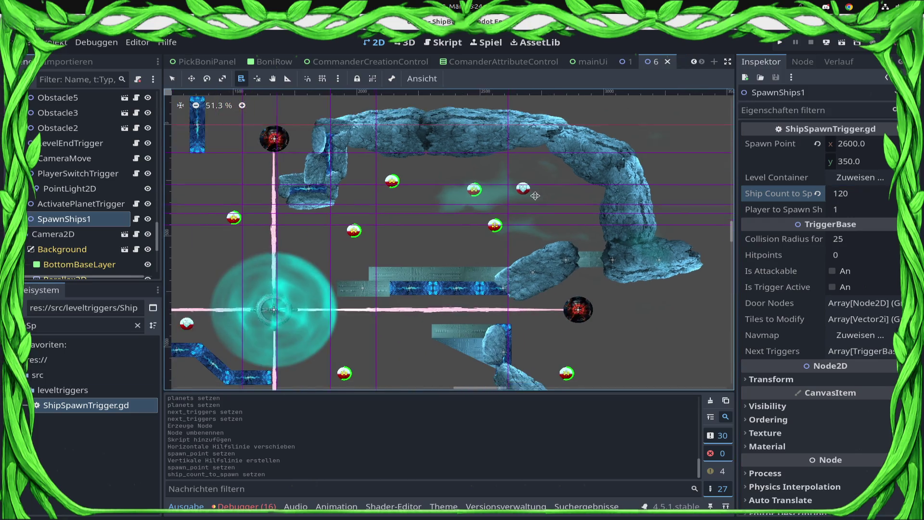
{"action": "scroll", "coordinate": [535, 195], "scroll_direction": "down", "scroll_amount": 5}
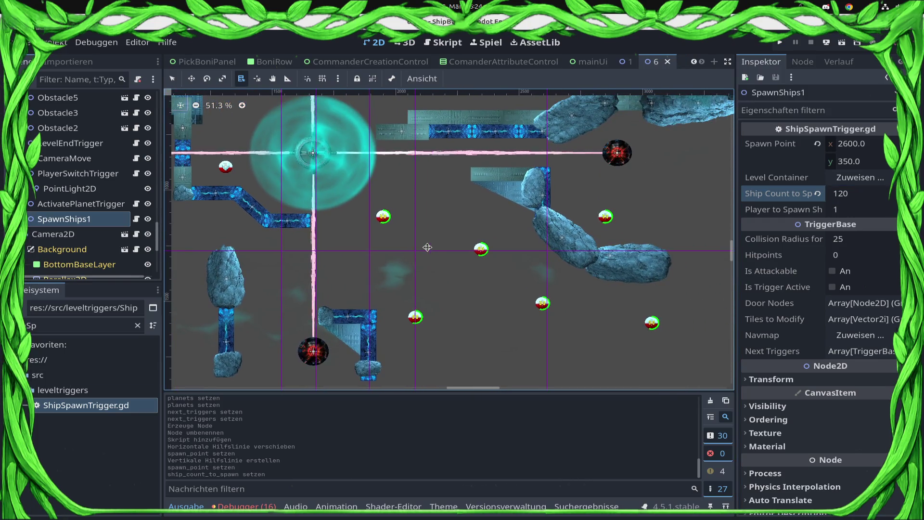
{"action": "scroll", "coordinate": [428, 247], "scroll_direction": "up", "scroll_amount": 3}
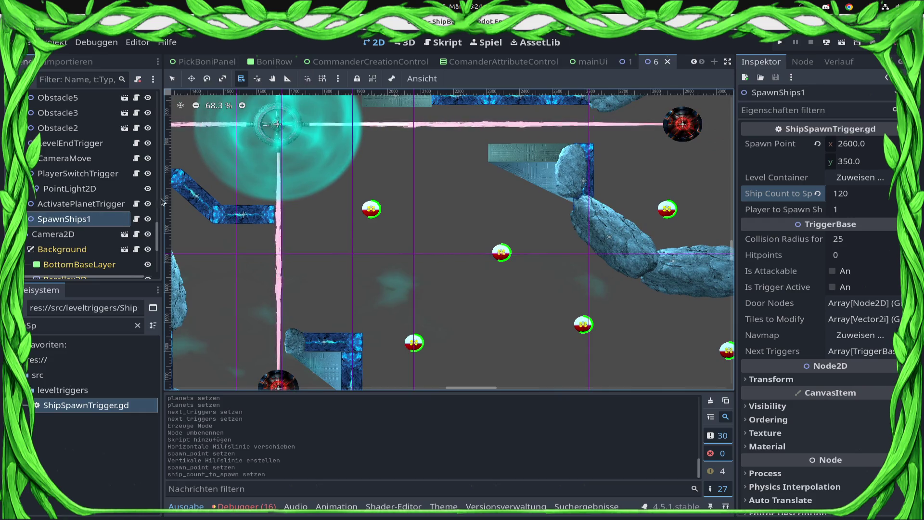
{"action": "left_click", "coordinate": [87, 203]}
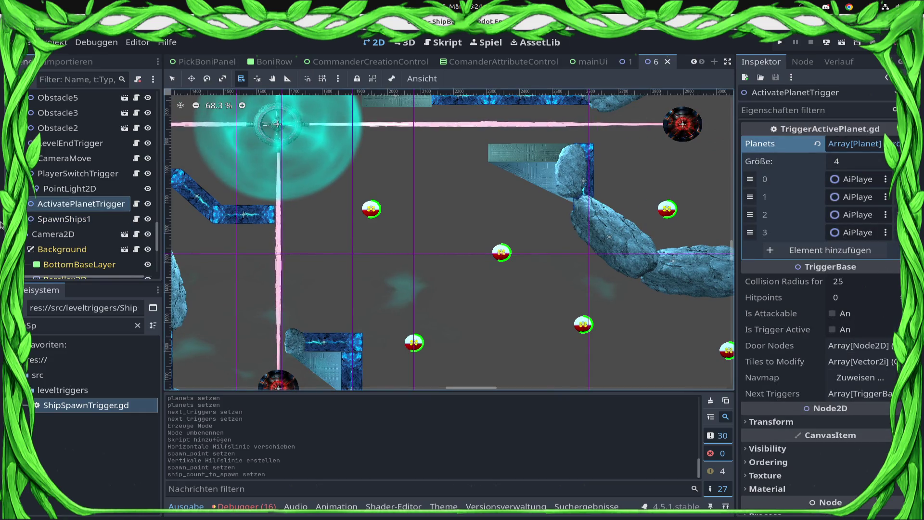
- Select the Obstacle5 node in the Scene dock
{"action": "scroll", "coordinate": [71, 207], "scroll_direction": "up", "scroll_amount": 3}
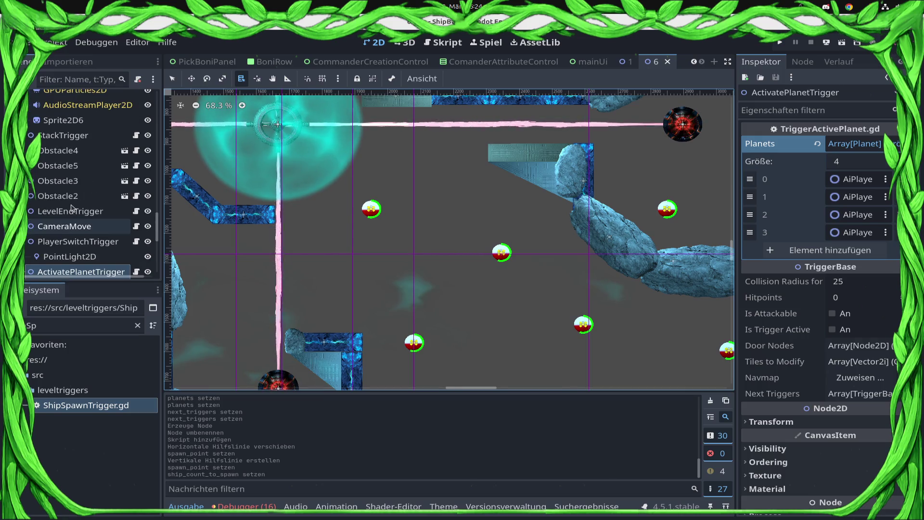
{"action": "scroll", "coordinate": [464, 251], "scroll_direction": "up", "scroll_amount": 10}
{"action": "scroll", "coordinate": [465, 250], "scroll_direction": "left", "scroll_amount": 5}
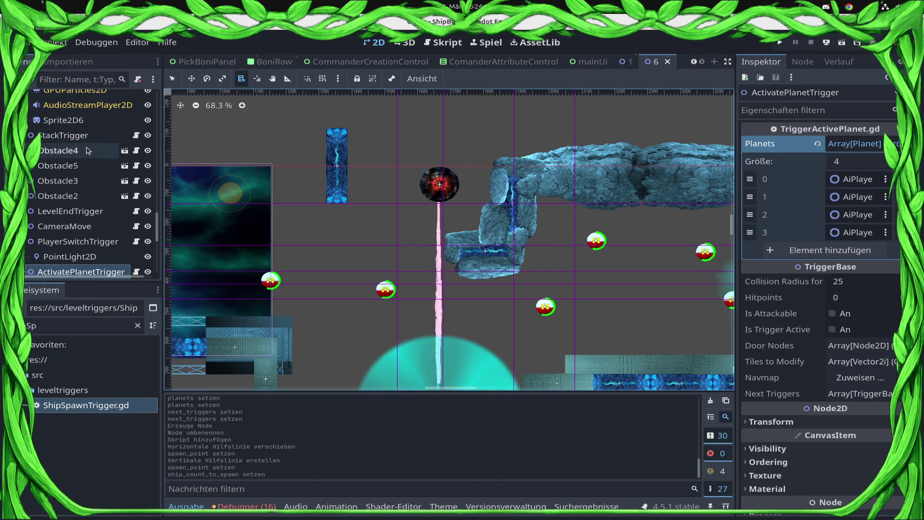
{"action": "scroll", "coordinate": [89, 155], "scroll_direction": "up", "scroll_amount": 3}
{"action": "scroll", "coordinate": [94, 166], "scroll_direction": "up", "scroll_amount": 1}
{"action": "scroll", "coordinate": [99, 179], "scroll_direction": "down", "scroll_amount": 3}
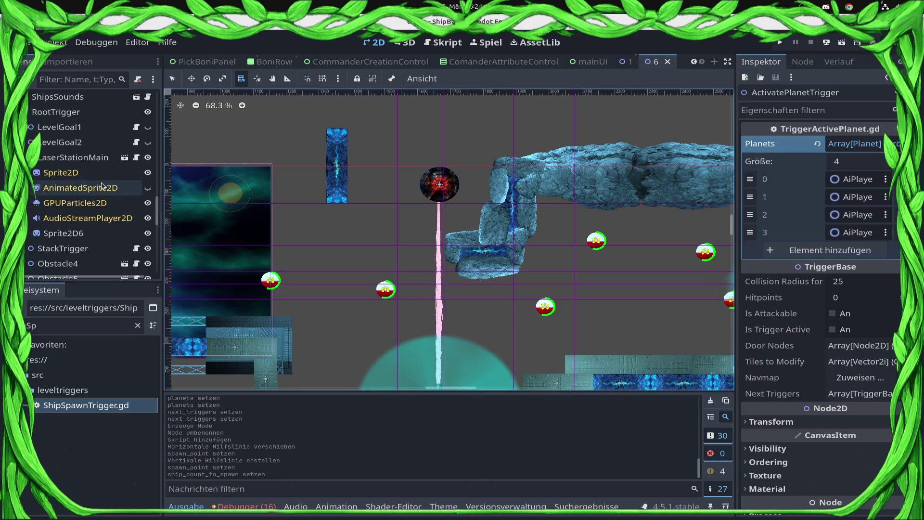
{"action": "left_click", "coordinate": [96, 188]}
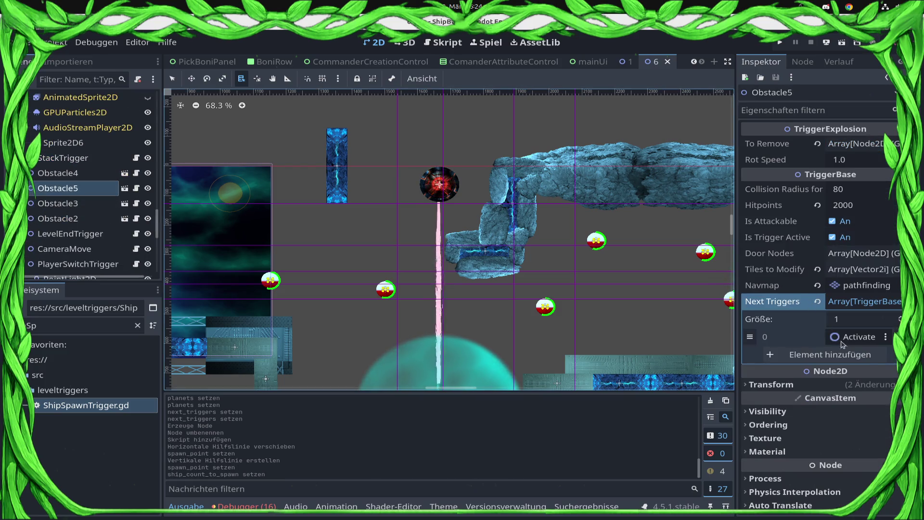
- Add SpawnShips1 as Obstacle5's second next trigger and save the scene
{"action": "left_click", "coordinate": [819, 355]}
{"action": "left_click", "coordinate": [845, 354]}
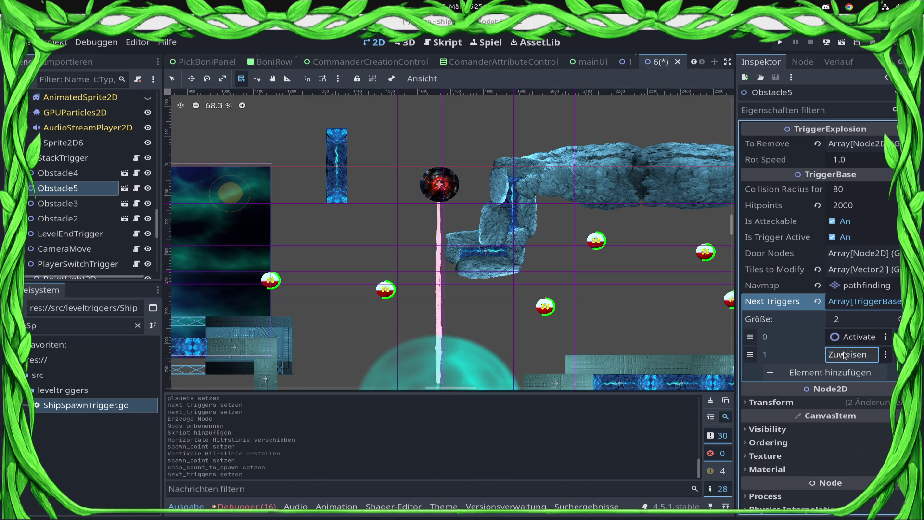
{"action": "type", "text": "Spawn"}
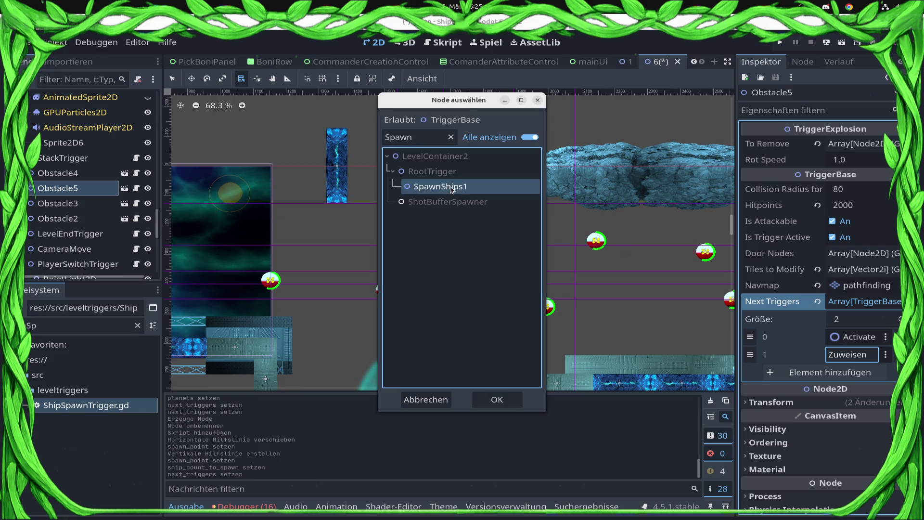
{"action": "double_click", "coordinate": [452, 189]}
{"action": "scroll", "coordinate": [470, 242], "scroll_direction": "right", "scroll_amount": 3}
{"action": "key", "text": "ctrl+s"}
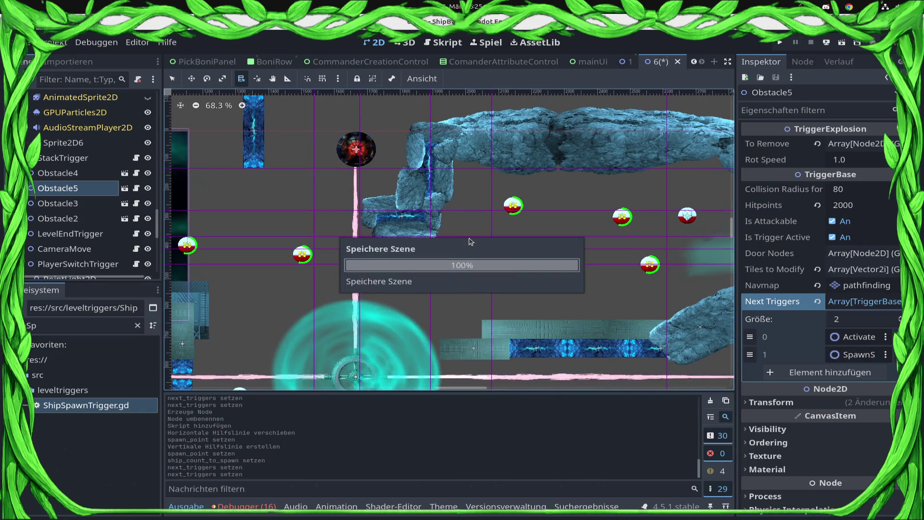
{"action": "scroll", "coordinate": [481, 243], "scroll_direction": "down", "scroll_amount": 2}
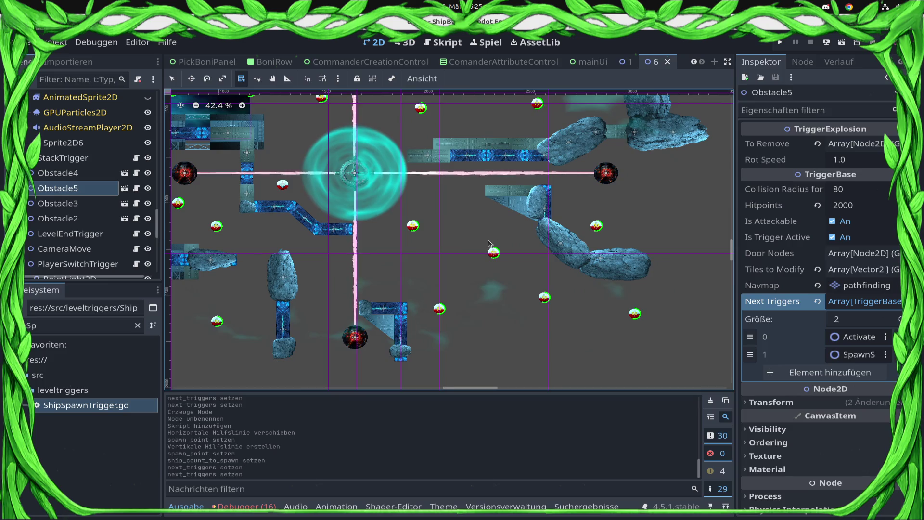
- Turn off Can Spawn Ships for AiPlayerStart9, AiPlayerStart12 and AiPlayerStart13
{"action": "scroll", "coordinate": [489, 243], "scroll_direction": "left", "scroll_amount": 2}
{"action": "scroll", "coordinate": [488, 242], "scroll_direction": "down", "scroll_amount": 1}
{"action": "scroll", "coordinate": [488, 243], "scroll_direction": "left", "scroll_amount": 2}
{"action": "scroll", "coordinate": [489, 242], "scroll_direction": "down", "scroll_amount": 2}
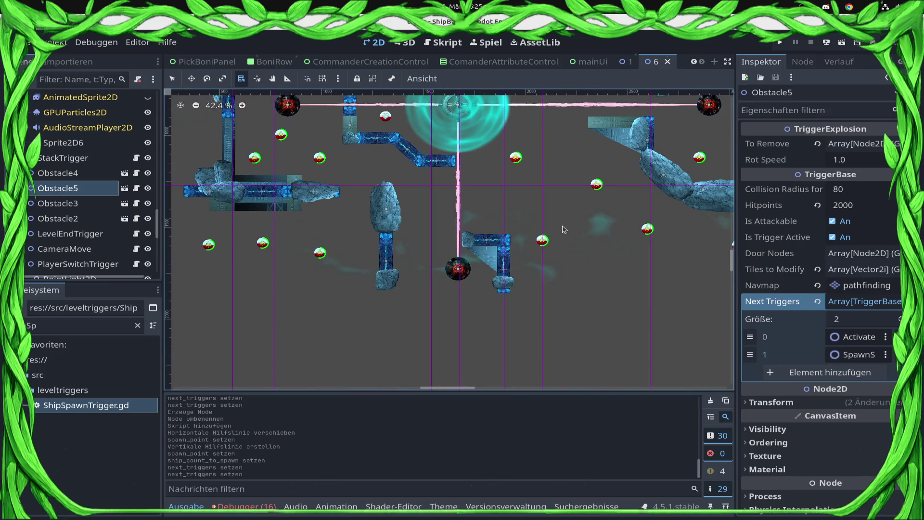
{"action": "scroll", "coordinate": [564, 229], "scroll_direction": "up", "scroll_amount": 4}
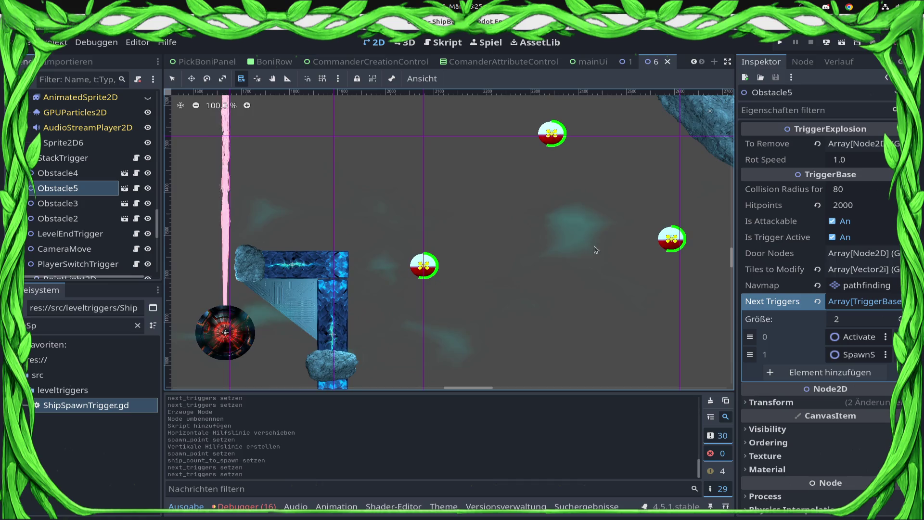
{"action": "right_click", "coordinate": [427, 271], "text": "alt"}
{"action": "left_click", "coordinate": [470, 305]}
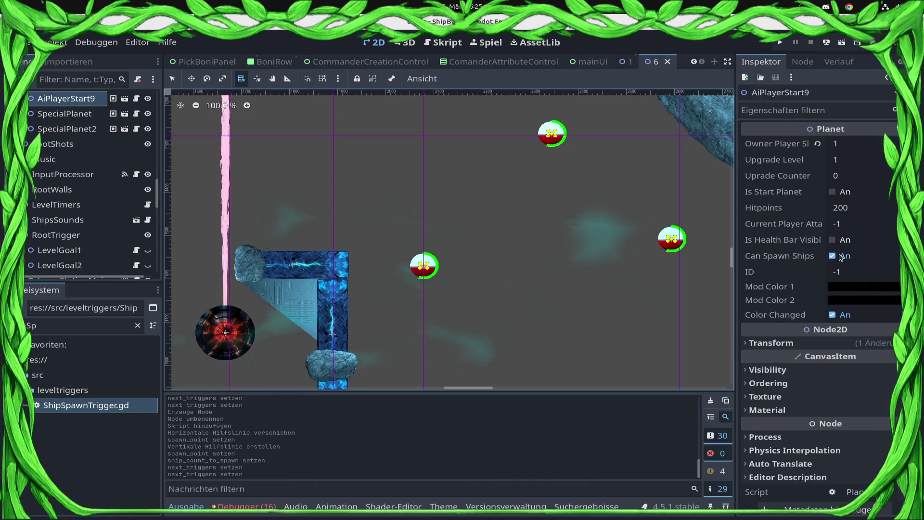
{"action": "left_click", "coordinate": [833, 256]}
{"action": "right_click", "coordinate": [556, 134], "text": "alt"}
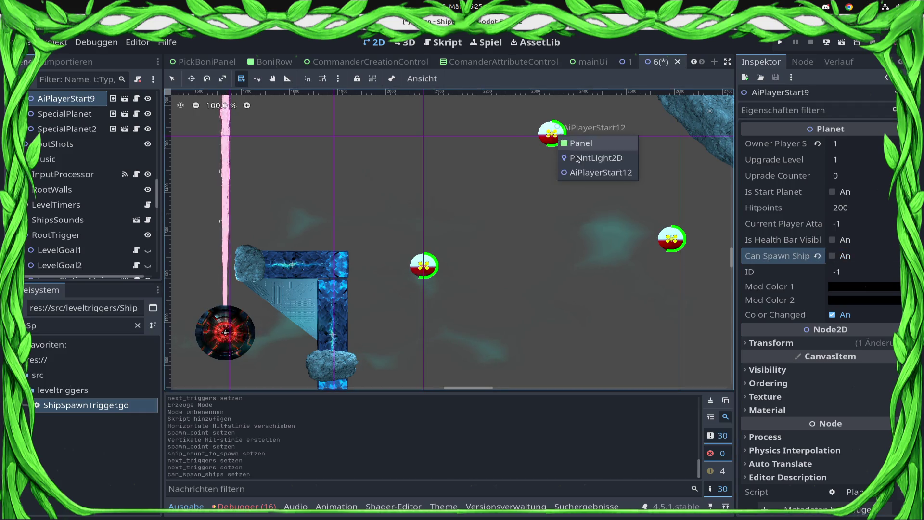
{"action": "left_click", "coordinate": [600, 164]}
{"action": "left_click", "coordinate": [832, 256]}
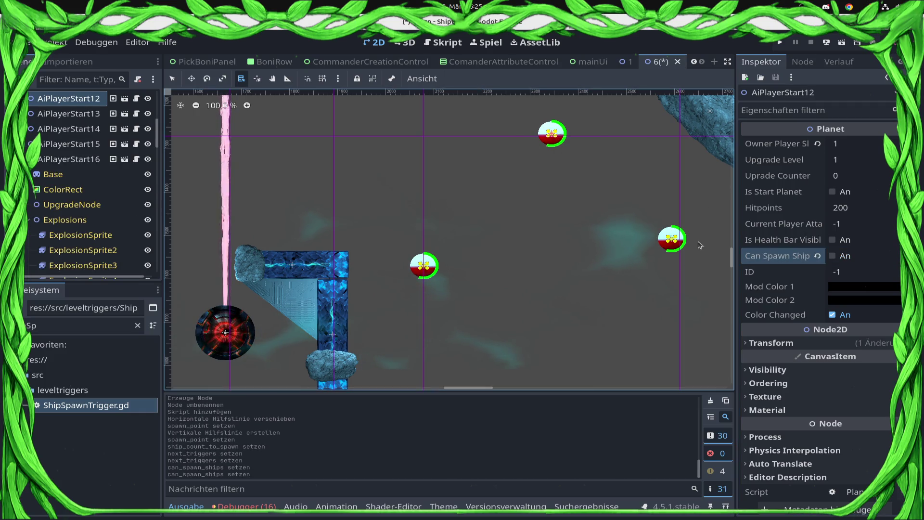
{"action": "right_click", "coordinate": [678, 244], "text": "alt"}
{"action": "left_click", "coordinate": [715, 279]}
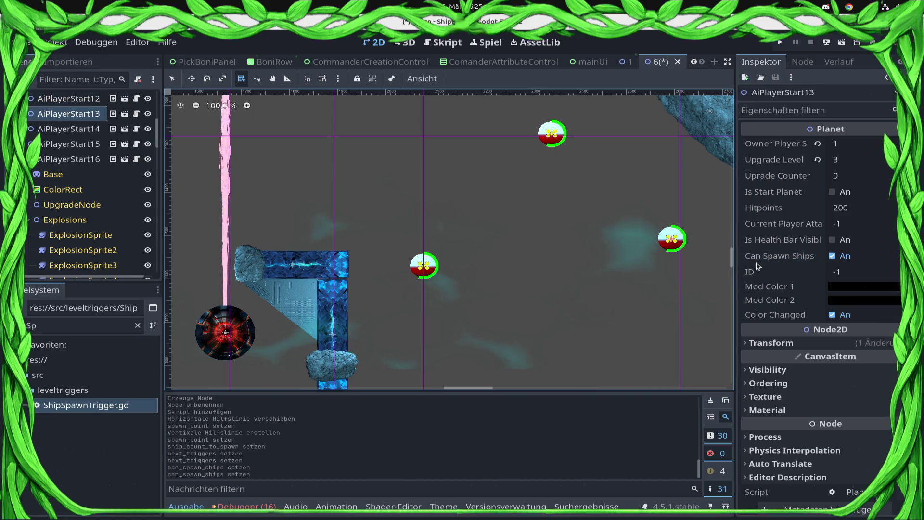
{"action": "left_click", "coordinate": [832, 257]}
- Turn off ship spawning for AiPlayerStart8, AiPlayerStart10 and AiPlayerStart11, then save the level
{"action": "scroll", "coordinate": [537, 306], "scroll_direction": "right", "scroll_amount": 10}
{"action": "right_click", "coordinate": [544, 287], "text": "alt"}
{"action": "left_click", "coordinate": [581, 322]}
{"action": "left_click", "coordinate": [833, 256]}
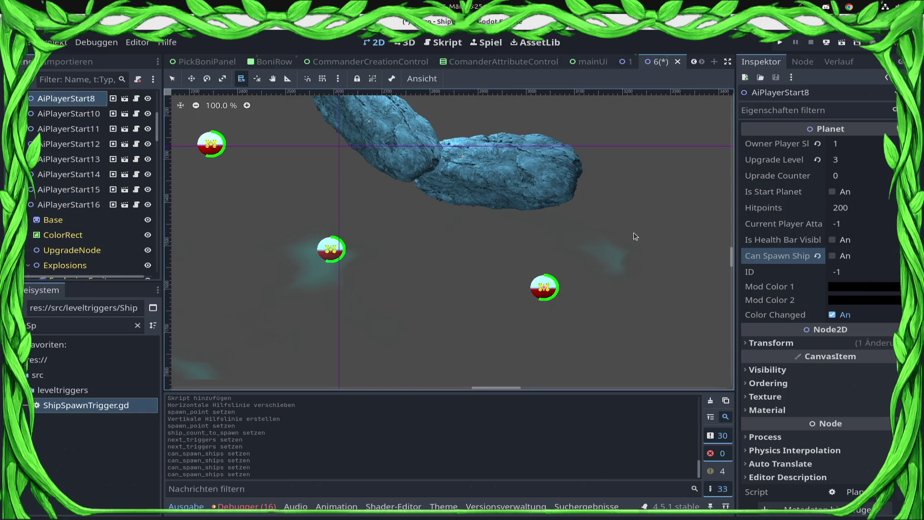
{"action": "scroll", "coordinate": [438, 232], "scroll_direction": "up", "scroll_amount": 8}
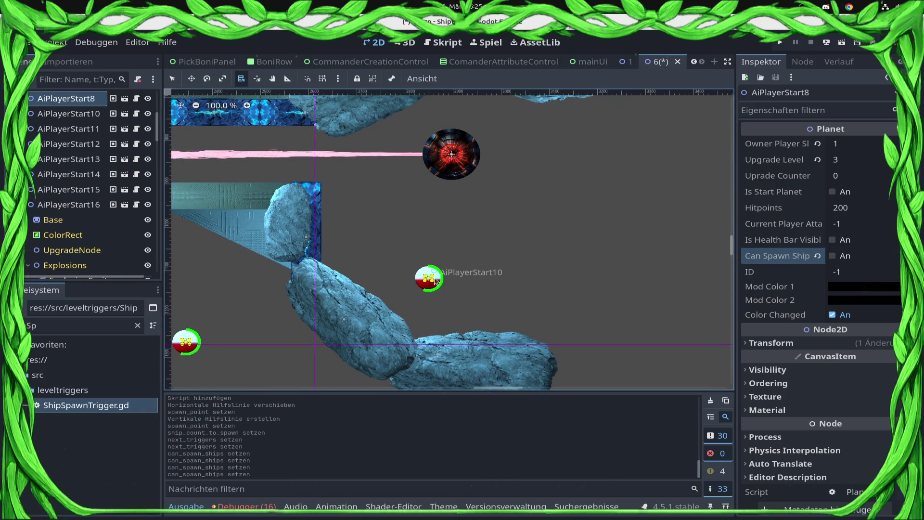
{"action": "right_click", "coordinate": [430, 276], "text": "alt"}
{"action": "left_click", "coordinate": [474, 314]}
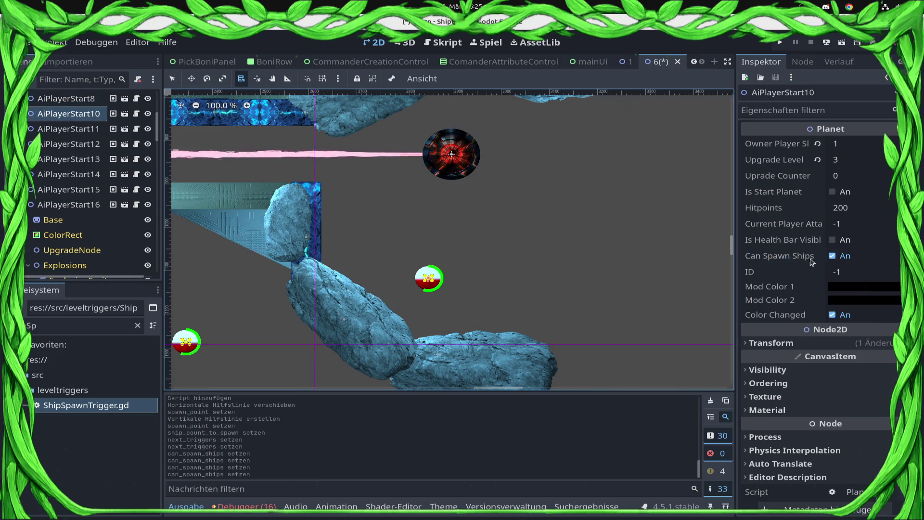
{"action": "left_click", "coordinate": [832, 256]}
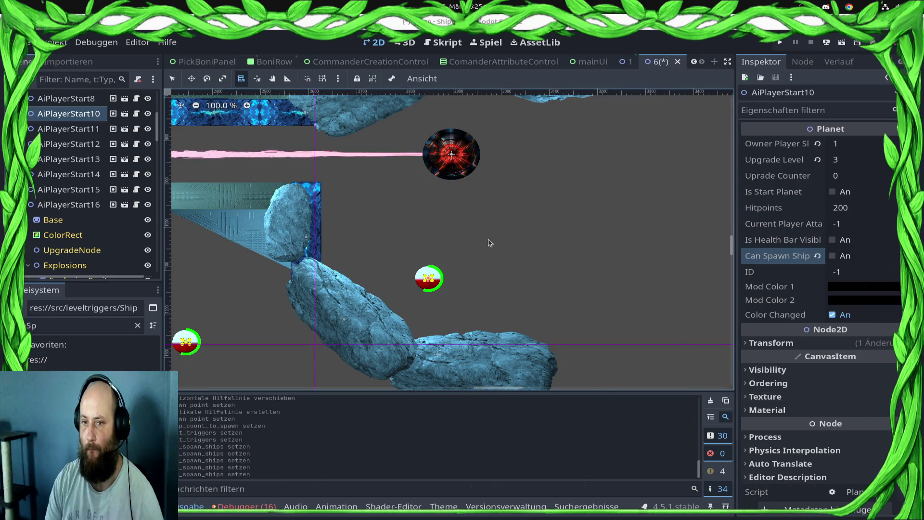
{"action": "scroll", "coordinate": [490, 243], "scroll_direction": "down", "scroll_amount": 3}
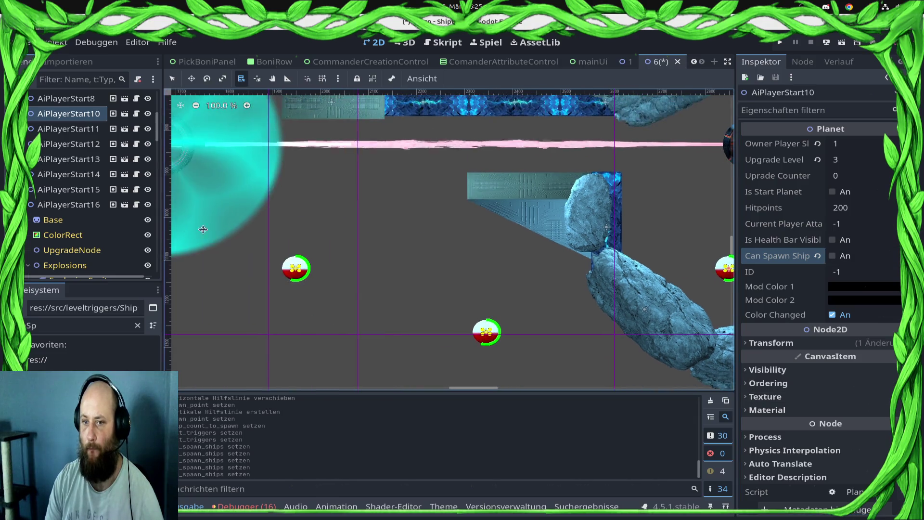
{"action": "left_click_drag", "start_coordinate": [181, 198], "coordinate": [438, 175]}
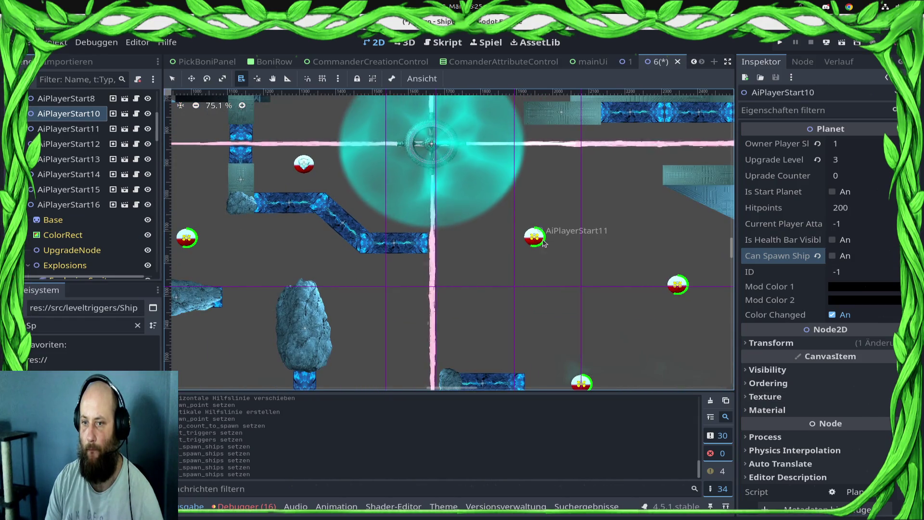
{"action": "right_click", "coordinate": [535, 238], "text": "alt"}
{"action": "left_click", "coordinate": [577, 292]}
{"action": "scroll", "coordinate": [576, 318], "scroll_direction": "down", "scroll_amount": 3}
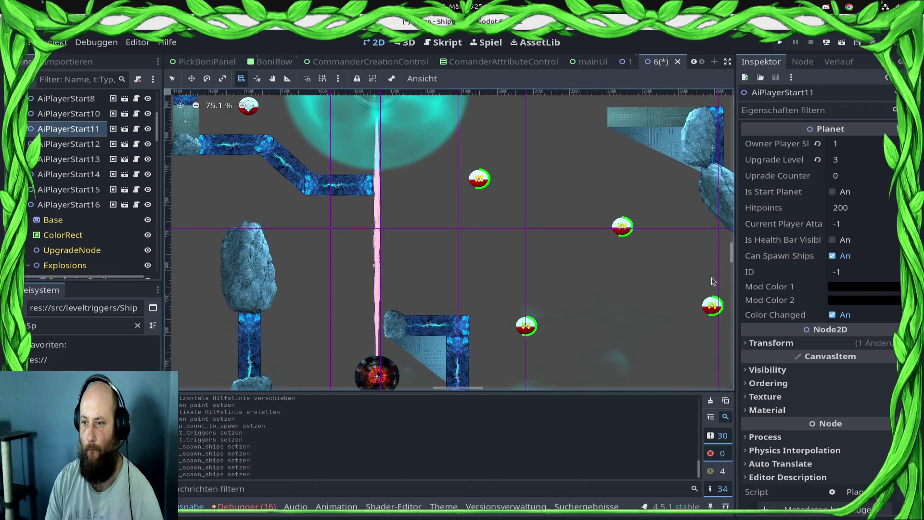
{"action": "left_click", "coordinate": [832, 255]}
{"action": "key", "text": "ctrl+s"}
- Reselect AiPlayerStart9 to recheck it, then select the PointLight2D node
{"action": "right_click", "coordinate": [532, 330], "text": "alt"}
{"action": "left_click", "coordinate": [570, 367]}
{"action": "scroll", "coordinate": [498, 252], "scroll_direction": "right", "scroll_amount": 3}
{"action": "scroll", "coordinate": [547, 262], "scroll_direction": "left", "scroll_amount": 5}
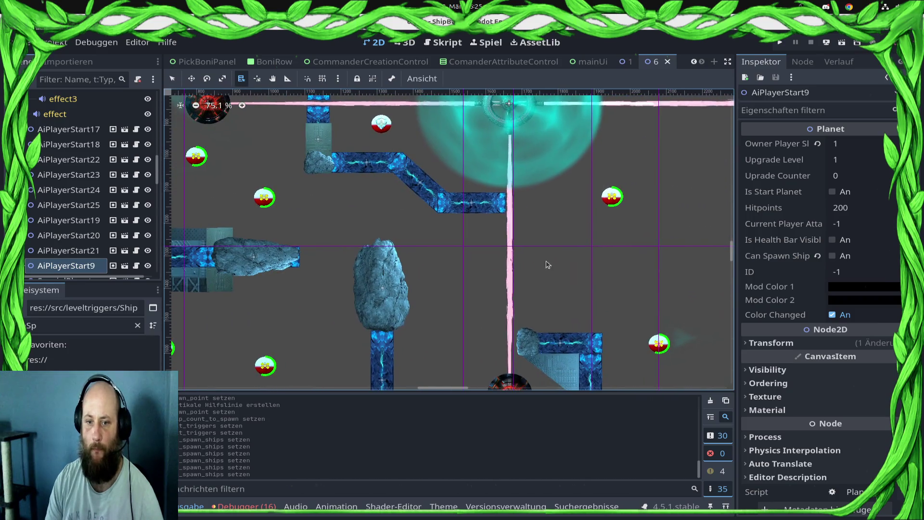
{"action": "scroll", "coordinate": [72, 181], "scroll_direction": "up", "scroll_amount": 10}
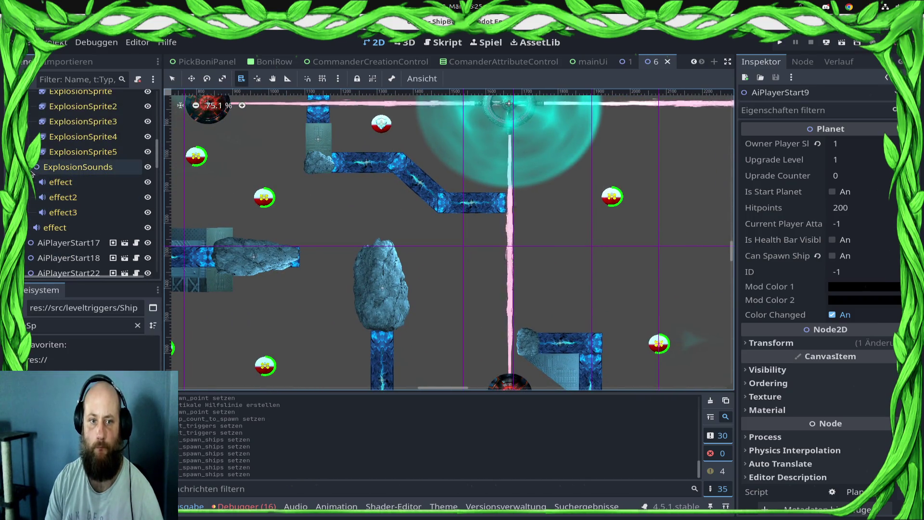
{"action": "scroll", "coordinate": [72, 196], "scroll_direction": "up", "scroll_amount": 3}
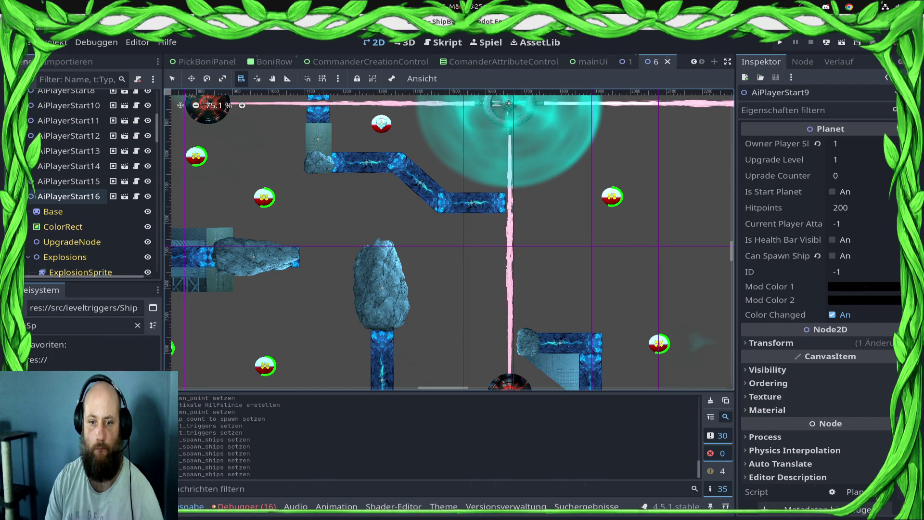
{"action": "scroll", "coordinate": [72, 196], "scroll_direction": "down", "scroll_amount": 10}
{"action": "scroll", "coordinate": [458, 190], "scroll_direction": "down", "scroll_amount": 5}
{"action": "scroll", "coordinate": [458, 190], "scroll_direction": "down", "scroll_amount": 5}
{"action": "scroll", "coordinate": [458, 190], "scroll_direction": "left", "scroll_amount": 3}
{"action": "scroll", "coordinate": [458, 190], "scroll_direction": "down", "scroll_amount": 2}
{"action": "scroll", "coordinate": [458, 190], "scroll_direction": "left", "scroll_amount": 2}
{"action": "scroll", "coordinate": [77, 193], "scroll_direction": "up", "scroll_amount": 10}
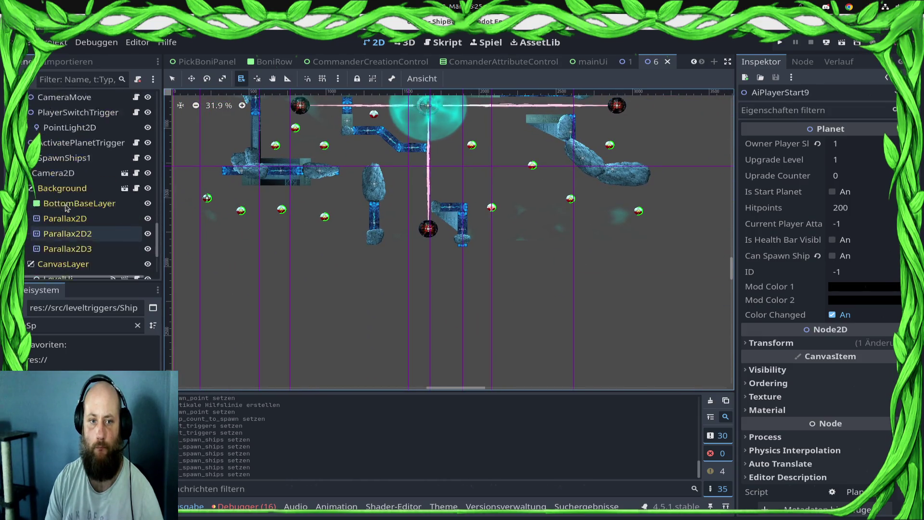
{"action": "left_click", "coordinate": [78, 190]}
- Add a Node2D child under RootTrigger named ActivatePlanetTrigger2
{"action": "left_click", "coordinate": [78, 180]}
{"action": "scroll", "coordinate": [48, 227], "scroll_direction": "up", "scroll_amount": 10}
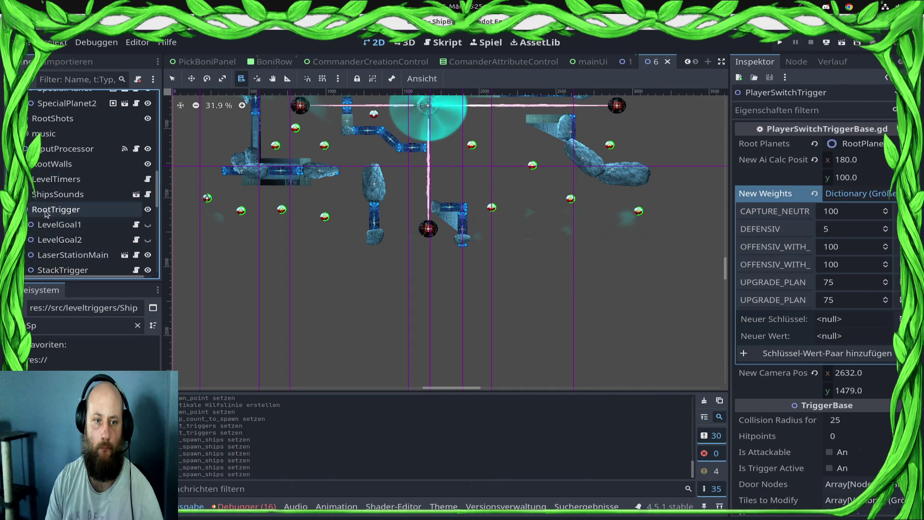
{"action": "right_click", "coordinate": [58, 209]}
{"action": "key", "text": "Escape"}
{"action": "key", "text": "ctrl+a"}
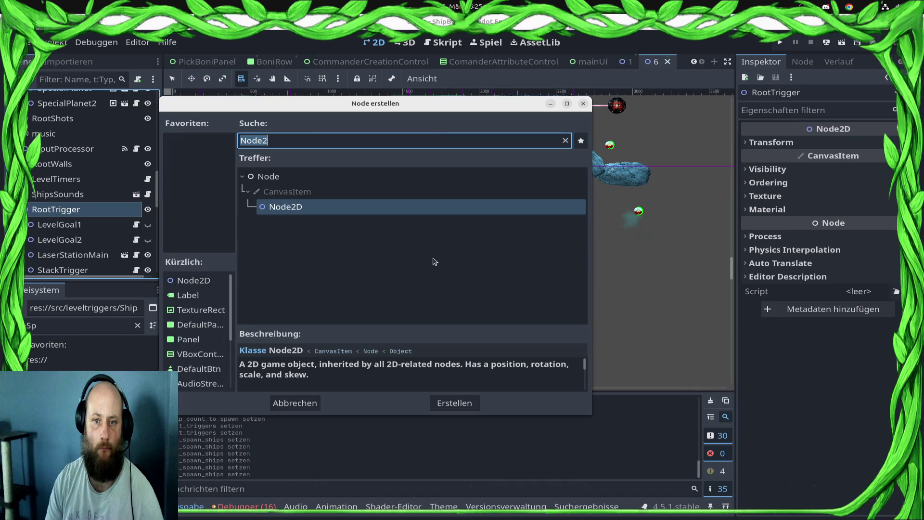
{"action": "key", "text": "Return"}
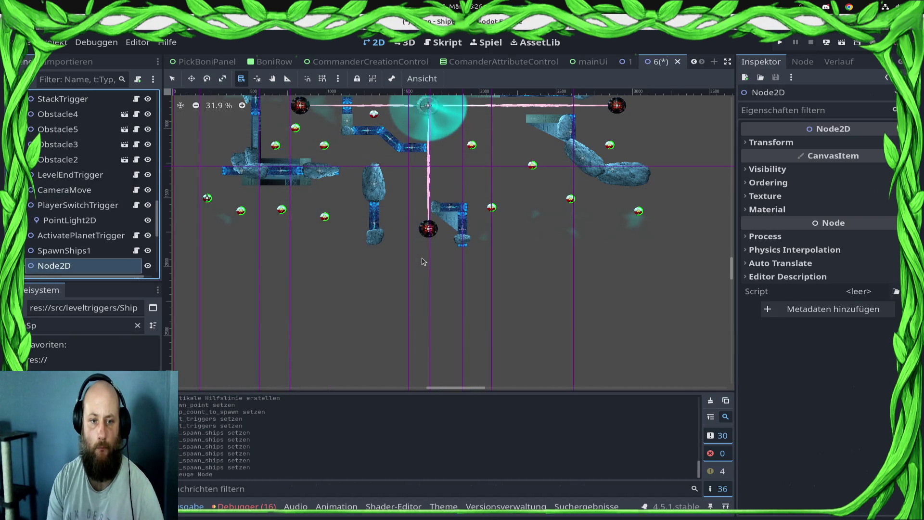
{"action": "key", "text": "F2"}
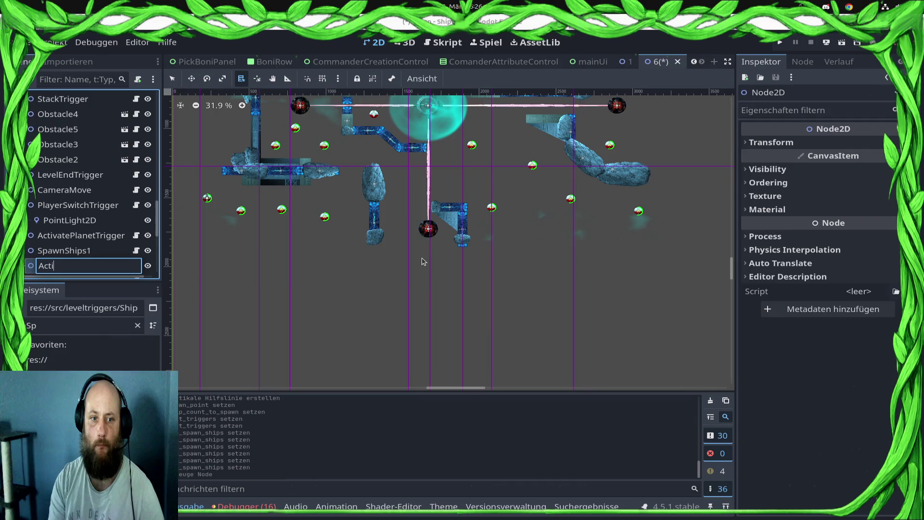
{"action": "type", "text": "ActivatePlanetTrigger"}
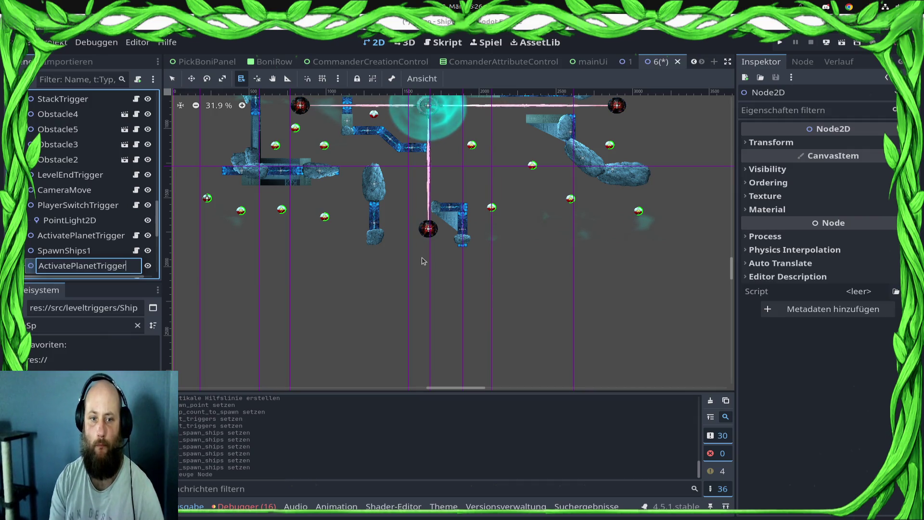
{"action": "type", "text": "2"}
{"action": "key", "text": "Return"}
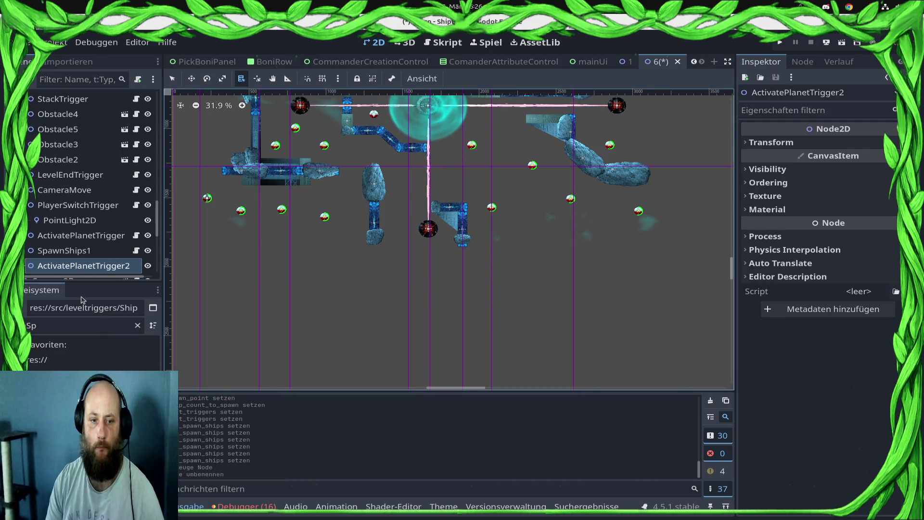
- Attach TriggerActivePlanet.gd to ActivatePlanetTrigger2 and expand its Planets list
{"action": "left_click", "coordinate": [64, 322]}
{"action": "type", "text": "ve"}
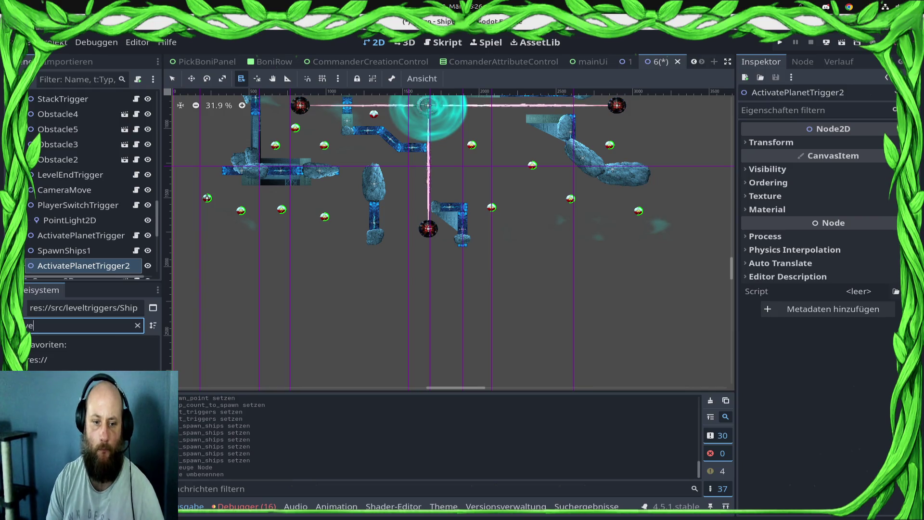
{"action": "mouse_move", "coordinate": [72, 380]}
{"action": "left_mouse_down"}
{"action": "mouse_move", "coordinate": [48, 266]}
{"action": "mouse_move", "coordinate": [72, 264]}
{"action": "left_mouse_up"}
{"action": "scroll", "coordinate": [600, 174], "scroll_direction": "up", "scroll_amount": 1}
{"action": "scroll", "coordinate": [363, 167], "scroll_direction": "up", "scroll_amount": 2}
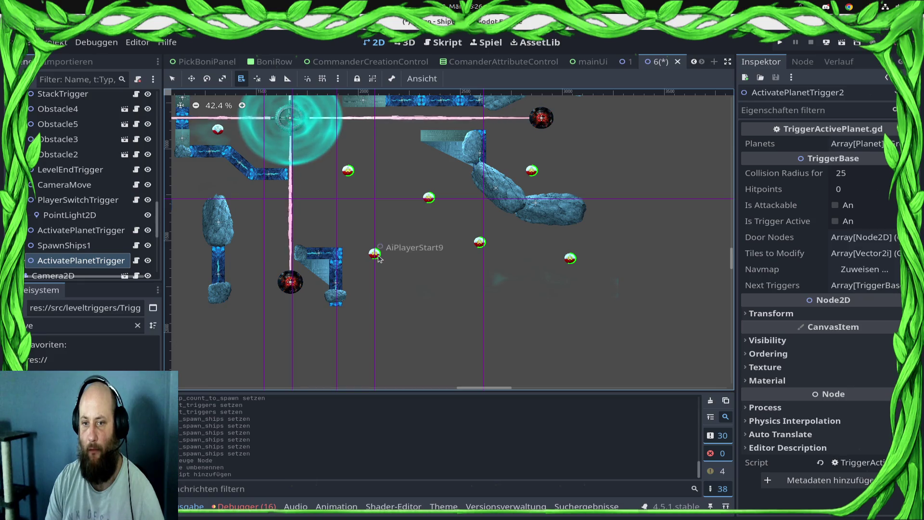
{"action": "left_click", "coordinate": [856, 144]}
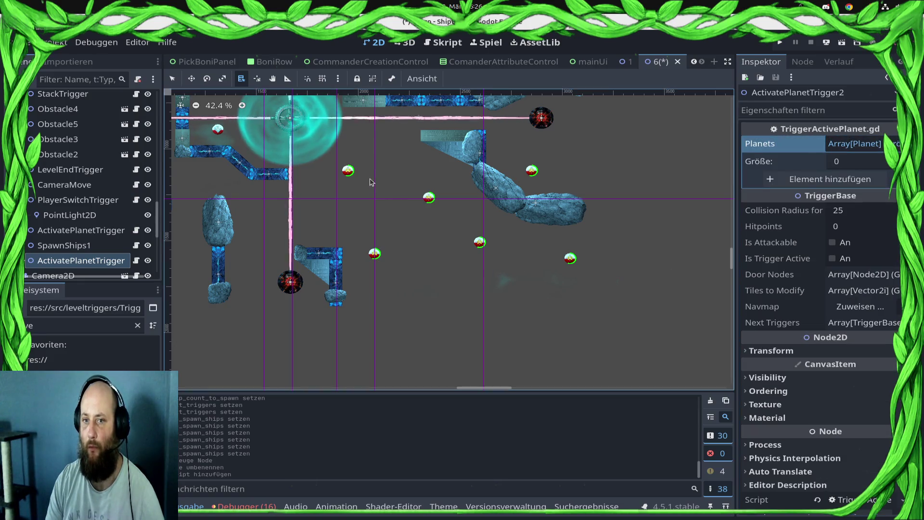
- Fill the first three Planets slots with an AI start planet, AiPlayerStart12 and AiPlayerStart9
{"action": "left_click", "coordinate": [825, 187]}
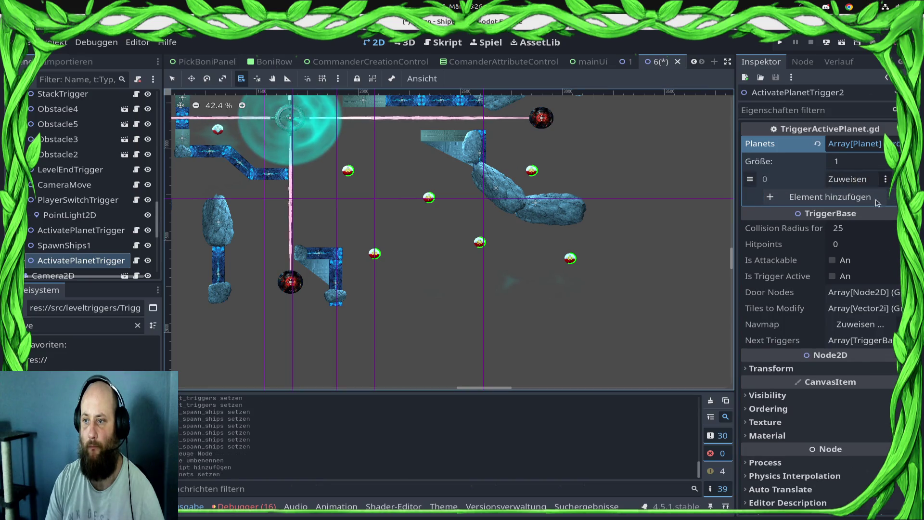
{"action": "left_click", "coordinate": [848, 179]}
{"action": "type", "text": "ai"}
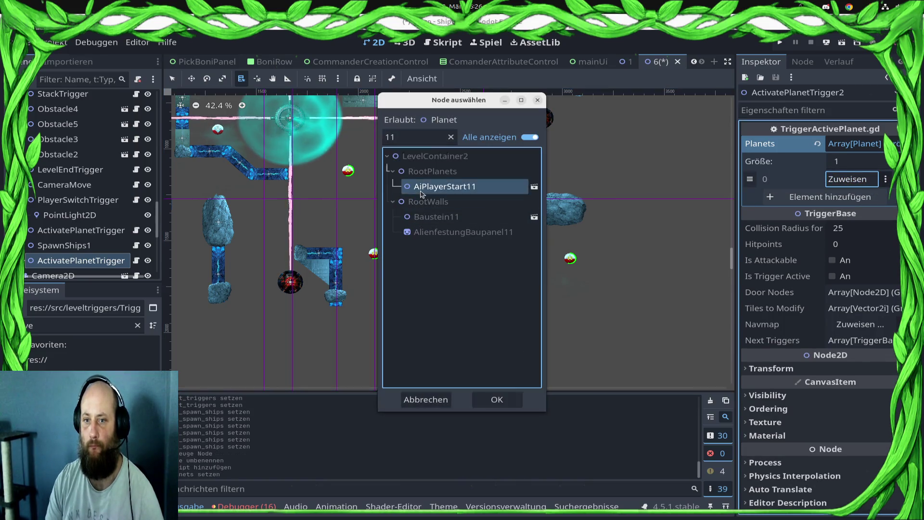
{"action": "key", "text": "Return"}
{"action": "left_click", "coordinate": [844, 204]}
{"action": "left_click", "coordinate": [849, 196]}
{"action": "type", "text": "12"}
{"action": "double_click", "coordinate": [467, 191]}
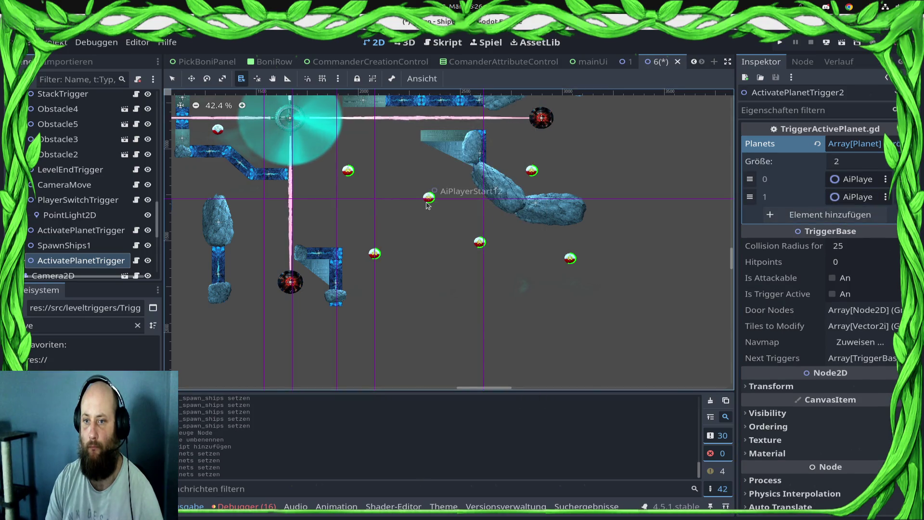
{"action": "left_click", "coordinate": [818, 214]}
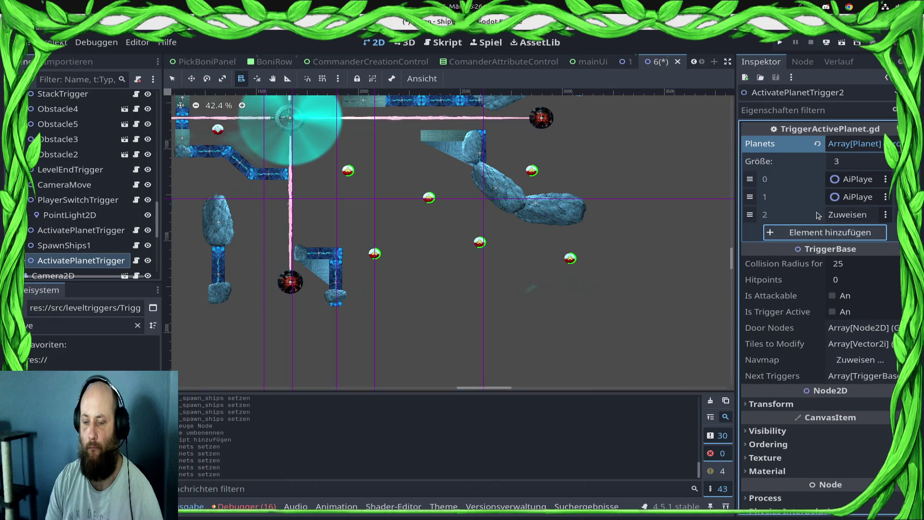
{"action": "left_click", "coordinate": [847, 215]}
{"action": "type", "text": "9"}
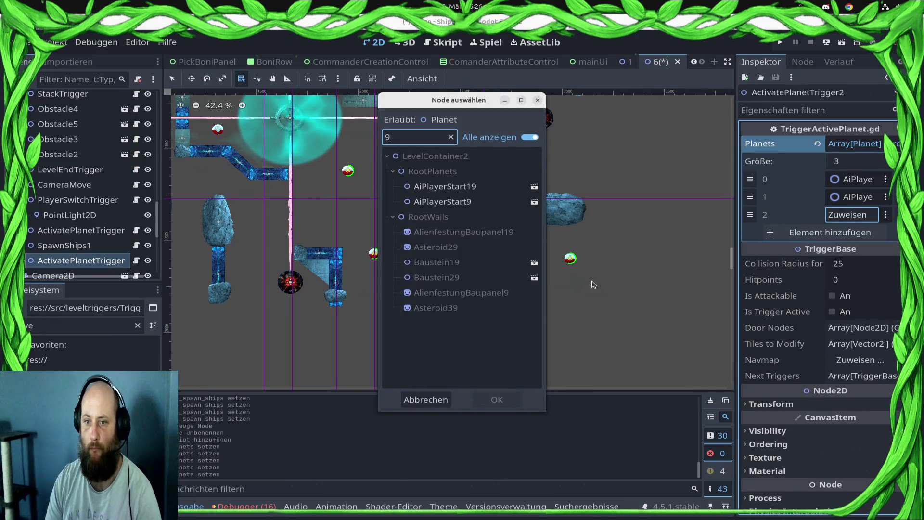
{"action": "double_click", "coordinate": [452, 202]}
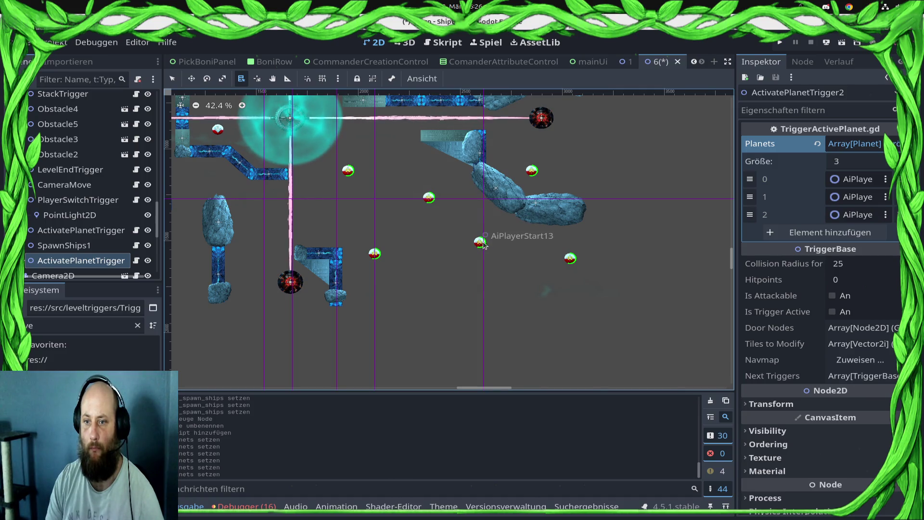
- Add two more Planets slots holding AiPlayerStart11 and AiPlayerStart18
{"action": "left_click", "coordinate": [818, 233]}
{"action": "left_click", "coordinate": [838, 232]}
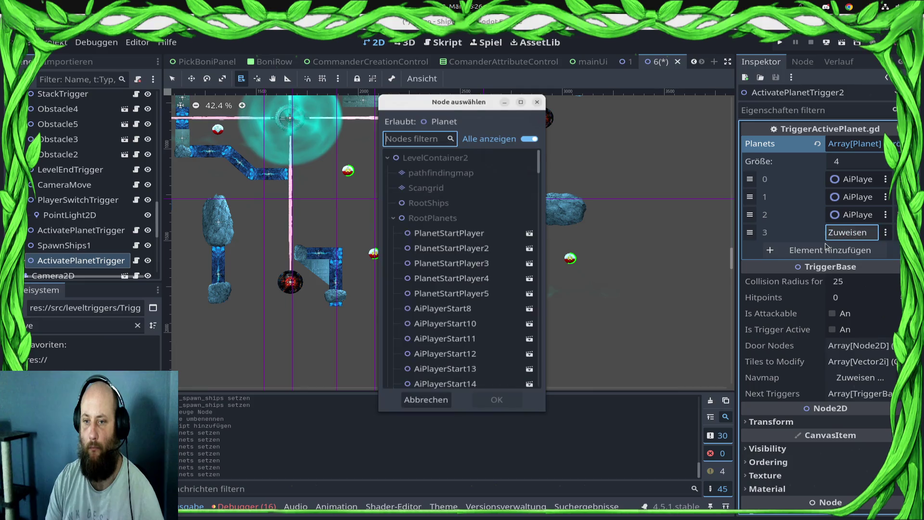
{"action": "type", "text": "11"}
{"action": "double_click", "coordinate": [447, 184]}
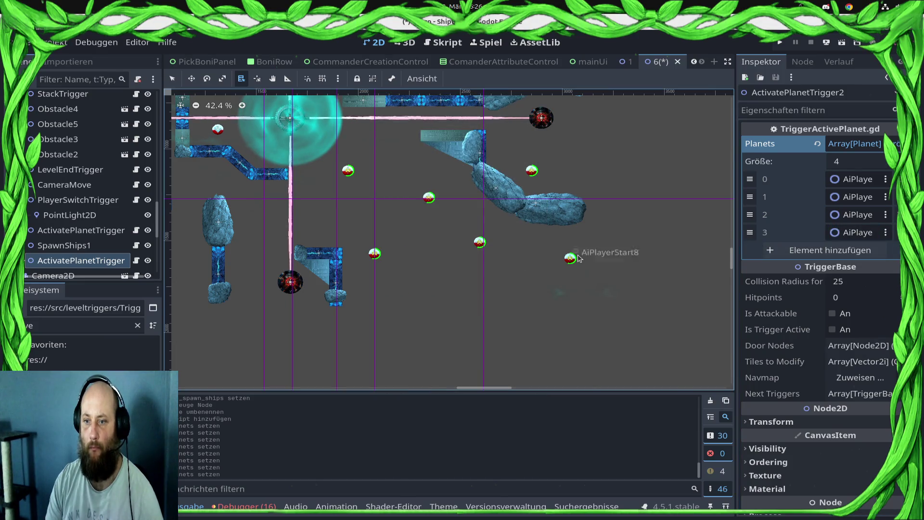
{"action": "left_click", "coordinate": [818, 251]}
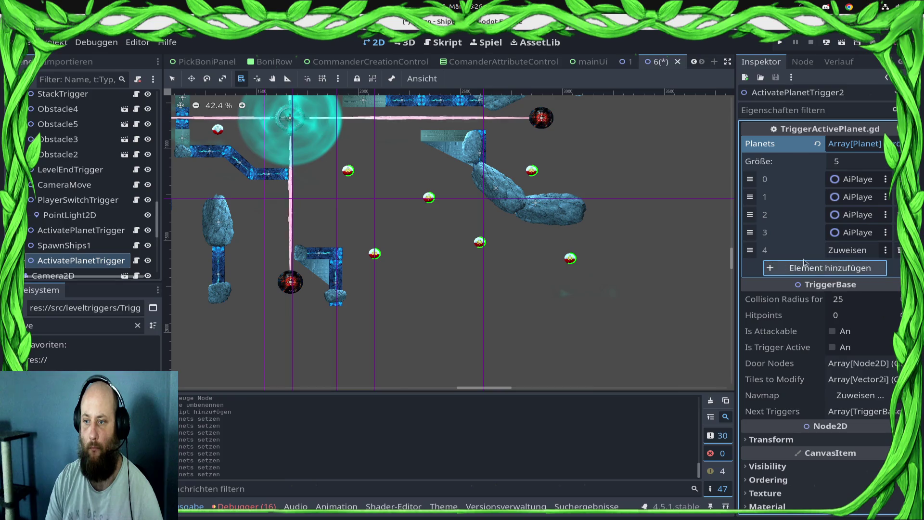
{"action": "left_click", "coordinate": [848, 250]}
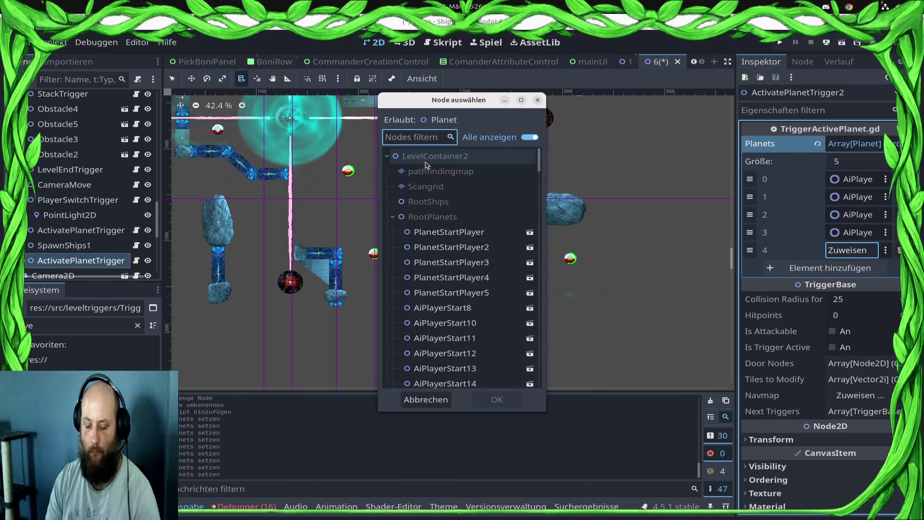
{"action": "type", "text": "8"}
{"action": "double_click", "coordinate": [456, 202]}
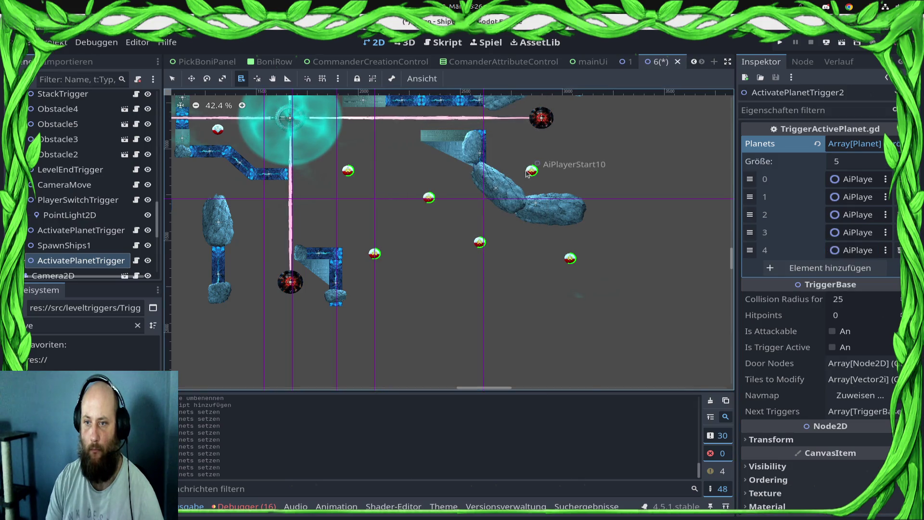
- Add a sixth Planets slot assigned to AiPlayerStart10
{"action": "left_click", "coordinate": [823, 268]}
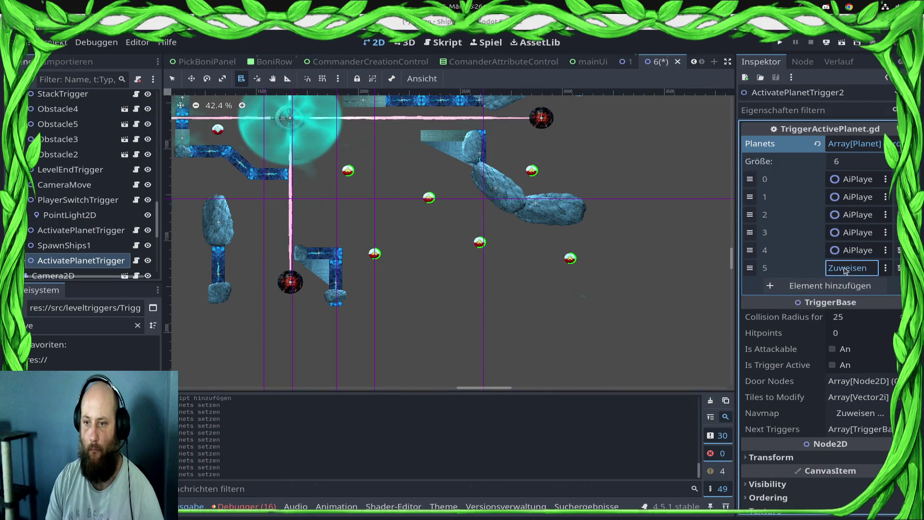
{"action": "left_click", "coordinate": [850, 267]}
{"action": "type", "text": "19"}
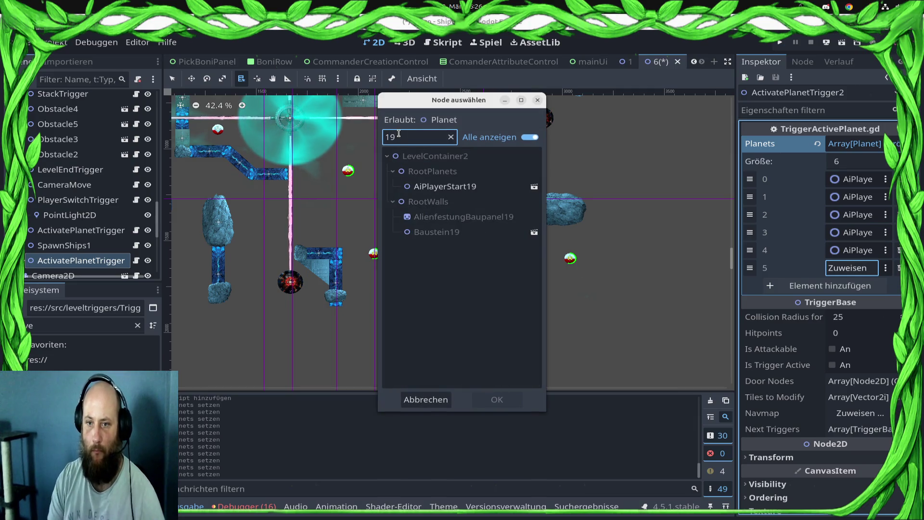
{"action": "key", "text": "BackSpace"}
{"action": "type", "text": "0"}
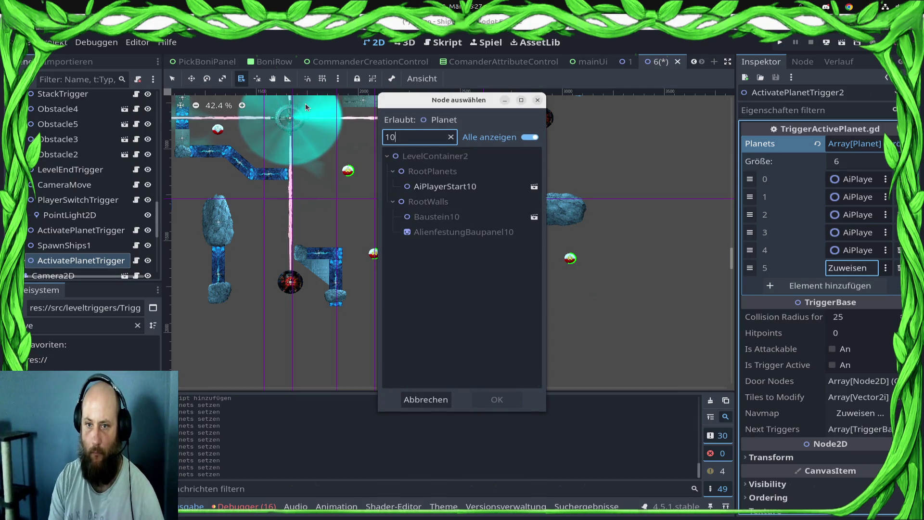
{"action": "key", "text": "Return"}
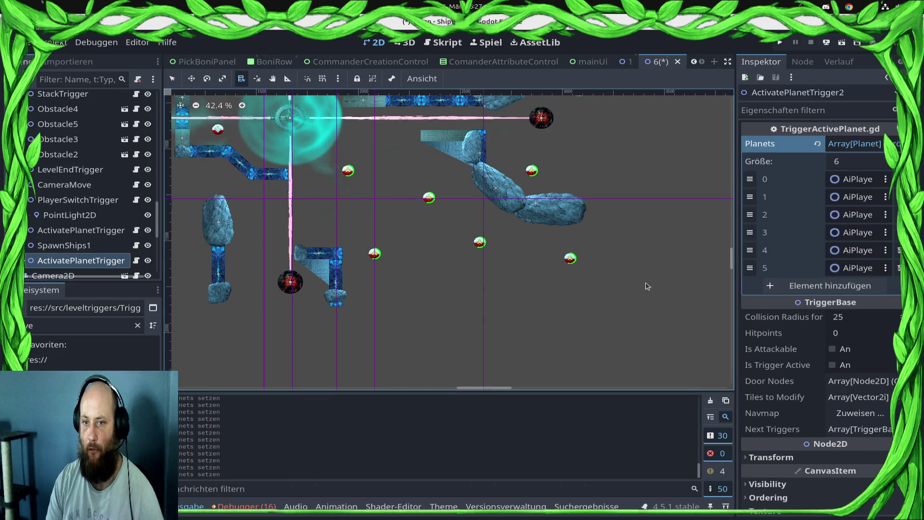
{"action": "right_click", "coordinate": [346, 172], "text": "alt"}
{"action": "left_click", "coordinate": [399, 221]}
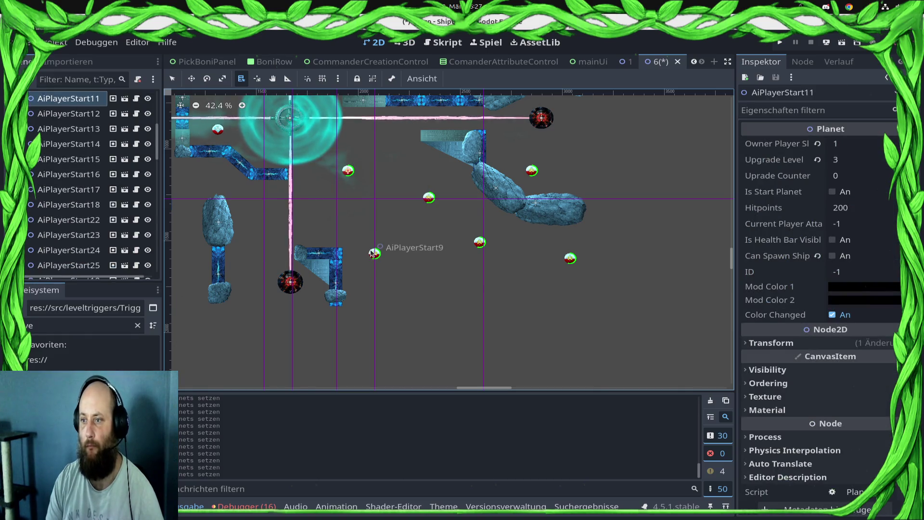
{"action": "right_click", "coordinate": [373, 253], "text": "alt"}
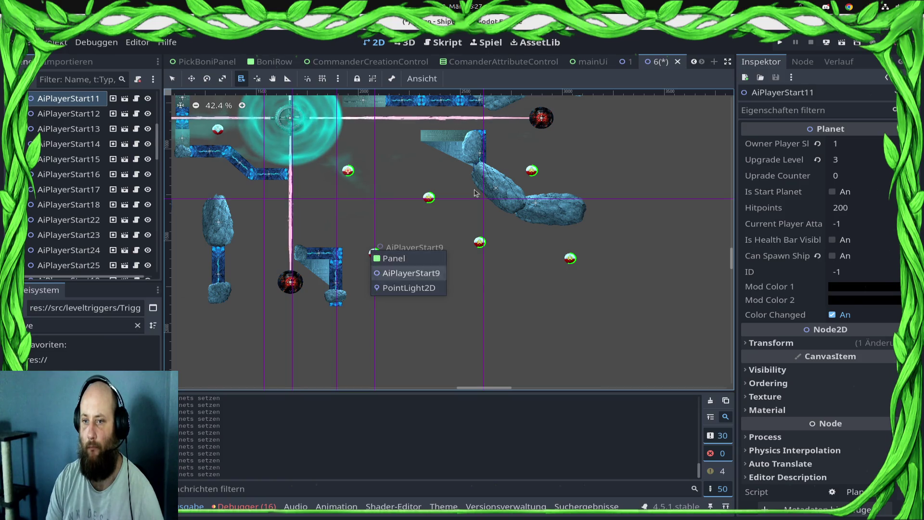
{"action": "right_click", "coordinate": [536, 170], "text": "alt"}
{"action": "left_click", "coordinate": [562, 207]}
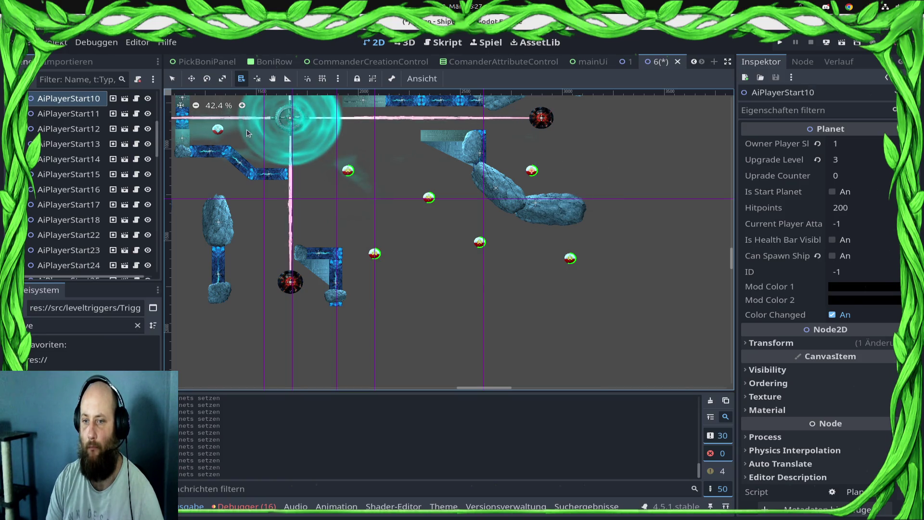
{"action": "scroll", "coordinate": [145, 171], "scroll_direction": "up", "scroll_amount": 2}
{"action": "scroll", "coordinate": [99, 184], "scroll_direction": "down", "scroll_amount": 15}
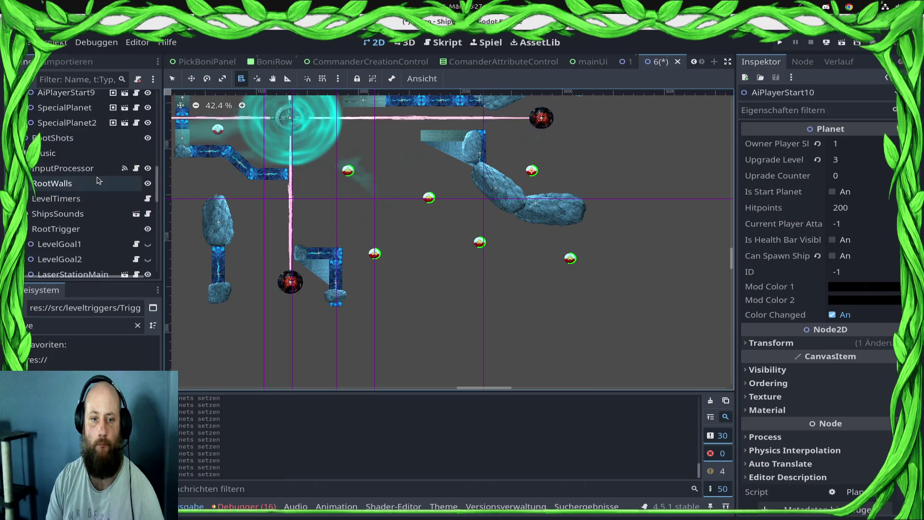
{"action": "left_click", "coordinate": [82, 211]}
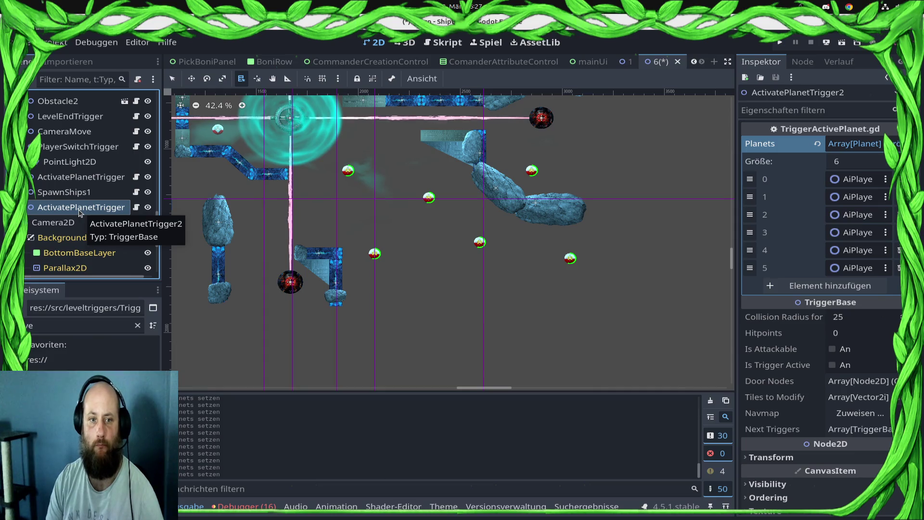
{"action": "left_click_drag", "start_coordinate": [162, 204], "coordinate": [169, 204]}
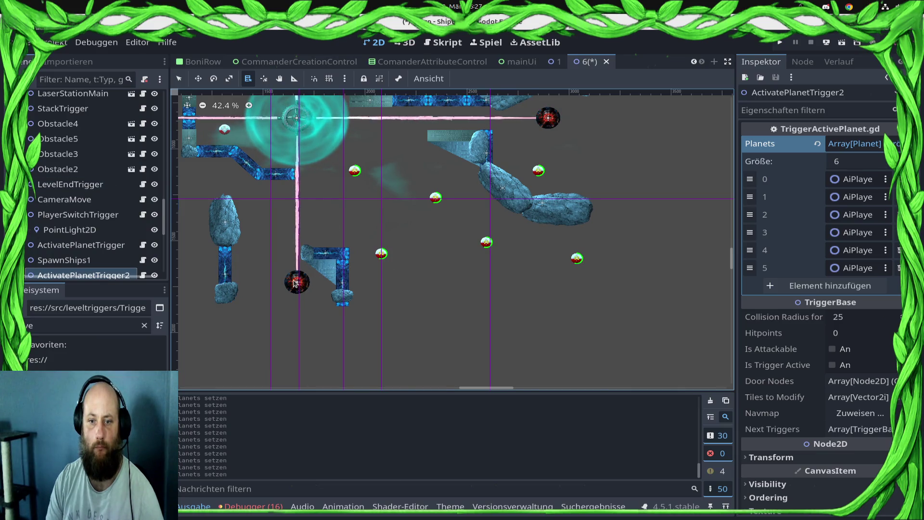
{"action": "scroll", "coordinate": [295, 283], "scroll_direction": "up", "scroll_amount": 8}
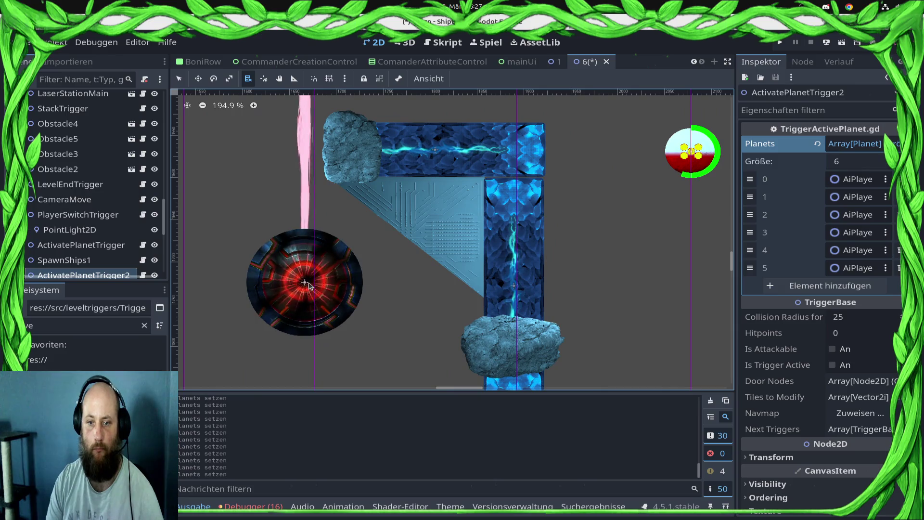
{"action": "scroll", "coordinate": [57, 183], "scroll_direction": "down", "scroll_amount": 3}
{"action": "scroll", "coordinate": [103, 212], "scroll_direction": "up", "scroll_amount": 5}
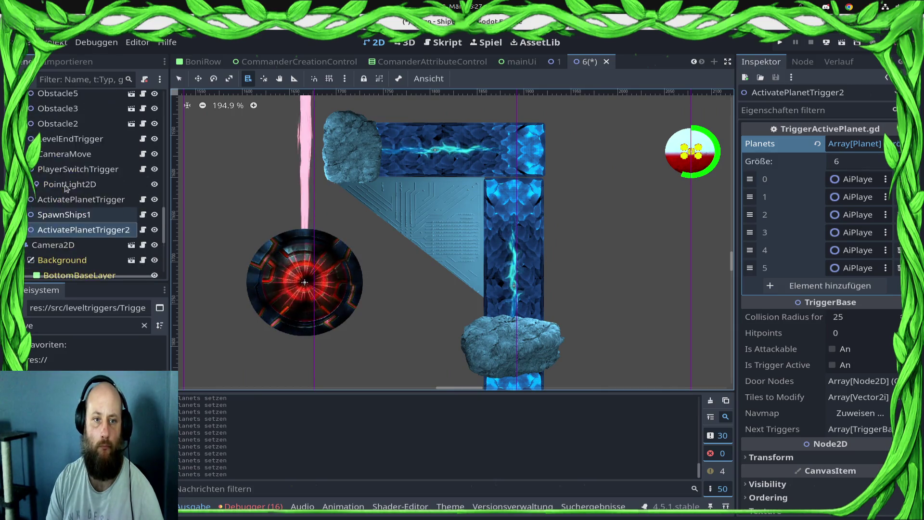
- Add ActivatePlanetTrigger2 to Obstacle2's Next Triggers list
{"action": "left_click", "coordinate": [96, 237]}
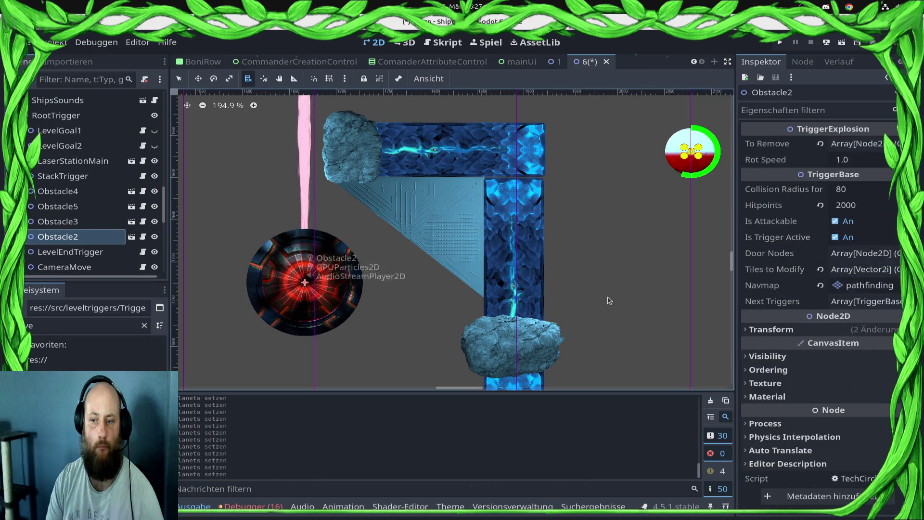
{"action": "left_click", "coordinate": [868, 301]}
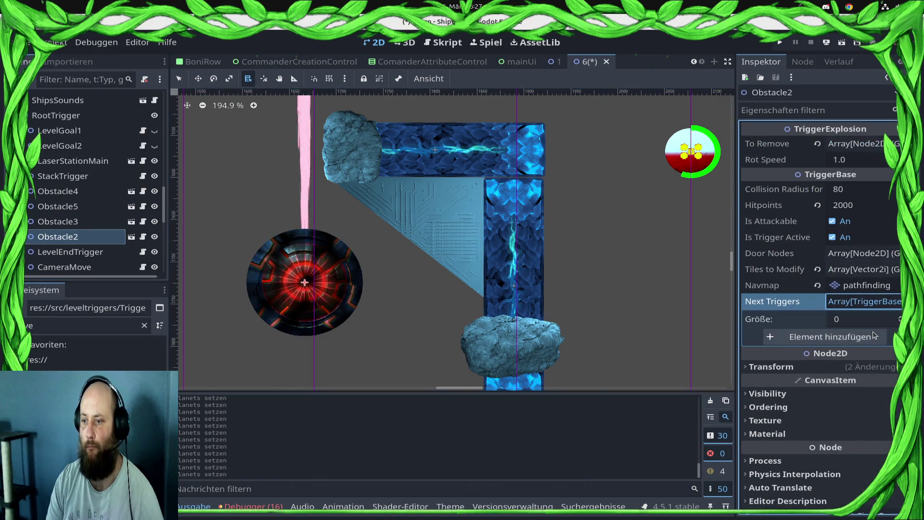
{"action": "left_click", "coordinate": [840, 337]}
{"action": "left_click", "coordinate": [846, 336]}
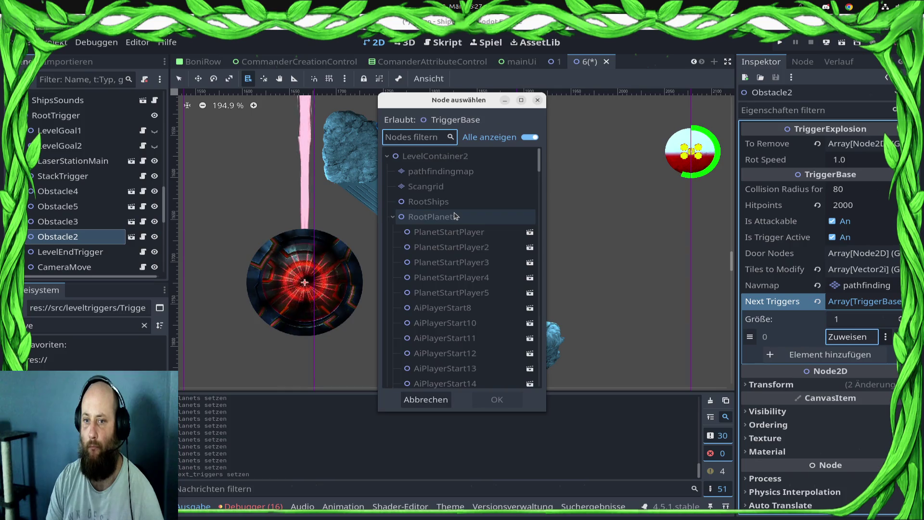
{"action": "left_click_drag", "start_coordinate": [540, 163], "coordinate": [543, 407]}
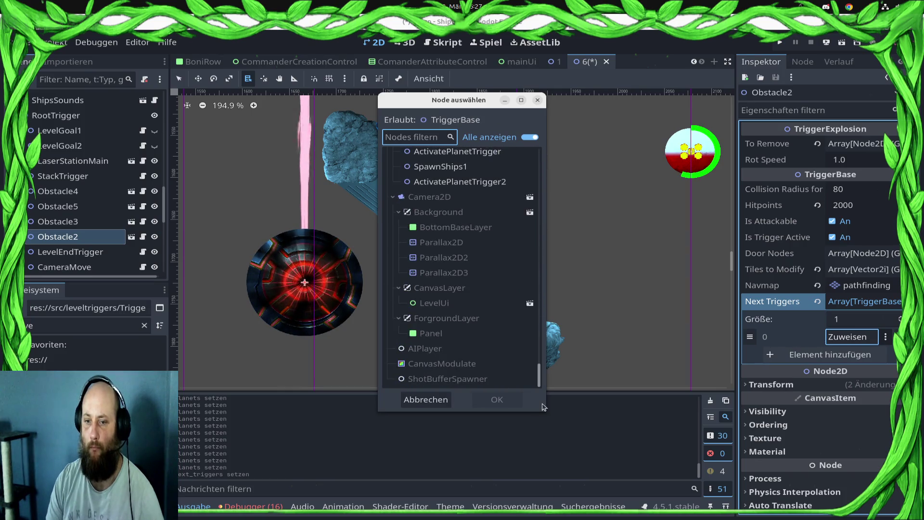
{"action": "double_click", "coordinate": [457, 189]}
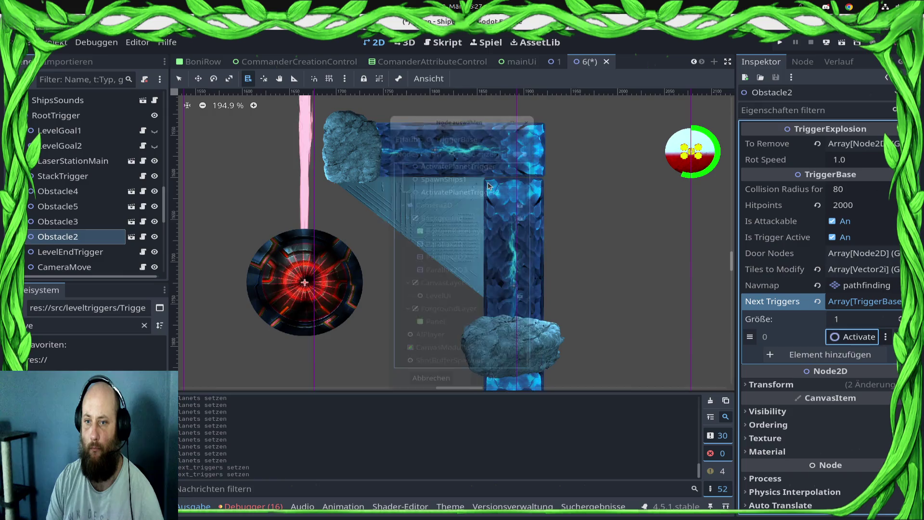
- Duplicate the SpawnShips1 node
{"action": "scroll", "coordinate": [71, 203], "scroll_direction": "down", "scroll_amount": 10}
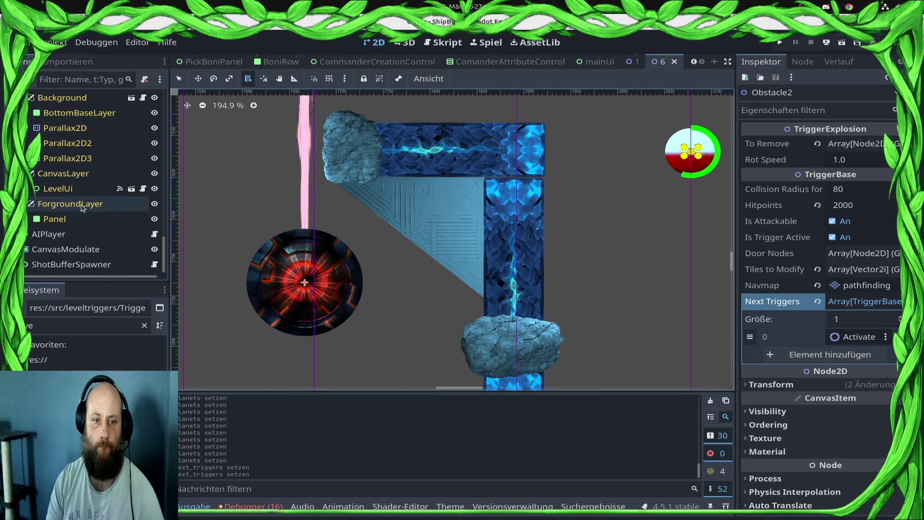
{"action": "scroll", "coordinate": [127, 165], "scroll_direction": "up", "scroll_amount": 4}
{"action": "left_click", "coordinate": [128, 165]}
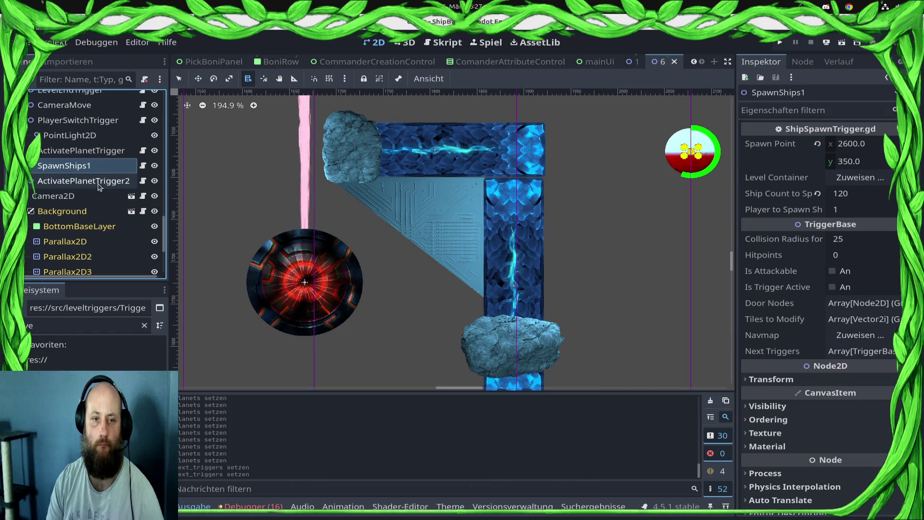
{"action": "key", "text": "ctrl+d"}
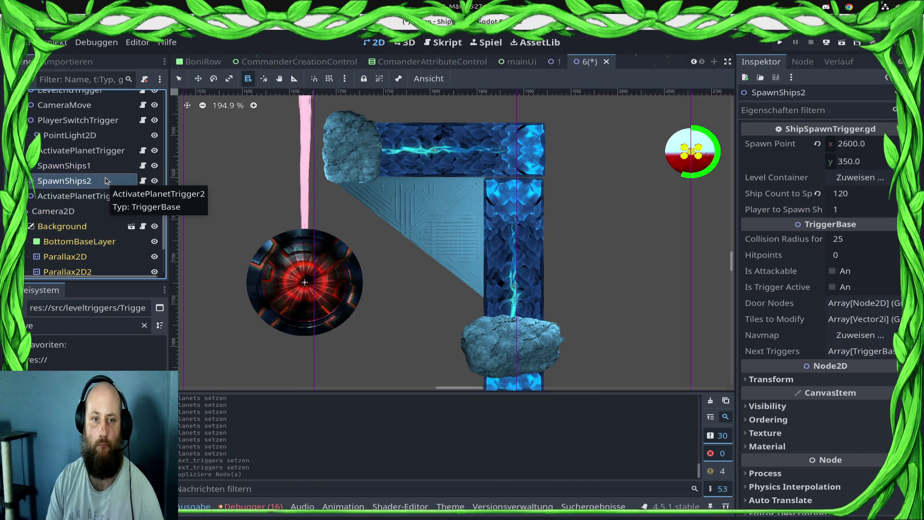
- Keep the duplicate's name SpawnShips2 and place horizontal and vertical guides near the target spot
{"action": "key", "text": "F2"}
{"action": "key", "text": "Return"}
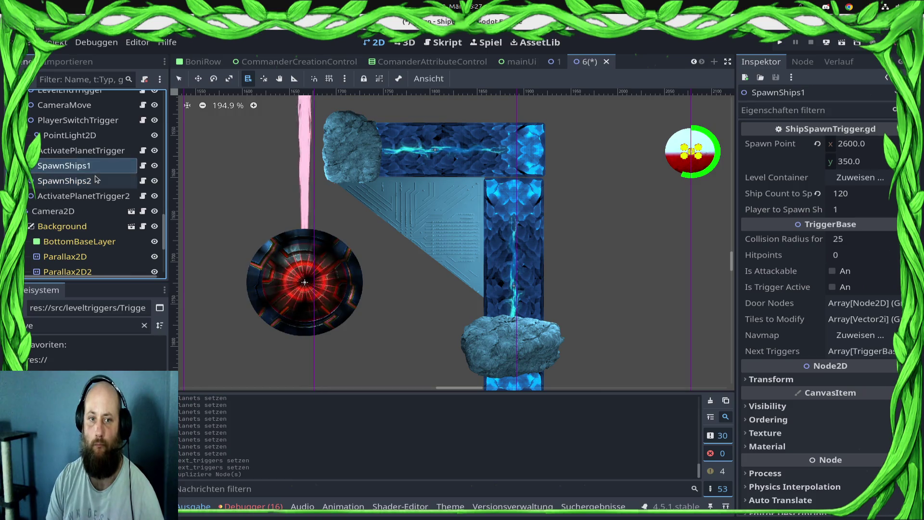
{"action": "scroll", "coordinate": [570, 241], "scroll_direction": "down", "scroll_amount": 3}
{"action": "scroll", "coordinate": [540, 239], "scroll_direction": "right", "scroll_amount": 5}
{"action": "scroll", "coordinate": [540, 238], "scroll_direction": "up", "scroll_amount": 2}
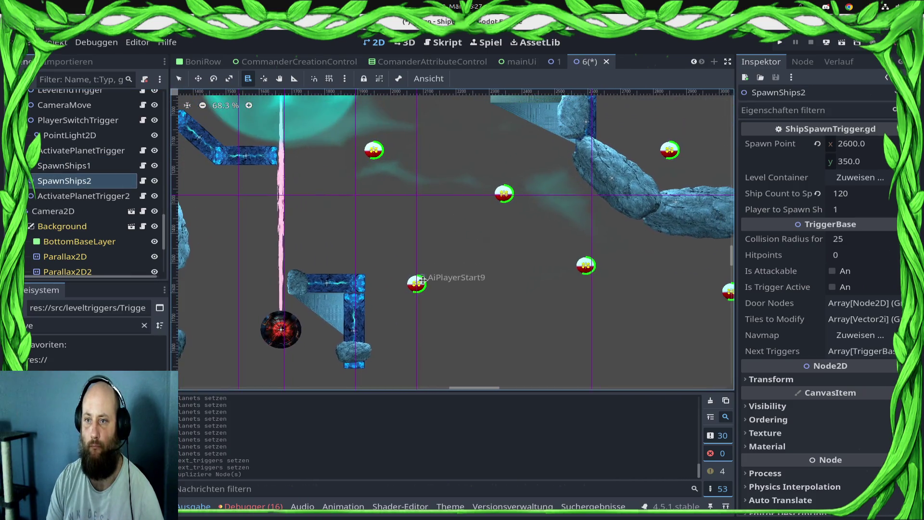
{"action": "mouse_move", "coordinate": [241, 92]}
{"action": "left_mouse_down"}
{"action": "mouse_move", "coordinate": [226, 145]}
{"action": "mouse_move", "coordinate": [219, 301]}
{"action": "mouse_move", "coordinate": [320, 270]}
{"action": "mouse_move", "coordinate": [322, 284]}
{"action": "mouse_move", "coordinate": [328, 226]}
{"action": "left_mouse_up"}
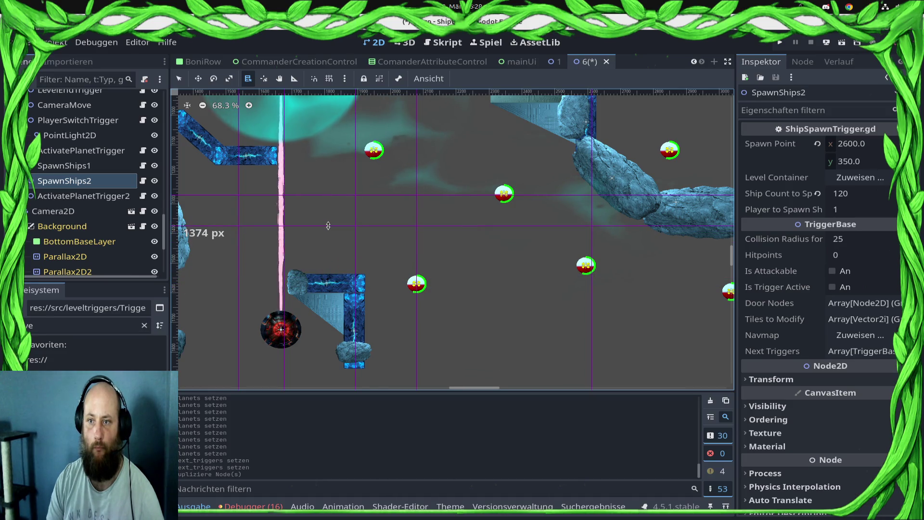
{"action": "mouse_move", "coordinate": [329, 226]}
{"action": "left_mouse_down"}
{"action": "mouse_move", "coordinate": [334, 261]}
{"action": "mouse_move", "coordinate": [342, 245]}
{"action": "left_mouse_up"}
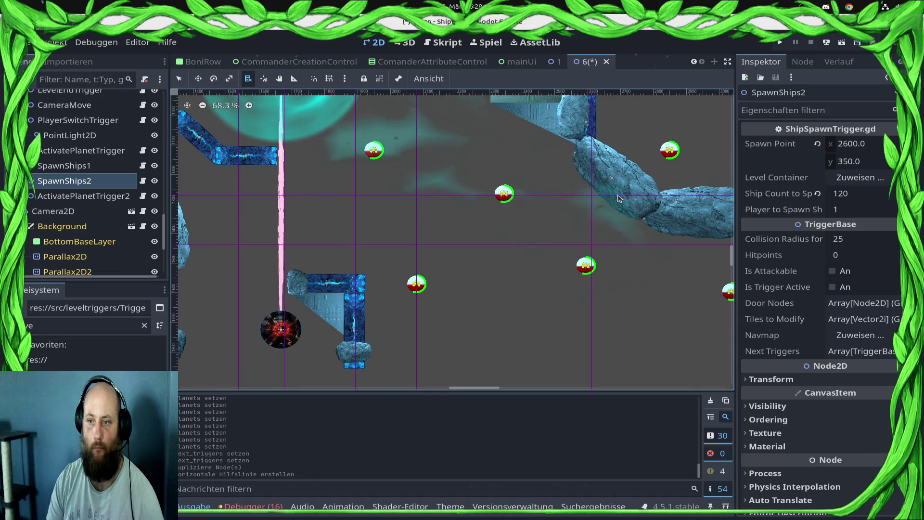
{"action": "scroll", "coordinate": [618, 199], "scroll_direction": "up", "scroll_amount": 5}
{"action": "scroll", "coordinate": [619, 199], "scroll_direction": "right", "scroll_amount": 5}
{"action": "scroll", "coordinate": [430, 238], "scroll_direction": "down", "scroll_amount": 2}
{"action": "scroll", "coordinate": [430, 237], "scroll_direction": "left", "scroll_amount": 2}
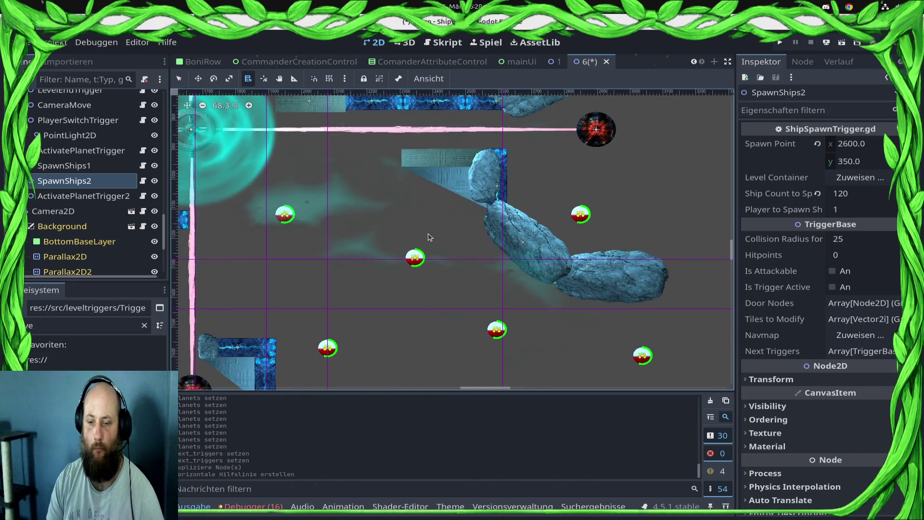
{"action": "left_click_drag", "start_coordinate": [505, 93], "coordinate": [432, 103]}
- Set SpawnShips2's Spawn Point to x 2400, y 1430 and save the scene
{"action": "left_click", "coordinate": [878, 145]}
{"action": "type", "text": "2400"}
{"action": "key", "text": "Return"}
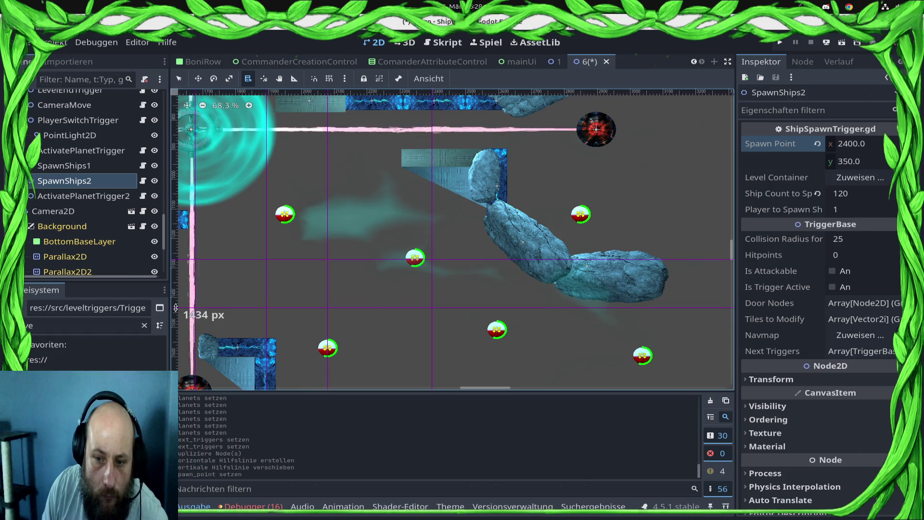
{"action": "left_click_drag", "start_coordinate": [175, 308], "coordinate": [176, 309]}
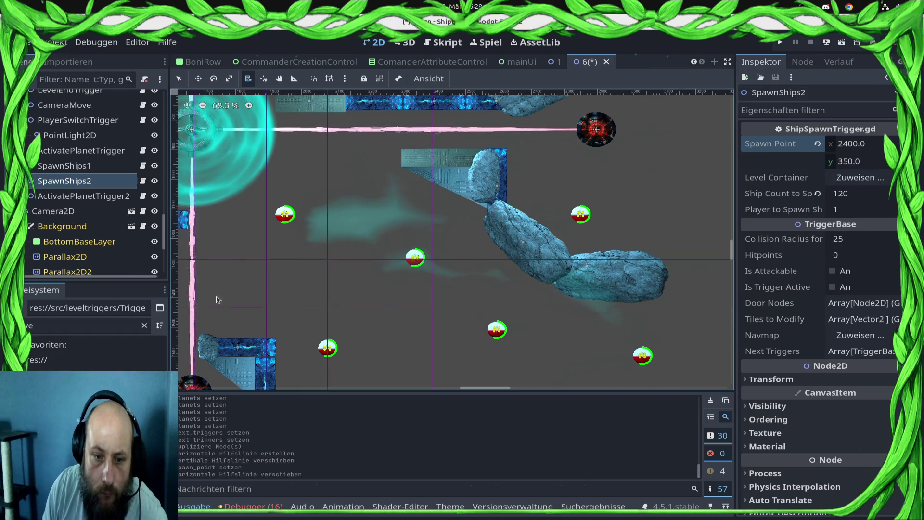
{"action": "left_click", "coordinate": [881, 163]}
{"action": "type", "text": "4"}
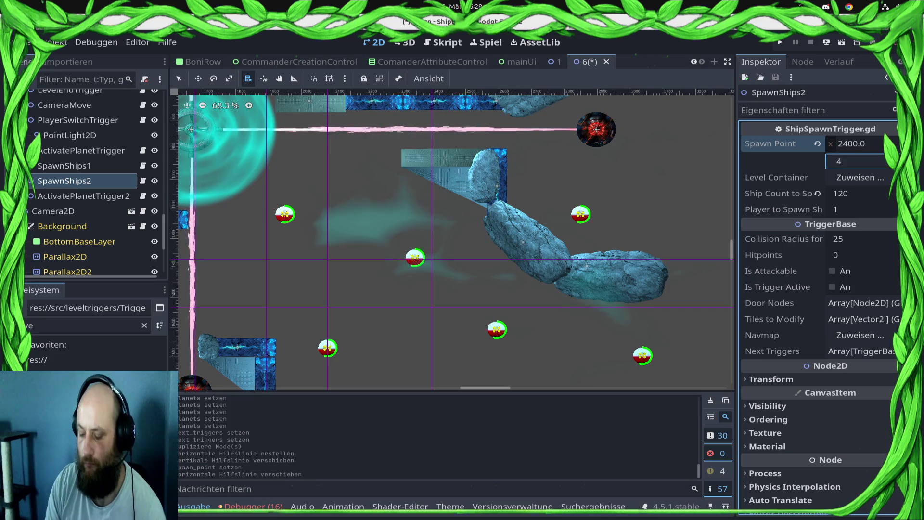
{"action": "type", "text": "1430"}
{"action": "key", "text": "Return"}
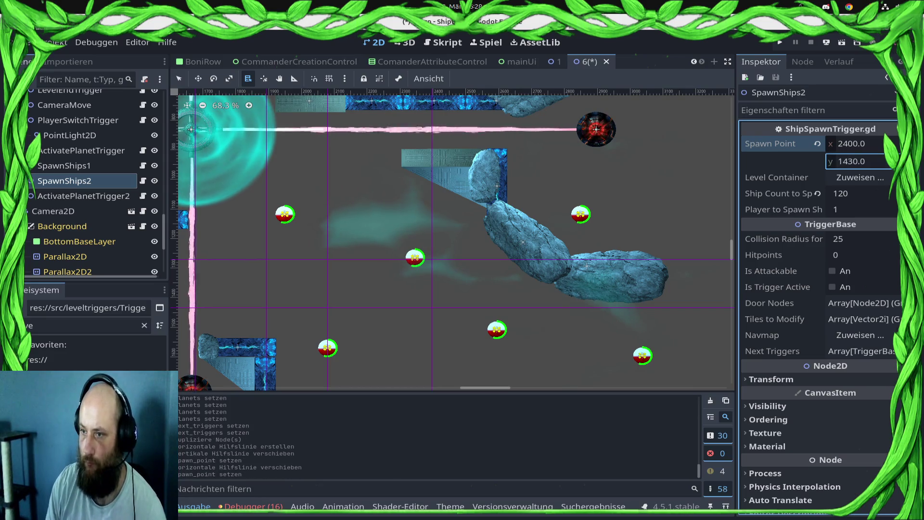
{"action": "key", "text": "ctrl+s"}
- Assign LevelContainer2 as the Level Container for both SpawnShips2 and SpawnShips1
{"action": "left_click", "coordinate": [860, 177]}
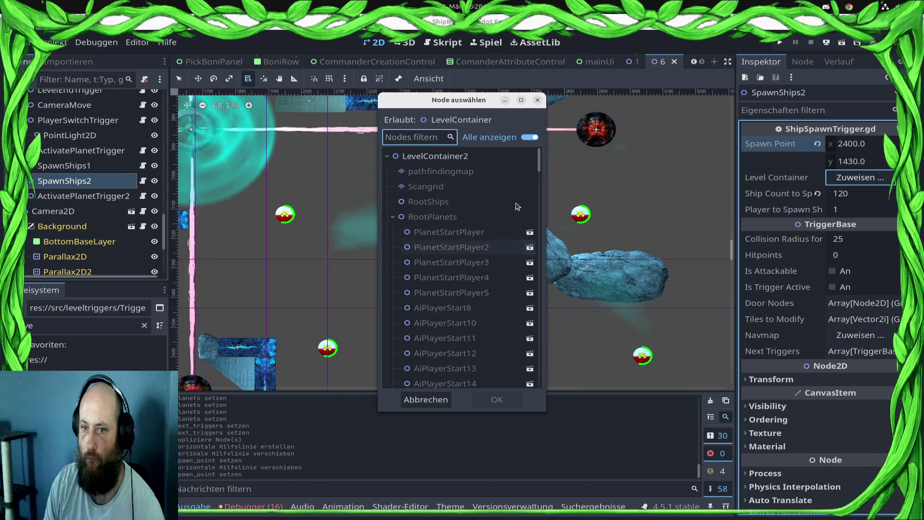
{"action": "double_click", "coordinate": [478, 163]}
{"action": "left_click", "coordinate": [64, 165]}
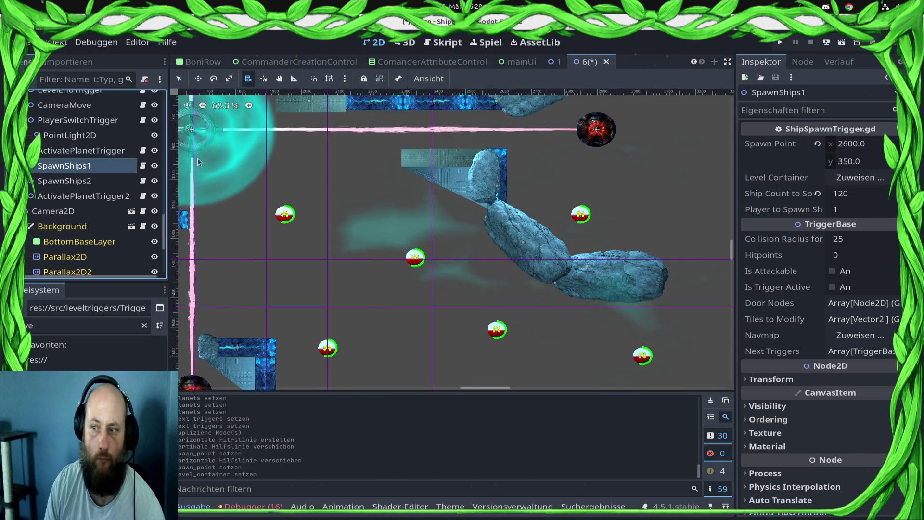
{"action": "left_click", "coordinate": [883, 174]}
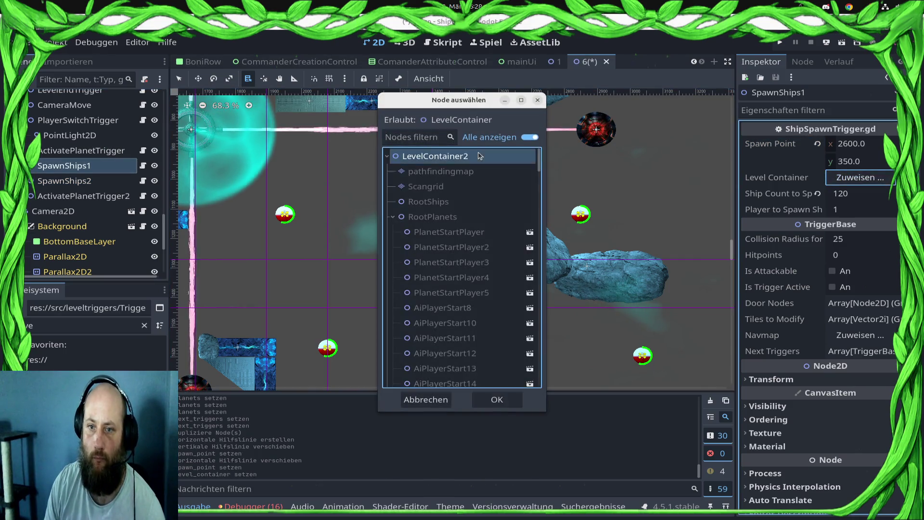
{"action": "double_click", "coordinate": [452, 158]}
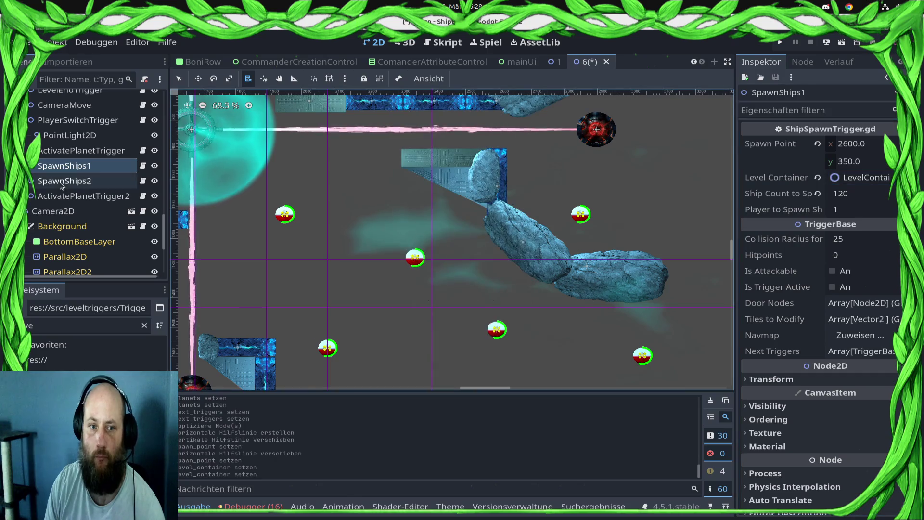
{"action": "left_click", "coordinate": [154, 241]}
{"action": "left_click", "coordinate": [154, 241]}
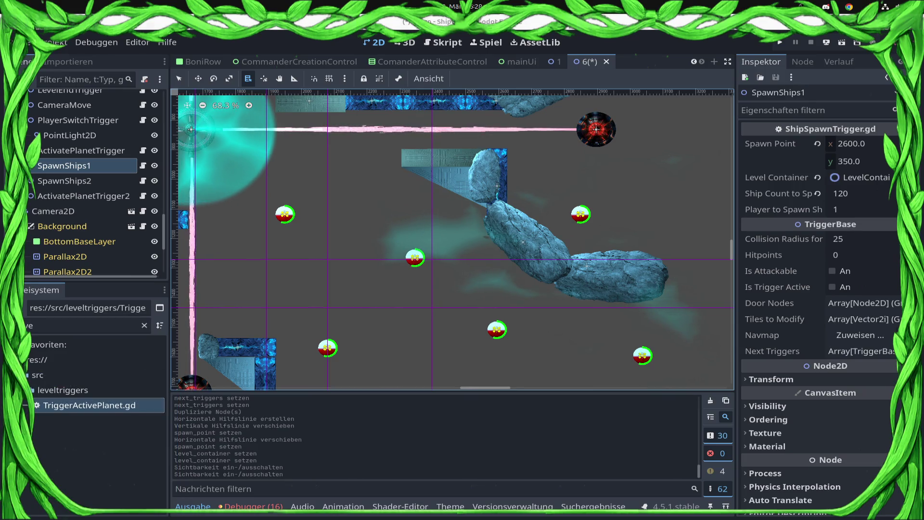
- Rename LevelContainer2 to LevelContainer and collapse the RootPlanets group
{"action": "scroll", "coordinate": [130, 107], "scroll_direction": "up", "scroll_amount": 10}
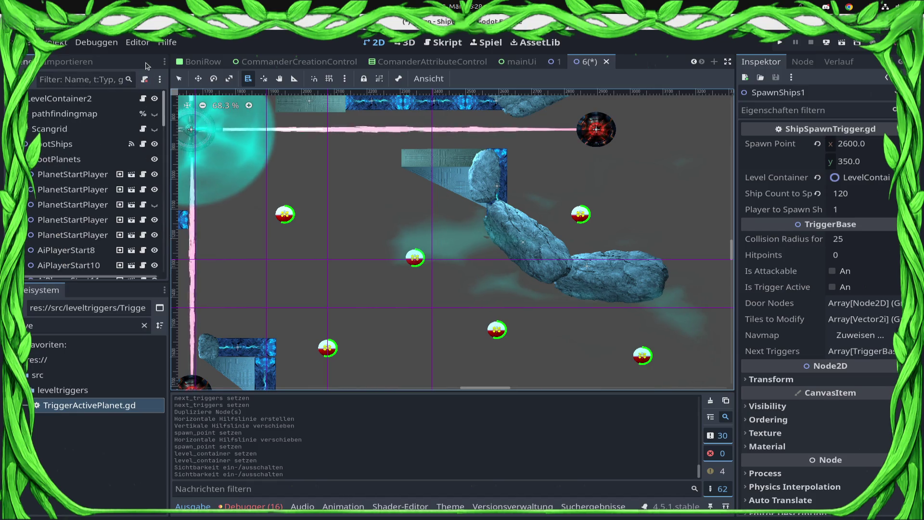
{"action": "left_click", "coordinate": [129, 104]}
{"action": "key", "text": "F2"}
{"action": "key", "text": "BackSpace"}
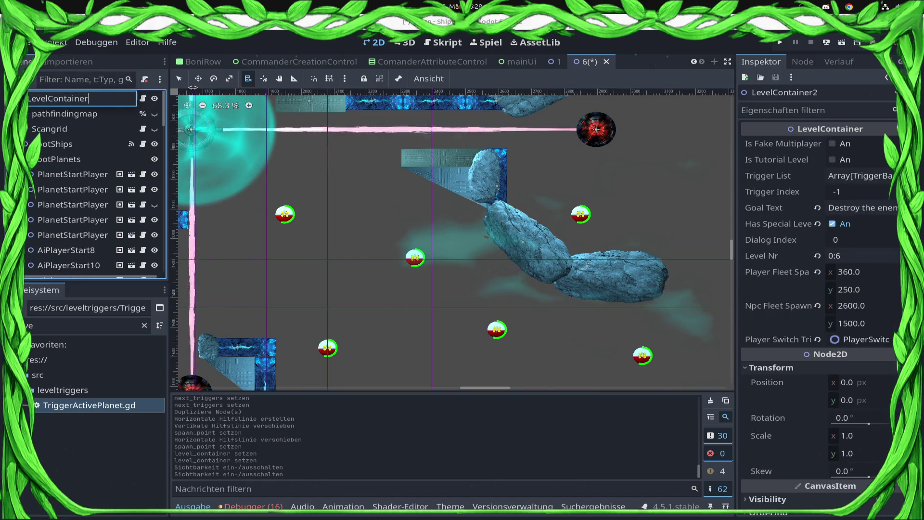
{"action": "key", "text": "Return"}
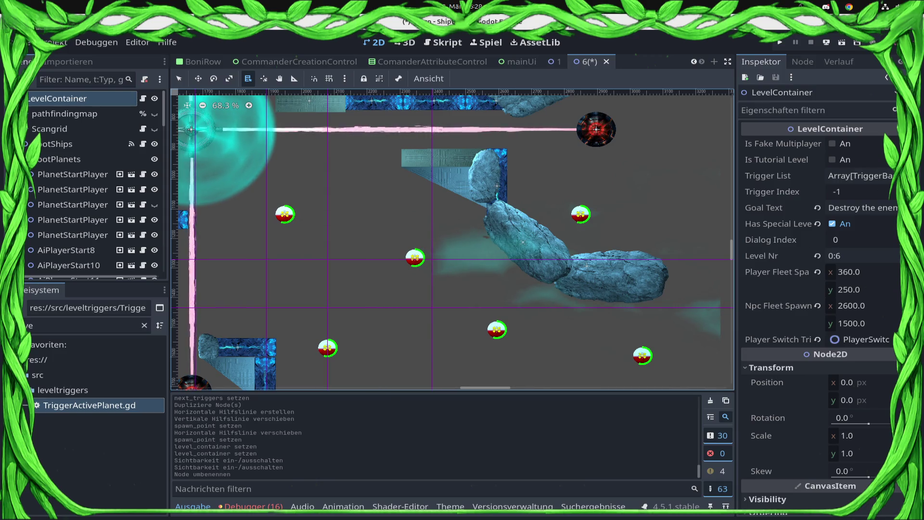
{"action": "left_click", "coordinate": [27, 159]}
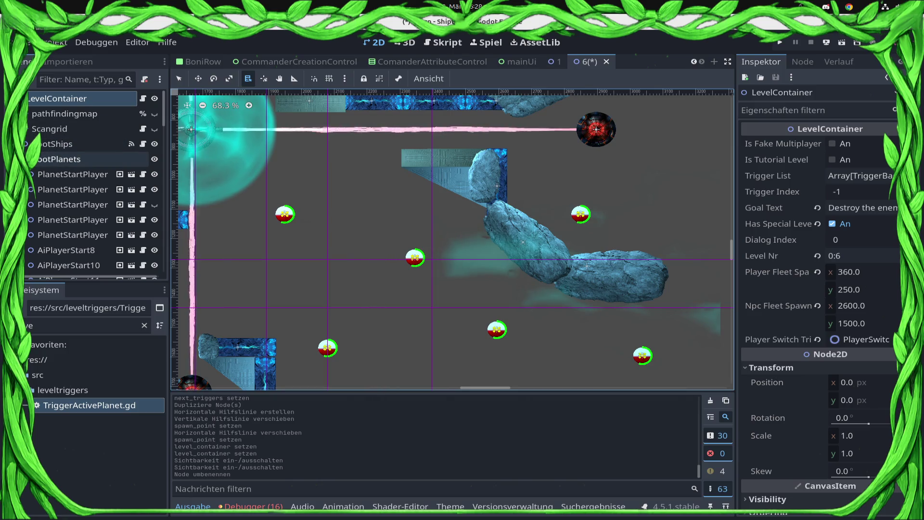
- Compare the SpawnShips1 and SpawnShips2 triggers in the scene tree
{"action": "scroll", "coordinate": [376, 241], "scroll_direction": "down", "scroll_amount": 5}
{"action": "scroll", "coordinate": [93, 215], "scroll_direction": "down", "scroll_amount": 5}
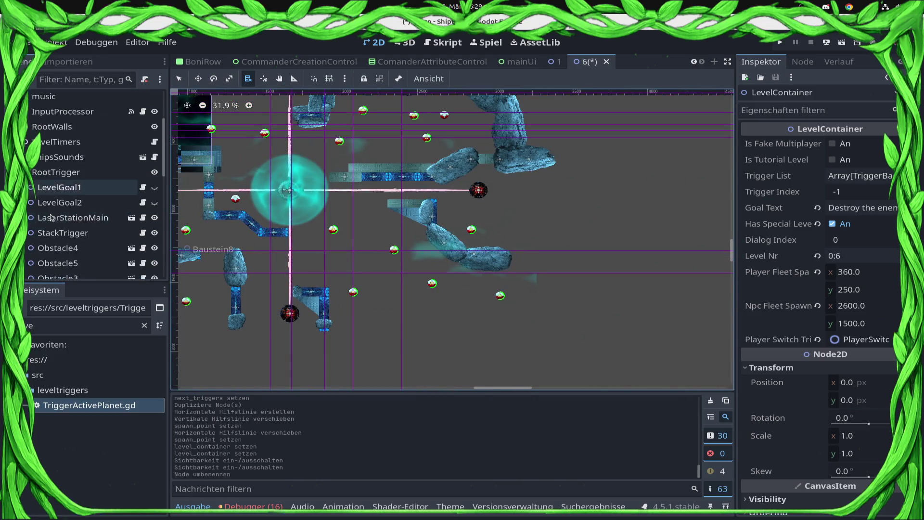
{"action": "scroll", "coordinate": [92, 215], "scroll_direction": "down", "scroll_amount": 5}
{"action": "scroll", "coordinate": [93, 215], "scroll_direction": "up", "scroll_amount": 4}
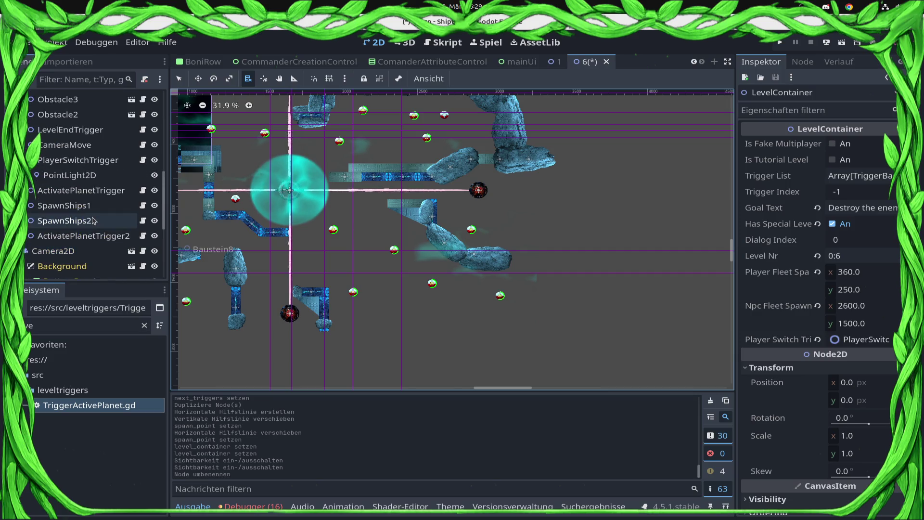
{"action": "left_click", "coordinate": [92, 220]}
{"action": "left_click", "coordinate": [96, 206]}
{"action": "left_click", "coordinate": [97, 220]}
{"action": "left_click", "coordinate": [98, 208]}
{"action": "left_click", "coordinate": [98, 222]}
{"action": "scroll", "coordinate": [96, 159], "scroll_direction": "up", "scroll_amount": 1}
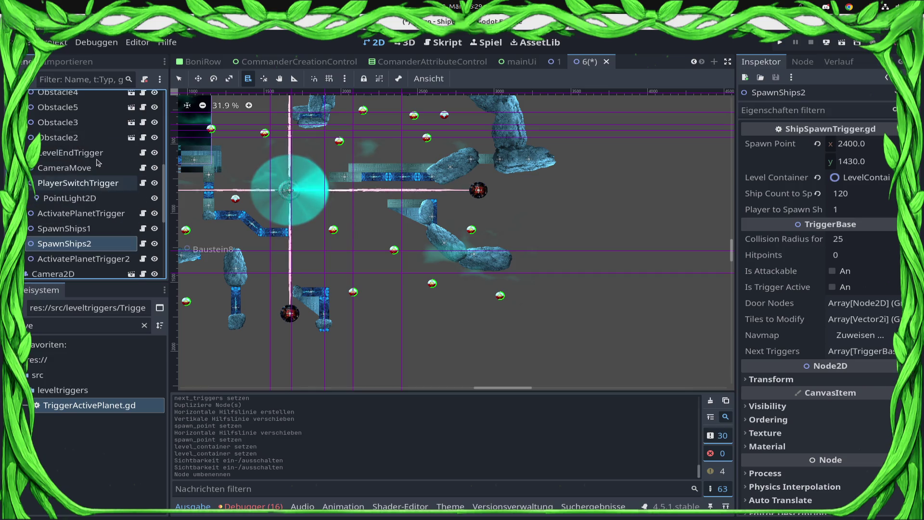
- Add SpawnShips2 as a second Next Trigger on Obstacle2 and save the scene
{"action": "left_click", "coordinate": [93, 140]}
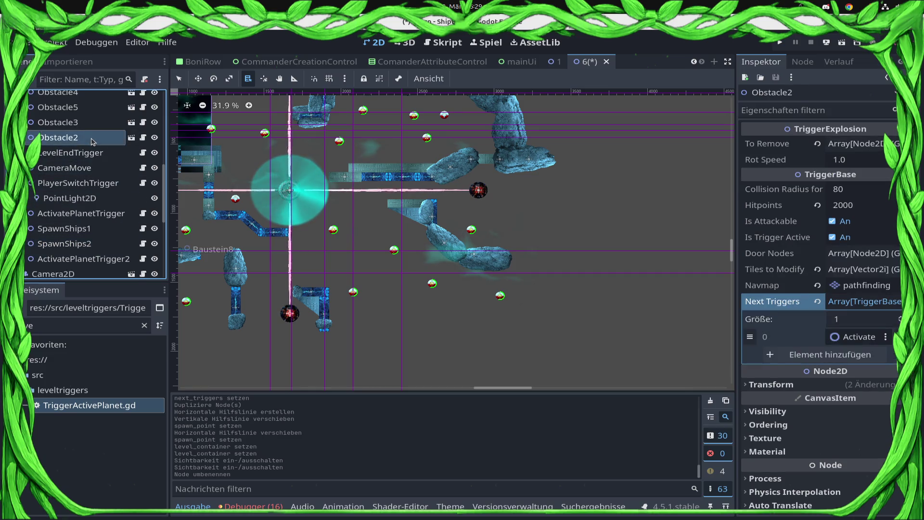
{"action": "left_click", "coordinate": [866, 357]}
{"action": "left_click", "coordinate": [851, 355]}
{"action": "type", "text": "S"}
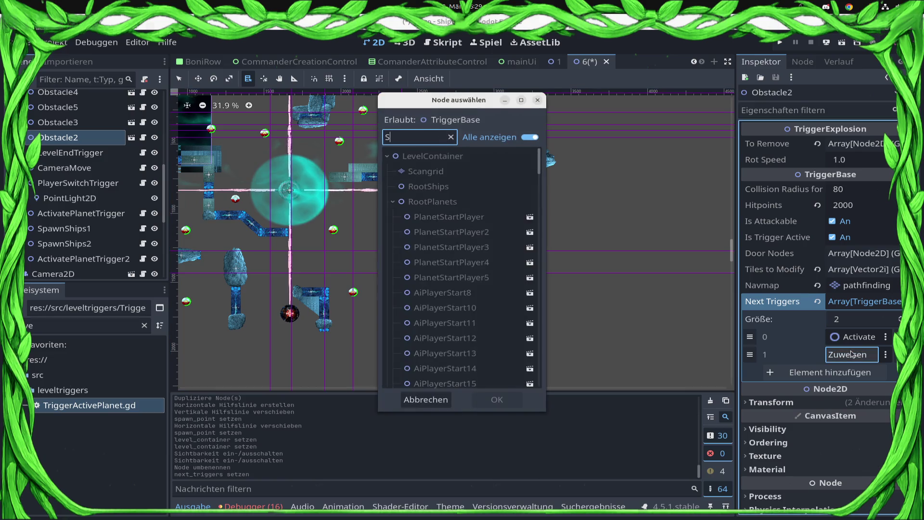
{"action": "type", "text": "pa"}
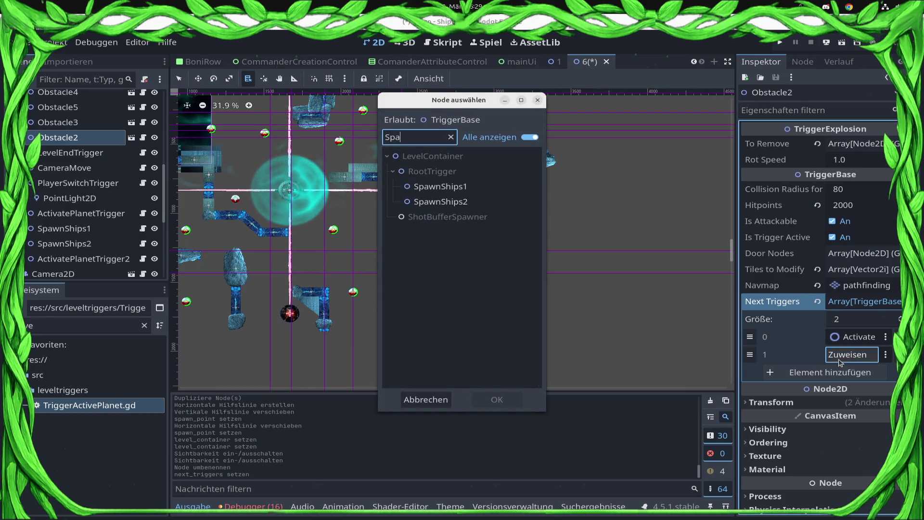
{"action": "double_click", "coordinate": [441, 201]}
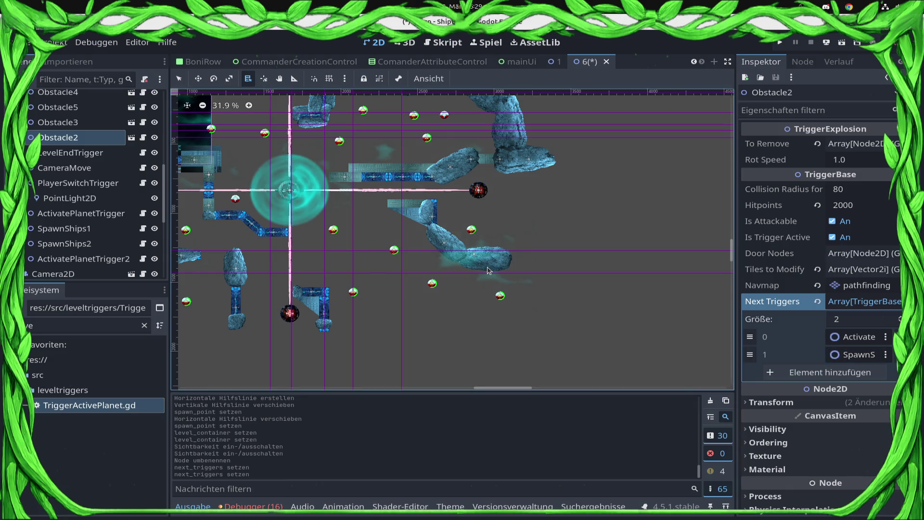
{"action": "key", "text": "ctrl+s"}
- Set SpawnShips2's Ship Count to Spawn to 250 and save the scene
{"action": "left_click", "coordinate": [64, 243]}
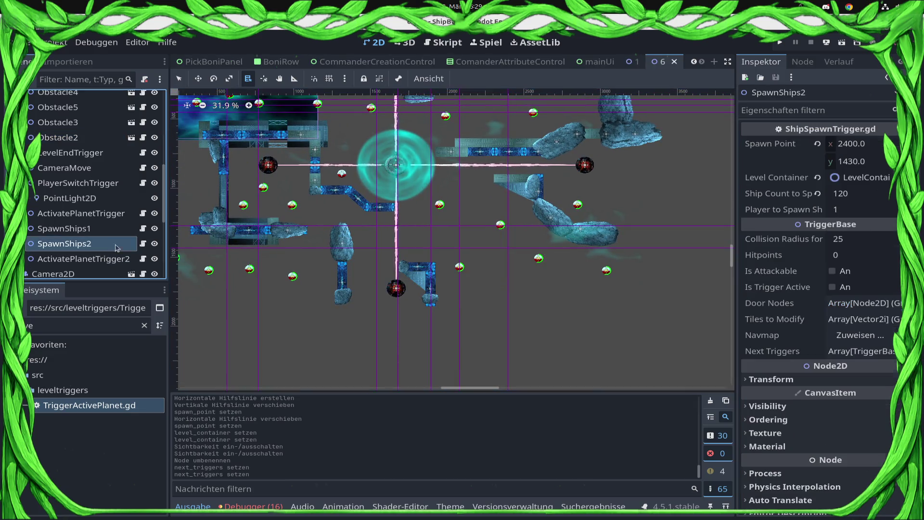
{"action": "left_click", "coordinate": [860, 200]}
{"action": "left_click", "coordinate": [860, 202]}
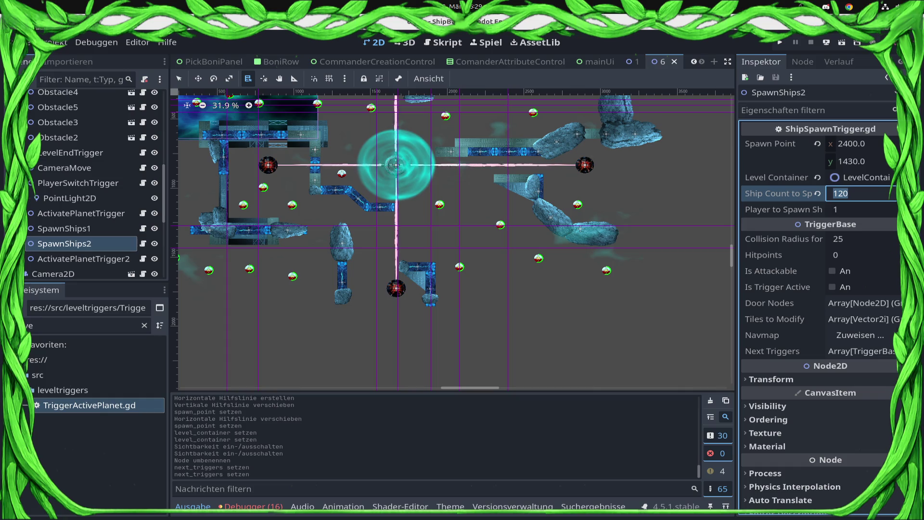
{"action": "type", "text": "250"}
{"action": "key", "text": "Return"}
{"action": "key", "text": "ctrl+s"}
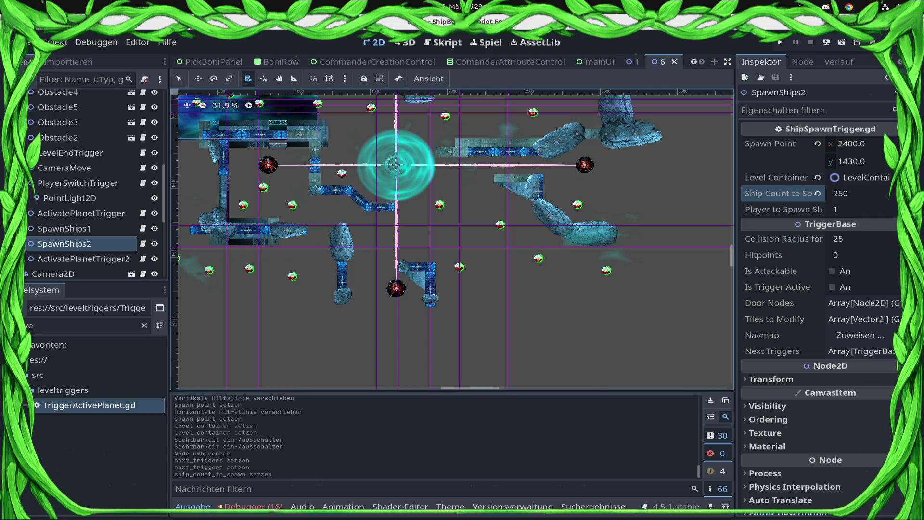
{"action": "left_click", "coordinate": [96, 43]}
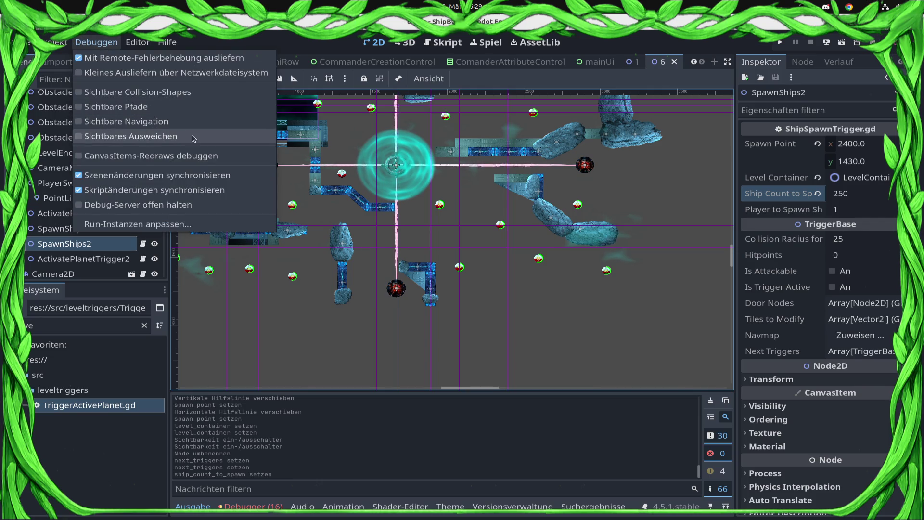
- Set 'levelloader' as the Main Run argument and launch the game
{"action": "left_click", "coordinate": [155, 224]}
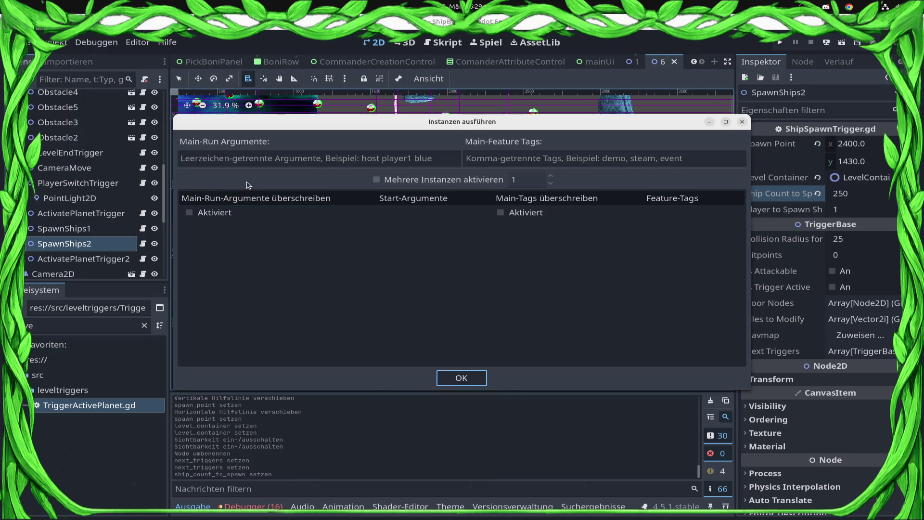
{"action": "type", "text": "levelloader"}
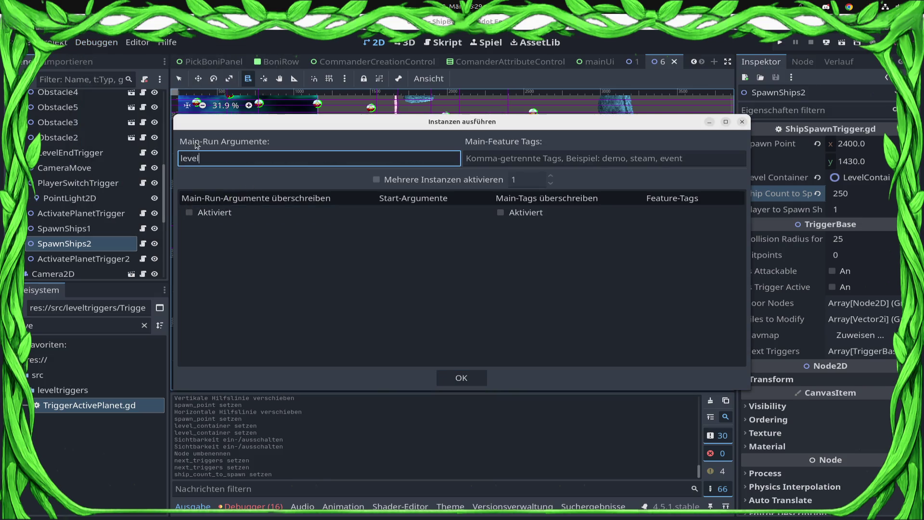
{"action": "left_click", "coordinate": [458, 383]}
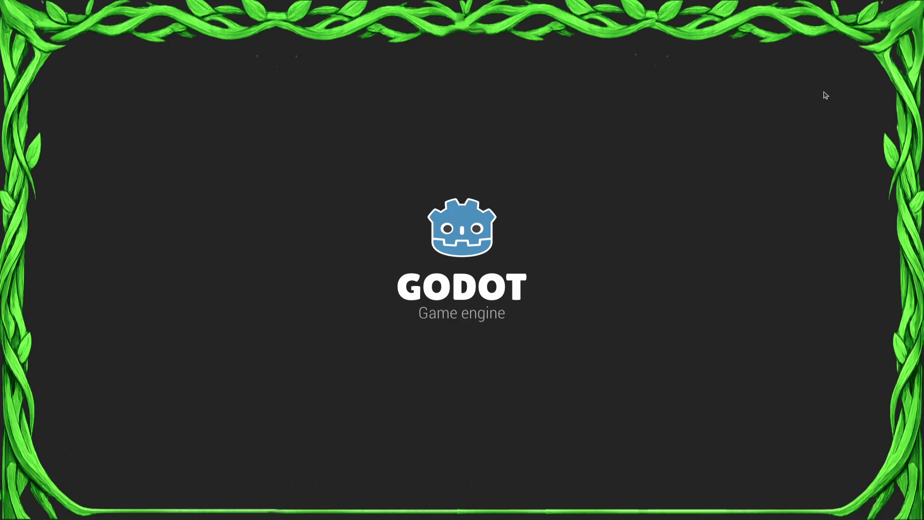
- Switch from the game window back to the Godot editor
{"action": "key", "text": "super"}
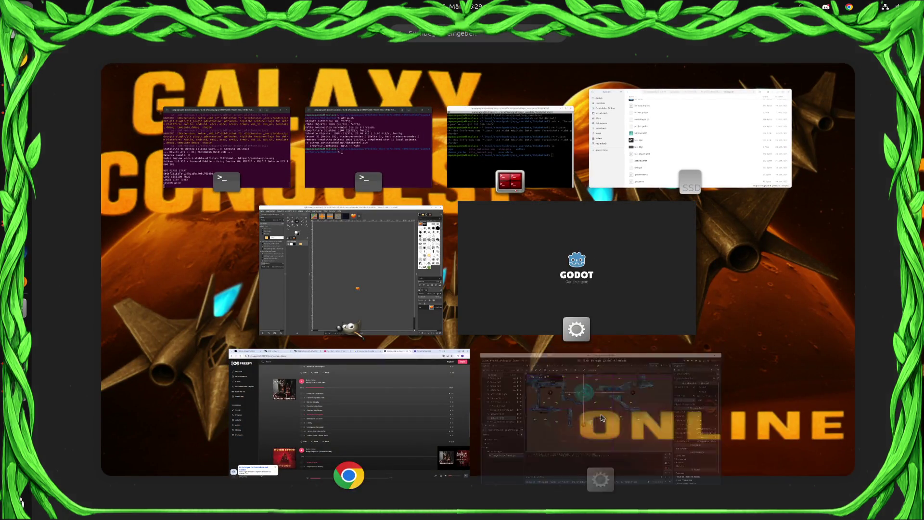
{"action": "left_click", "coordinate": [602, 418]}
{"action": "key", "text": "super"}
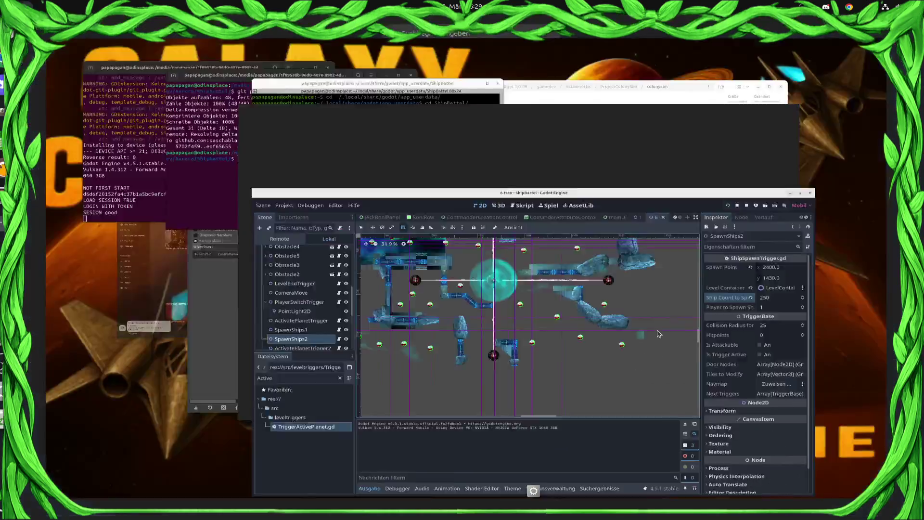